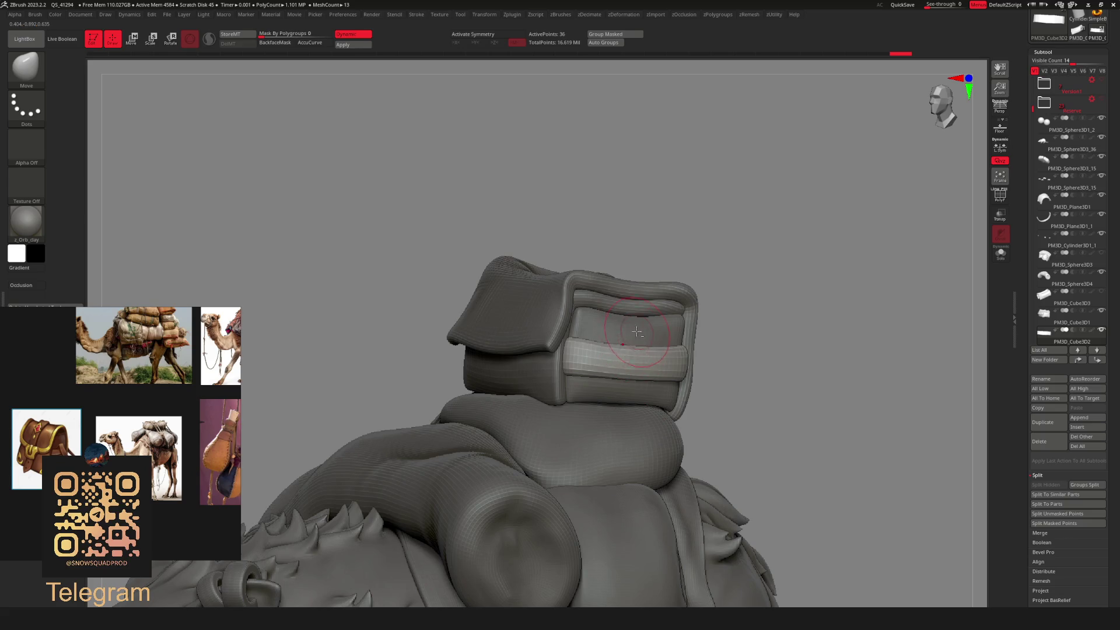
Duplicate the saddle bag subtool, solo it, and isolate its green front panel facing forward.
{"action": "left_click", "coordinate": [636, 332], "text": "alt"}
{"action": "left_click", "coordinate": [1049, 418]}
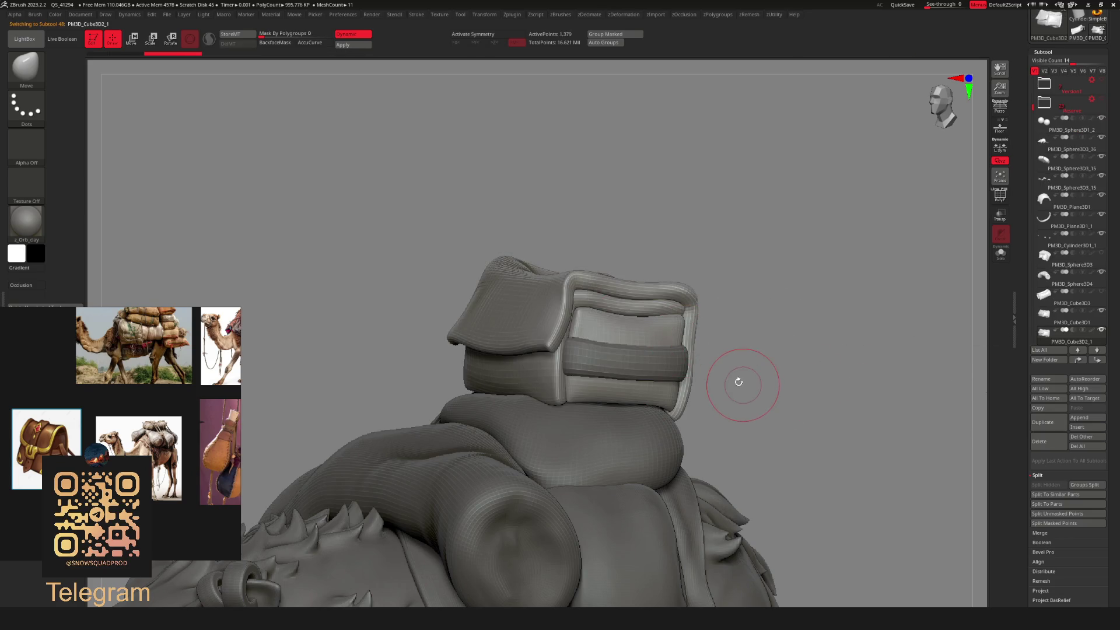
{"action": "mouse_move", "coordinate": [737, 380]}
{"action": "right_mouse_down"}
{"action": "mouse_move", "coordinate": [712, 369]}
{"action": "mouse_move", "coordinate": [810, 383]}
{"action": "right_mouse_up"}
{"action": "key", "text": "alt+s"}
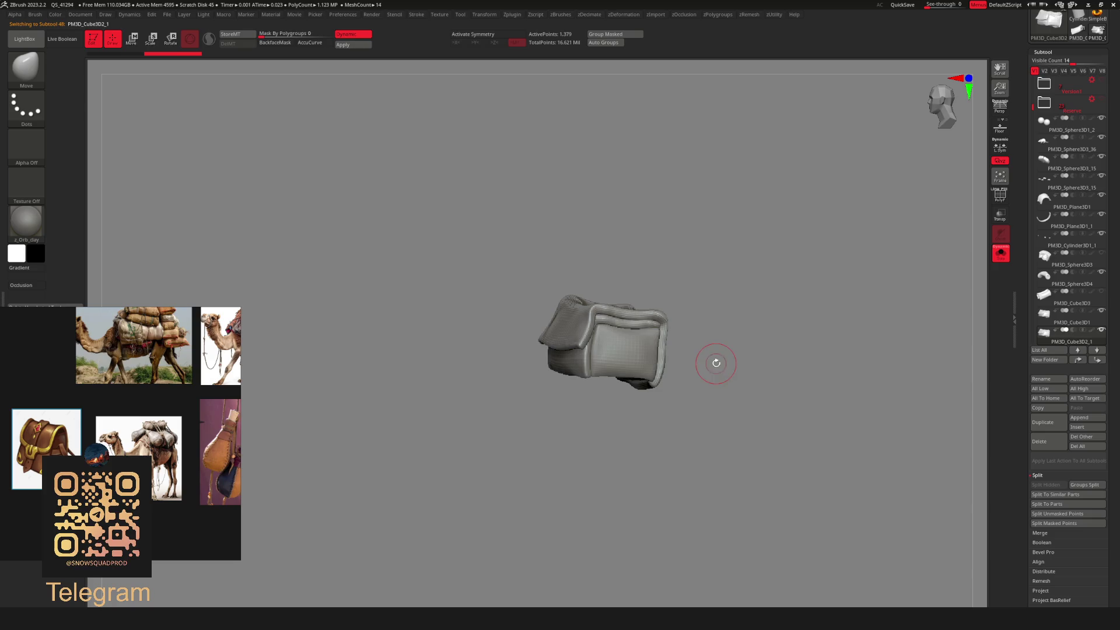
{"action": "key", "text": "f"}
{"action": "key", "text": "shift+f"}
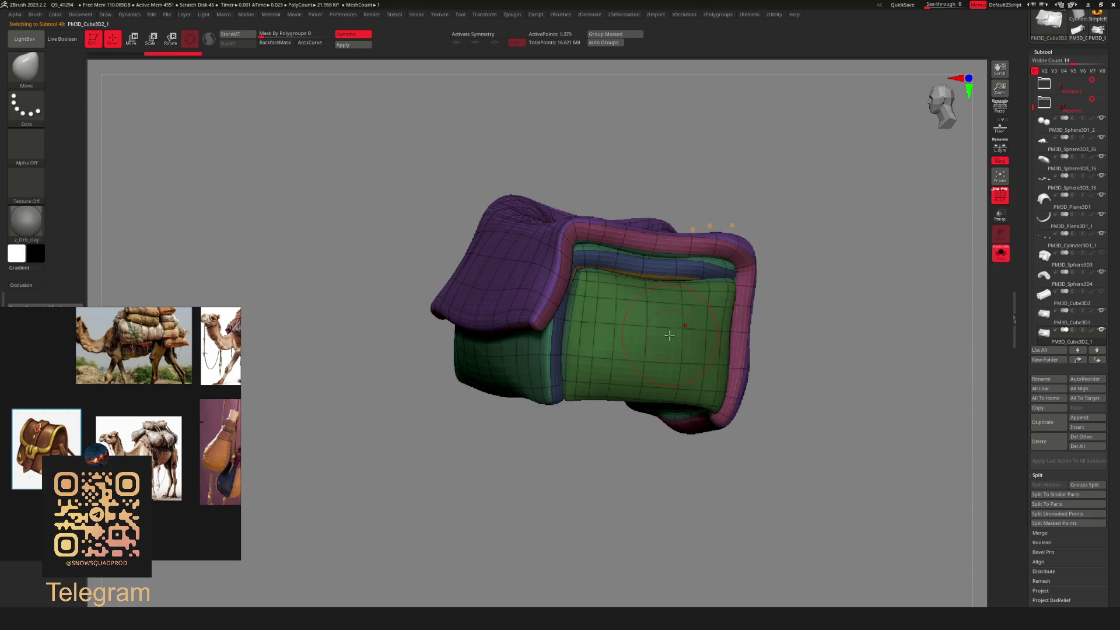
{"action": "right_click", "coordinate": [669, 336]}
{"action": "mouse_move", "coordinate": [662, 337]}
{"action": "right_mouse_down"}
{"action": "mouse_move", "coordinate": [706, 357]}
{"action": "mouse_move", "coordinate": [670, 367]}
{"action": "right_mouse_up"}
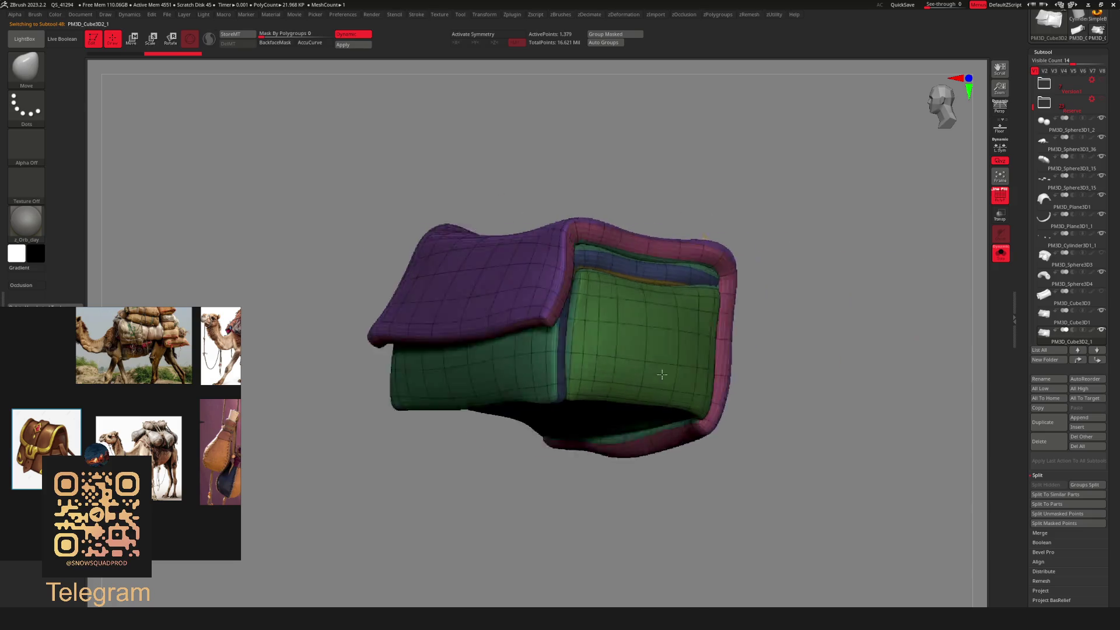
{"action": "left_click", "coordinate": [663, 370], "text": "ctrl+shift"}
{"action": "right_click", "coordinate": [761, 349]}
{"action": "right_click_drag", "start_coordinate": [761, 348], "coordinate": [669, 385]}
Use the ZModeler PolyGroup action to turn one polygon column into a new blue polygroup.
{"action": "key", "text": "b"}
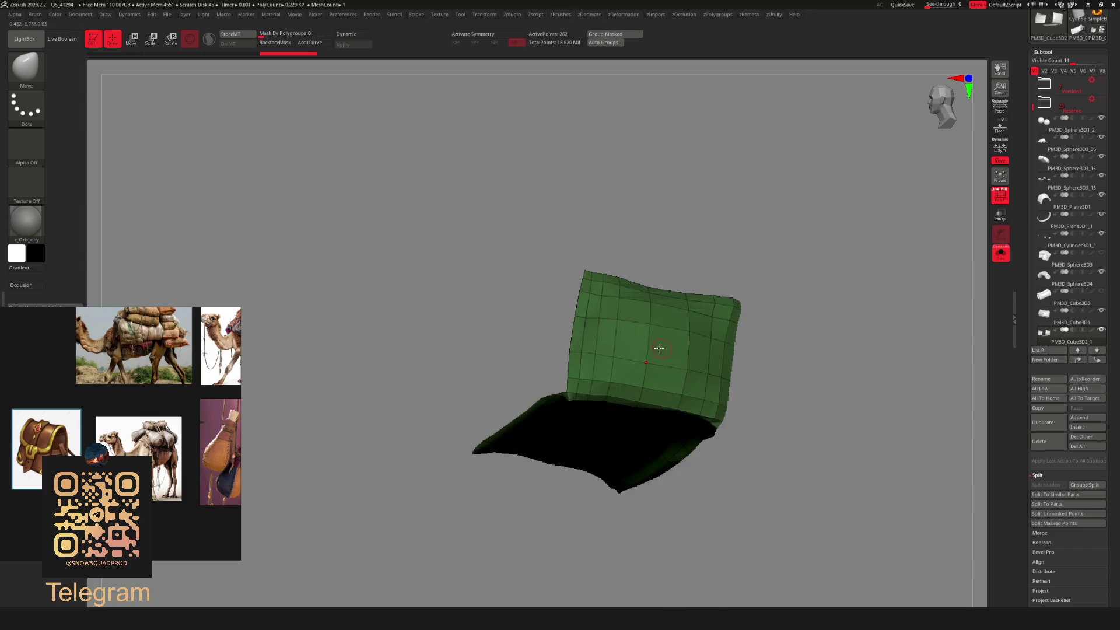
{"action": "key", "text": "b"}
{"action": "left_click", "coordinate": [679, 358]}
{"action": "key", "text": "space"}
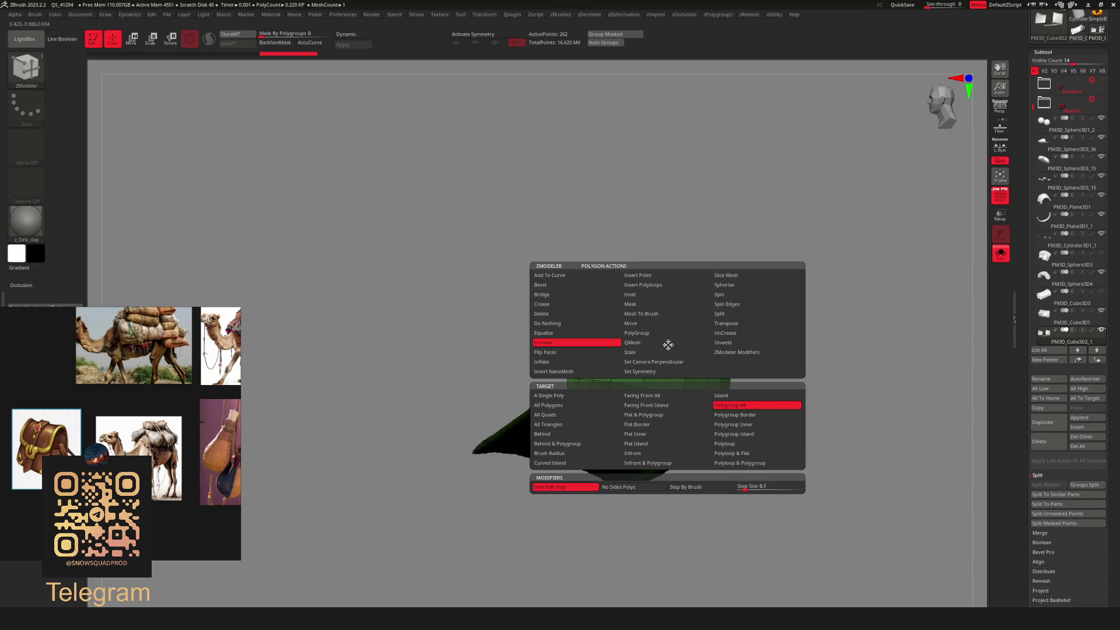
{"action": "left_click", "coordinate": [636, 333]}
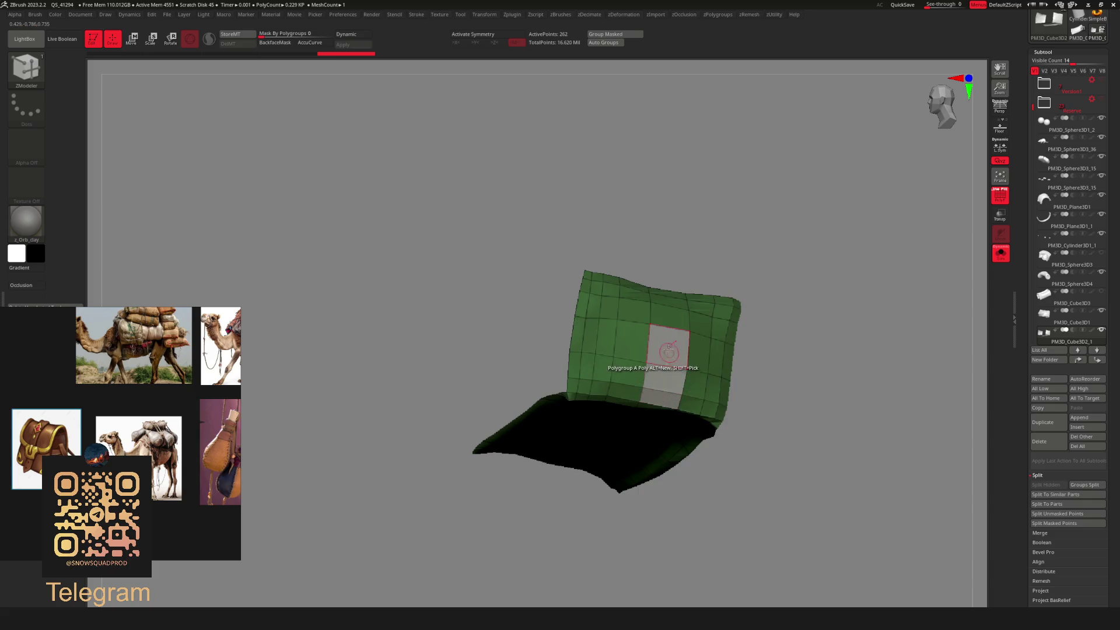
{"action": "left_click", "coordinate": [668, 349]}
{"action": "mouse_move", "coordinate": [671, 356]}
{"action": "right_mouse_down"}
{"action": "mouse_move", "coordinate": [694, 409]}
{"action": "mouse_move", "coordinate": [709, 412]}
{"action": "mouse_move", "coordinate": [716, 383]}
{"action": "right_mouse_up"}
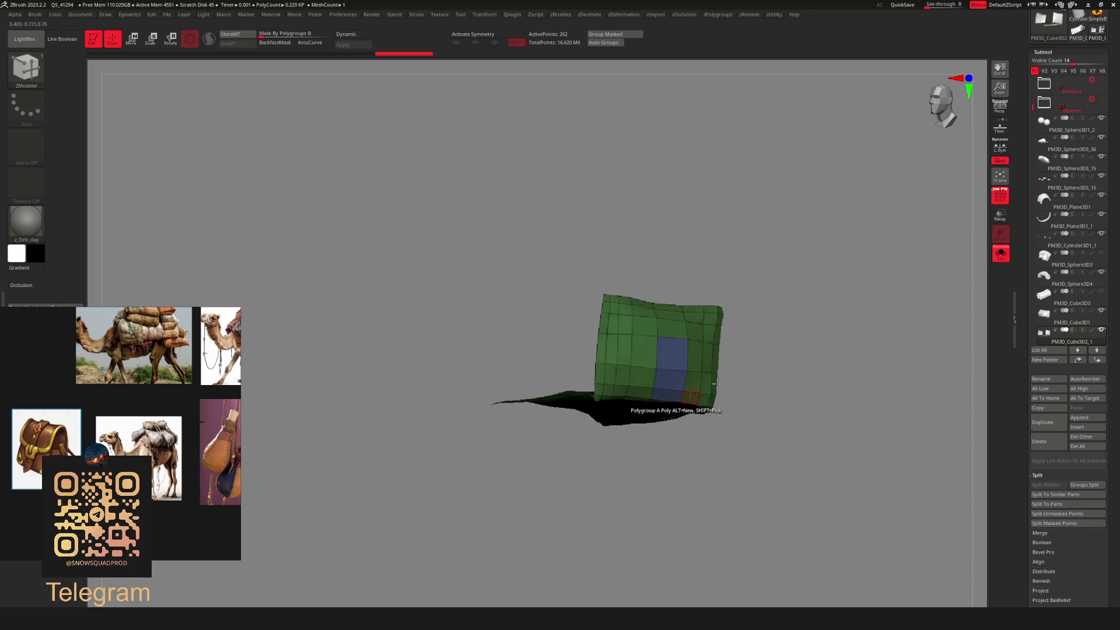
Hide all but the blue polygroup, delete the hidden polygons, then undo that deletion.
{"action": "left_click", "coordinate": [696, 329], "text": "ctrl+shift"}
{"action": "key", "text": "space"}
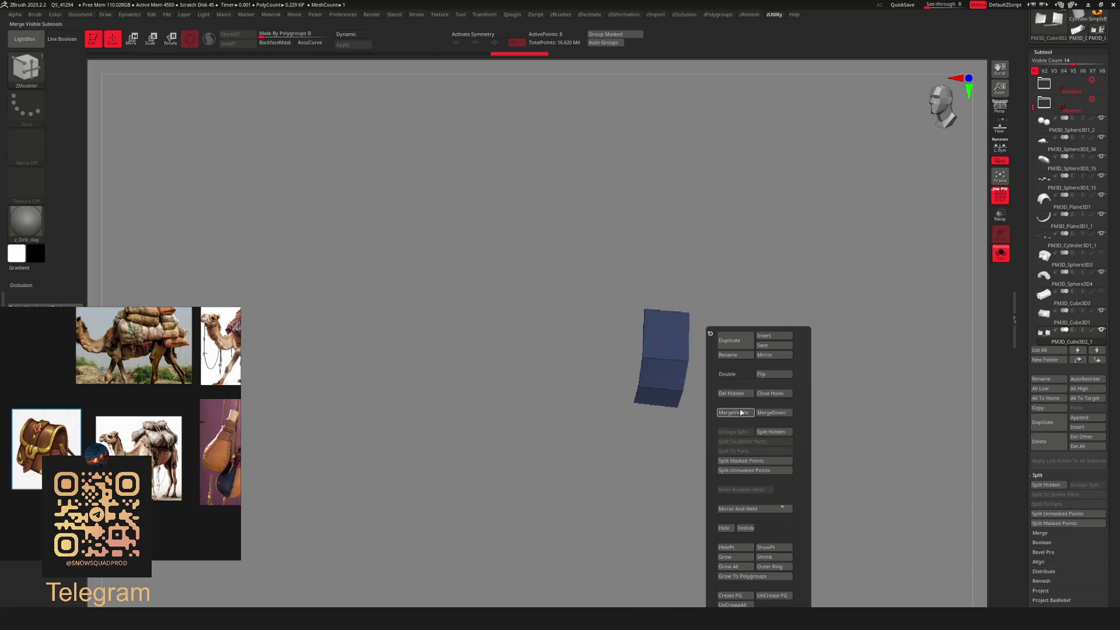
{"action": "left_click", "coordinate": [733, 393]}
{"action": "key", "text": "alt+s"}
{"action": "mouse_move", "coordinate": [758, 347]}
{"action": "right_mouse_down"}
{"action": "mouse_move", "coordinate": [708, 357]}
{"action": "mouse_move", "coordinate": [782, 412]}
{"action": "mouse_move", "coordinate": [679, 375]}
{"action": "mouse_move", "coordinate": [726, 391]}
{"action": "mouse_move", "coordinate": [688, 373]}
{"action": "mouse_move", "coordinate": [719, 383]}
{"action": "right_mouse_up"}
{"action": "left_click", "coordinate": [719, 383]}
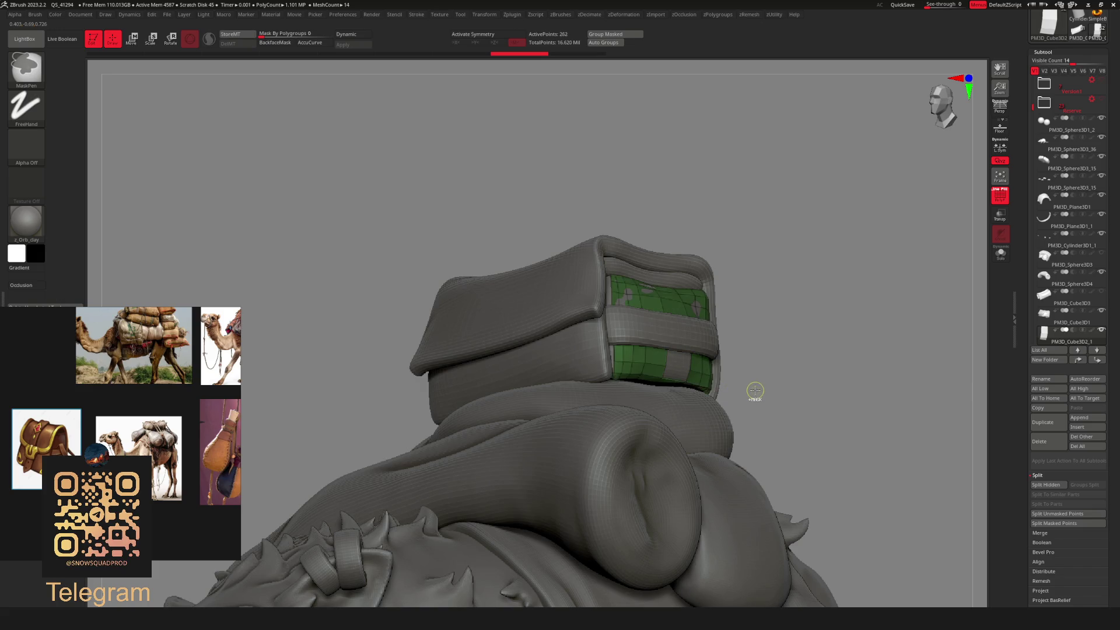
Hide, mask and restore the blue polygon column on the isolated green panel.
{"action": "key", "text": "b"}
{"action": "key", "text": "z"}
{"action": "key", "text": "m"}
{"action": "mouse_move", "coordinate": [675, 390]}
{"action": "right_mouse_down"}
{"action": "mouse_move", "coordinate": [662, 301]}
{"action": "mouse_move", "coordinate": [648, 323]}
{"action": "mouse_move", "coordinate": [701, 363]}
{"action": "mouse_move", "coordinate": [666, 343]}
{"action": "right_mouse_up"}
{"action": "key", "text": "ctrl+shift"}
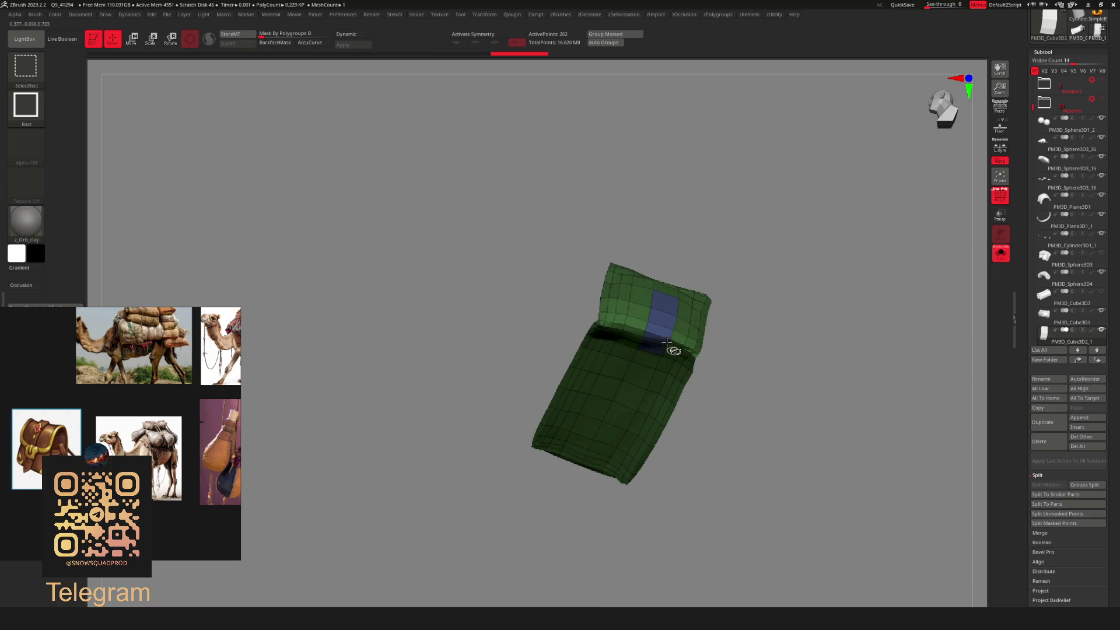
{"action": "right_click_drag", "start_coordinate": [726, 388], "coordinate": [742, 382]}
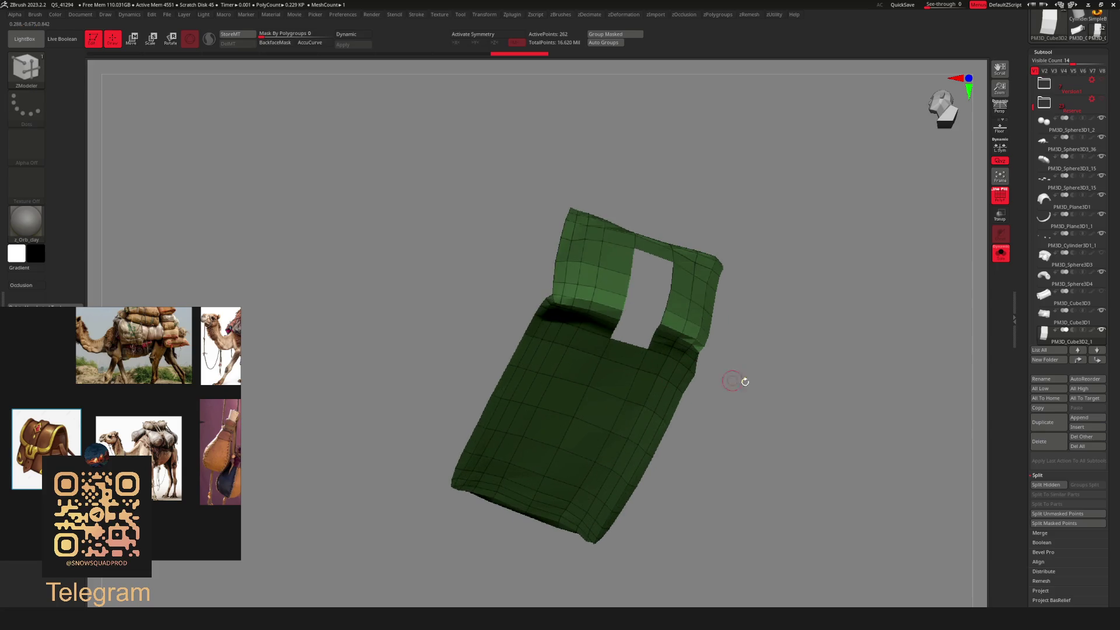
{"action": "left_click", "coordinate": [803, 398], "text": "ctrl"}
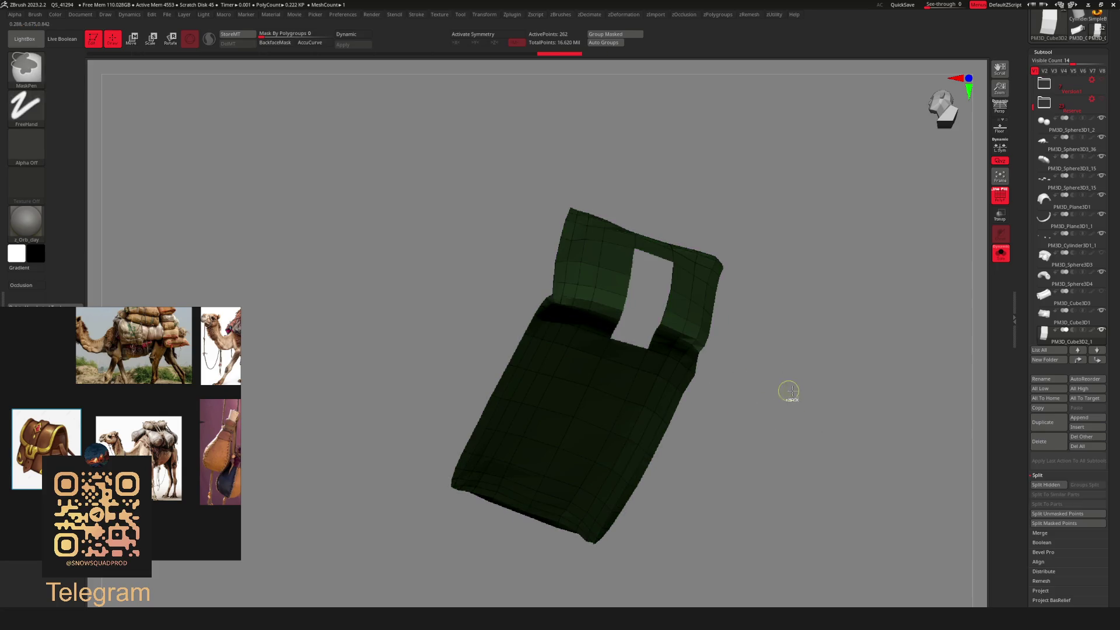
{"action": "left_click", "coordinate": [789, 390], "text": "ctrl"}
{"action": "left_click", "coordinate": [758, 379], "text": "ctrl+shift"}
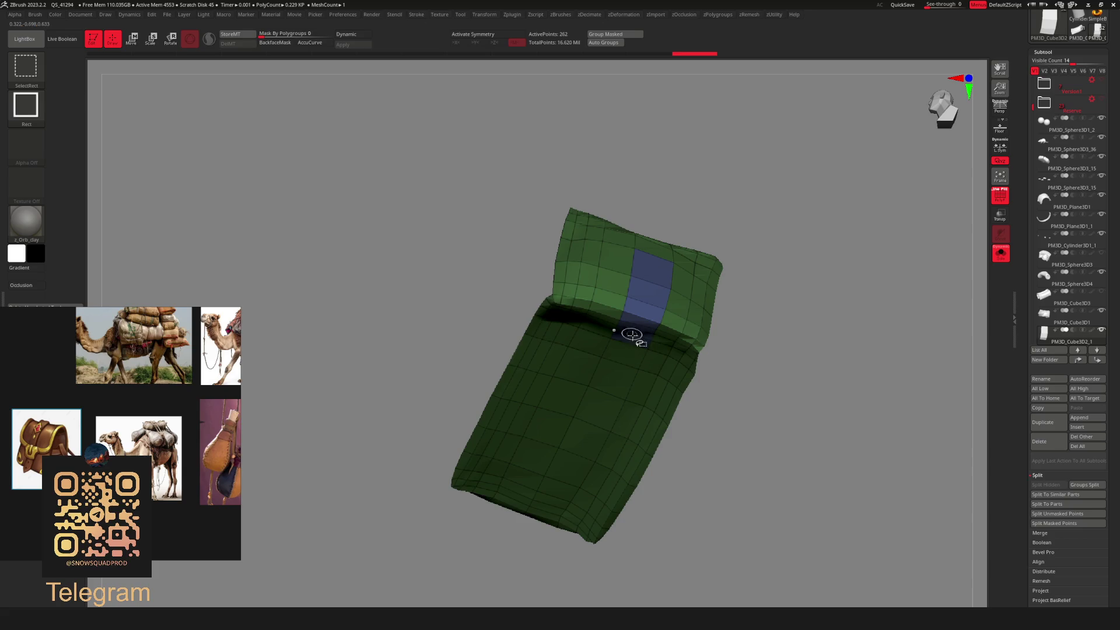
Isolate the blue strip and delete all hidden polygons, keeping only the strip.
{"action": "left_click", "coordinate": [685, 316], "text": "ctrl+shift"}
{"action": "left_click", "coordinate": [690, 323], "text": "ctrl+shift"}
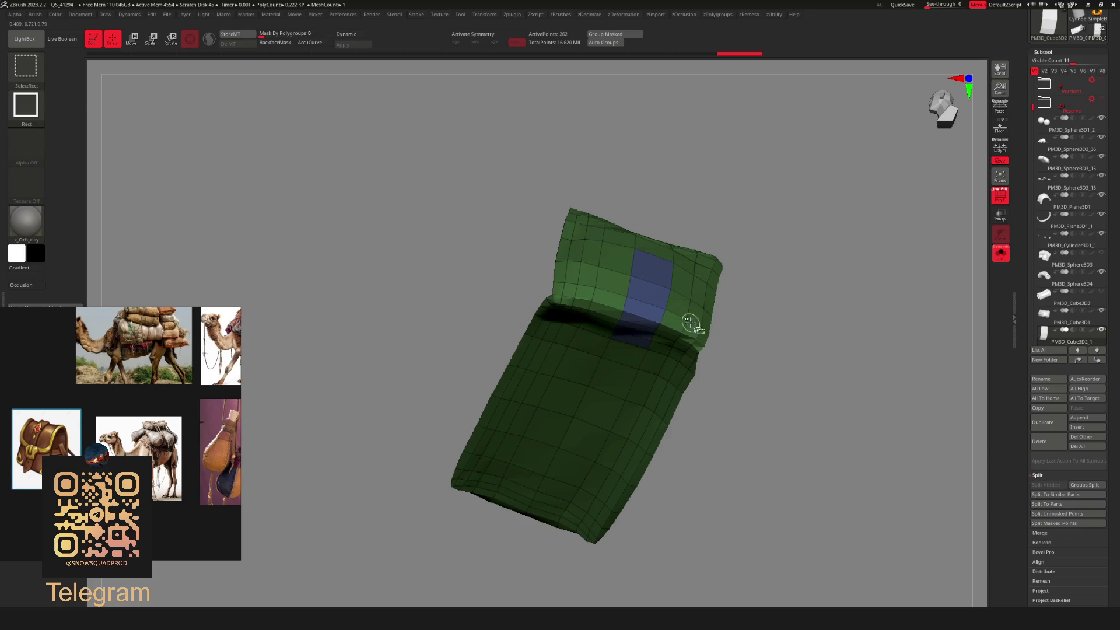
{"action": "left_click", "coordinate": [690, 323], "text": "ctrl+shift"}
{"action": "left_click", "coordinate": [679, 319], "text": "ctrl+shift"}
{"action": "key", "text": "space"}
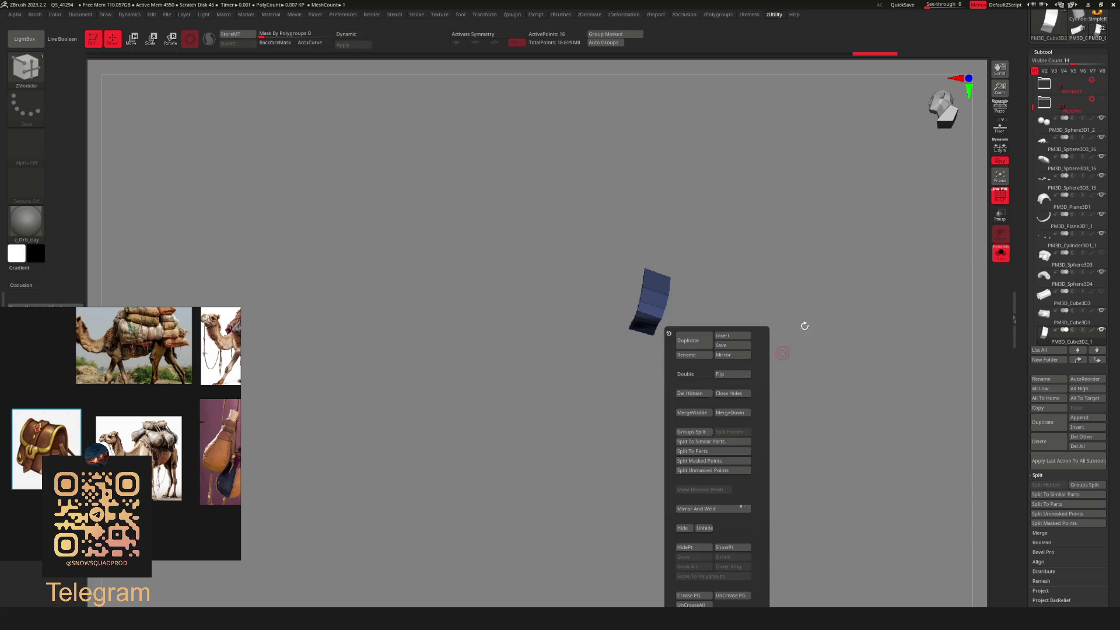
{"action": "left_click", "coordinate": [782, 353], "text": "ctrl+shift"}
{"action": "mouse_move", "coordinate": [782, 353]}
{"action": "left_mouse_down"}
{"action": "mouse_move", "coordinate": [824, 330]}
{"action": "mouse_move", "coordinate": [720, 320]}
{"action": "mouse_move", "coordinate": [730, 317]}
{"action": "mouse_move", "coordinate": [708, 305]}
{"action": "mouse_move", "coordinate": [655, 342]}
{"action": "mouse_move", "coordinate": [689, 346]}
{"action": "left_mouse_up"}
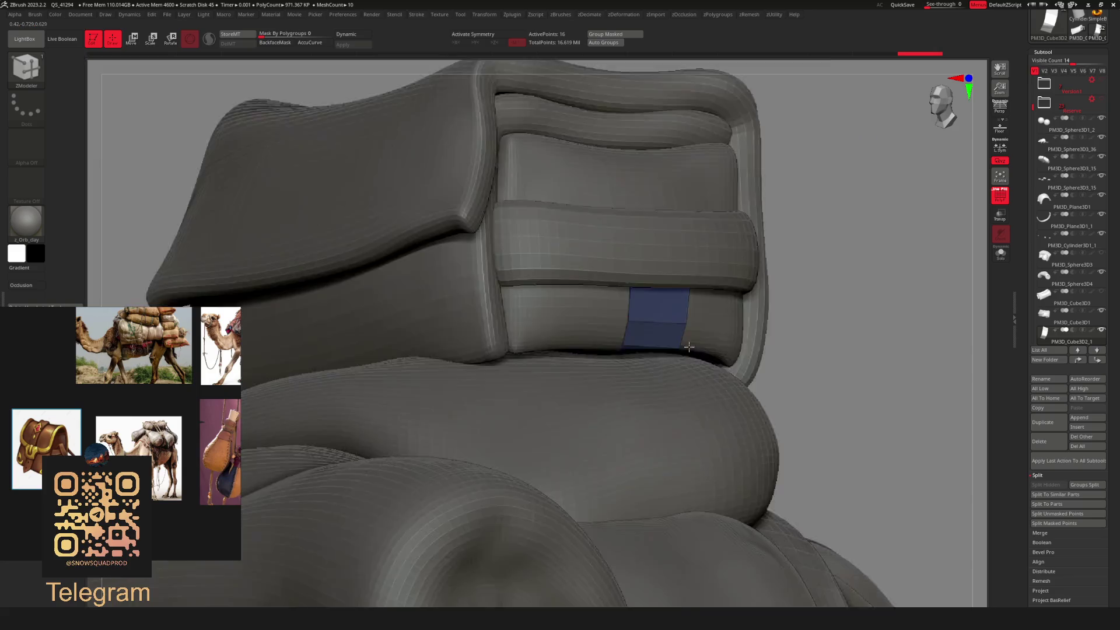
Solo the strip, place the move gizmo beside it, and return to the ZModeler brush.
{"action": "key", "text": "w"}
{"action": "left_click", "coordinate": [728, 350], "text": "ctrl+shift"}
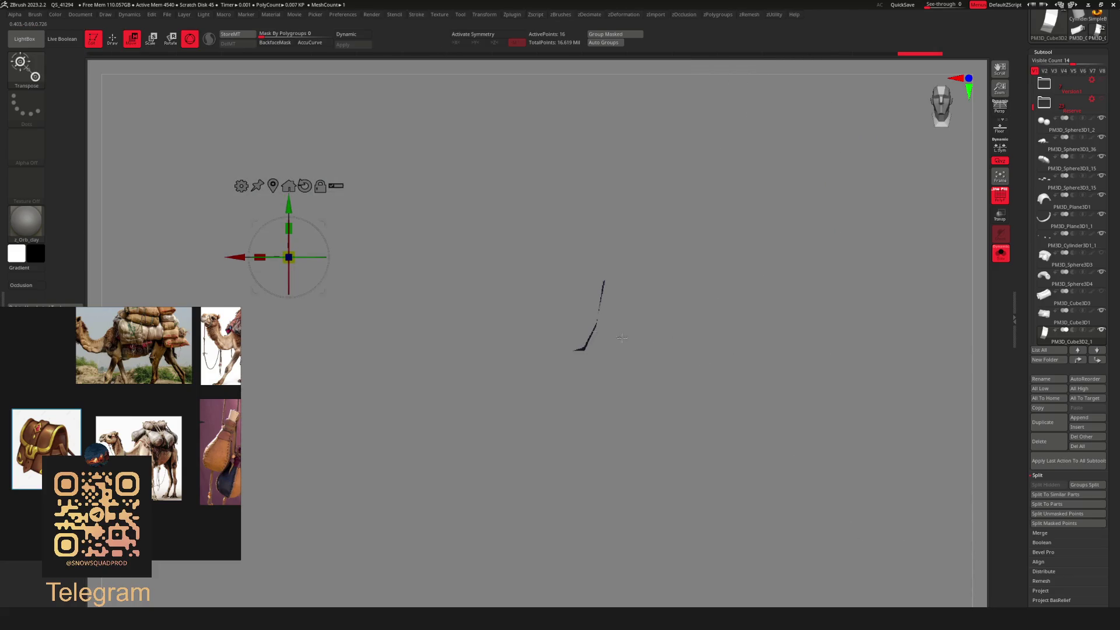
{"action": "mouse_move", "coordinate": [350, 207]}
{"action": "left_mouse_down", "text": "alt"}
{"action": "mouse_move", "coordinate": [431, 210]}
{"action": "mouse_move", "coordinate": [601, 262]}
{"action": "mouse_move", "coordinate": [536, 270]}
{"action": "left_mouse_up", "text": "alt"}
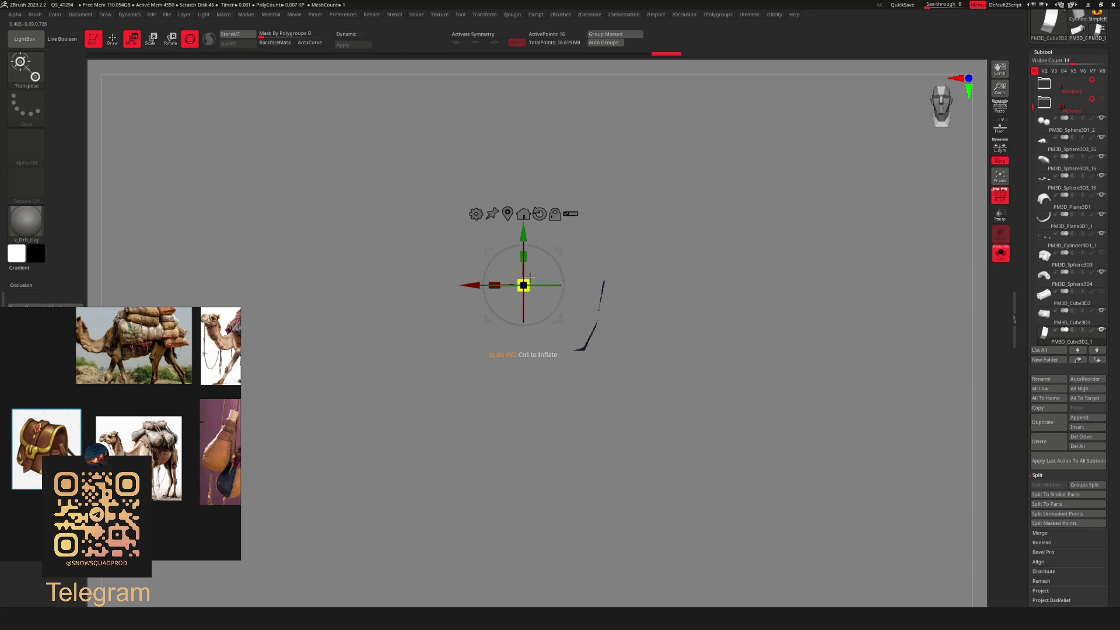
{"action": "mouse_move", "coordinate": [670, 328]}
{"action": "left_mouse_down"}
{"action": "mouse_move", "coordinate": [653, 327]}
{"action": "mouse_move", "coordinate": [670, 324]}
{"action": "left_mouse_up"}
{"action": "key", "text": "b"}
{"action": "key", "text": "z"}
{"action": "key", "text": "m"}
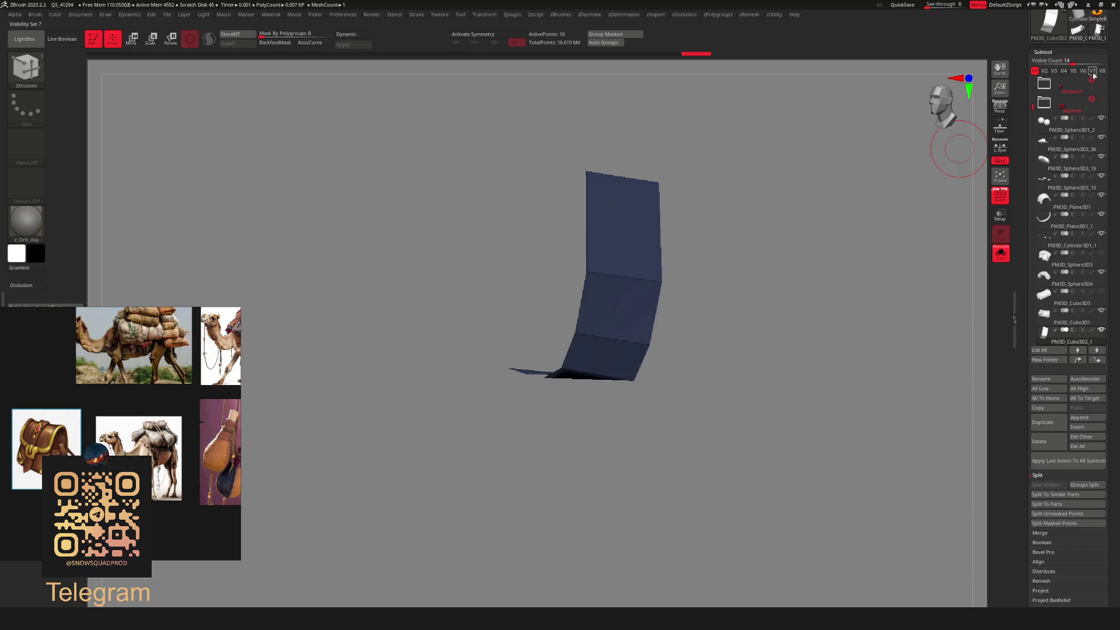
{"action": "scroll", "coordinate": [1041, 37], "scroll_direction": "up", "scroll_amount": 3}
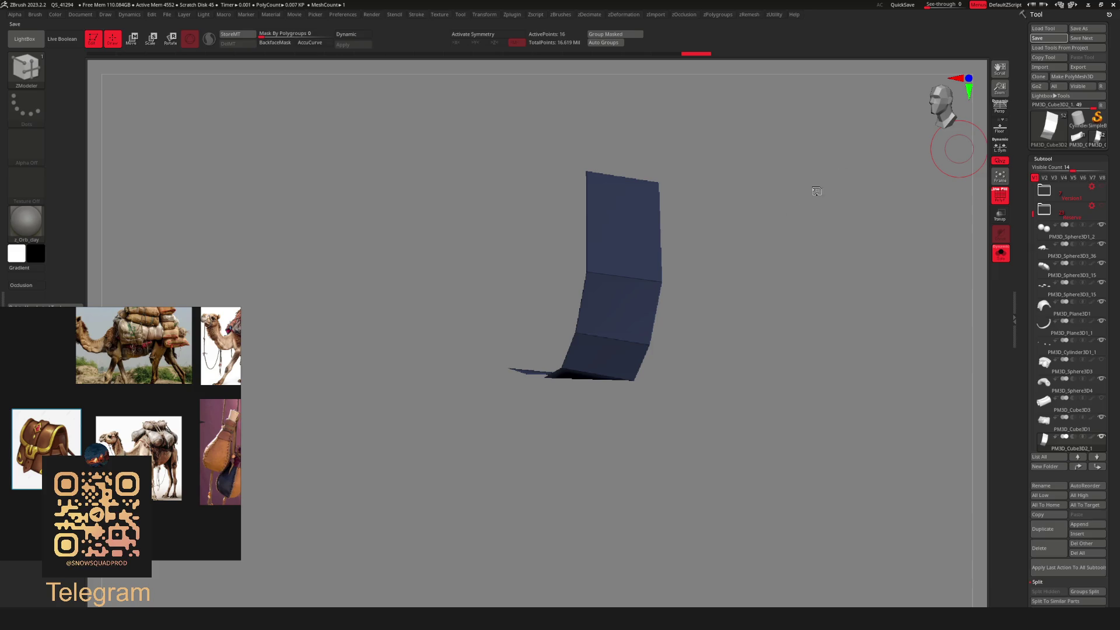
{"action": "left_click_drag", "start_coordinate": [624, 298], "coordinate": [656, 295]}
{"action": "key", "text": "b"}
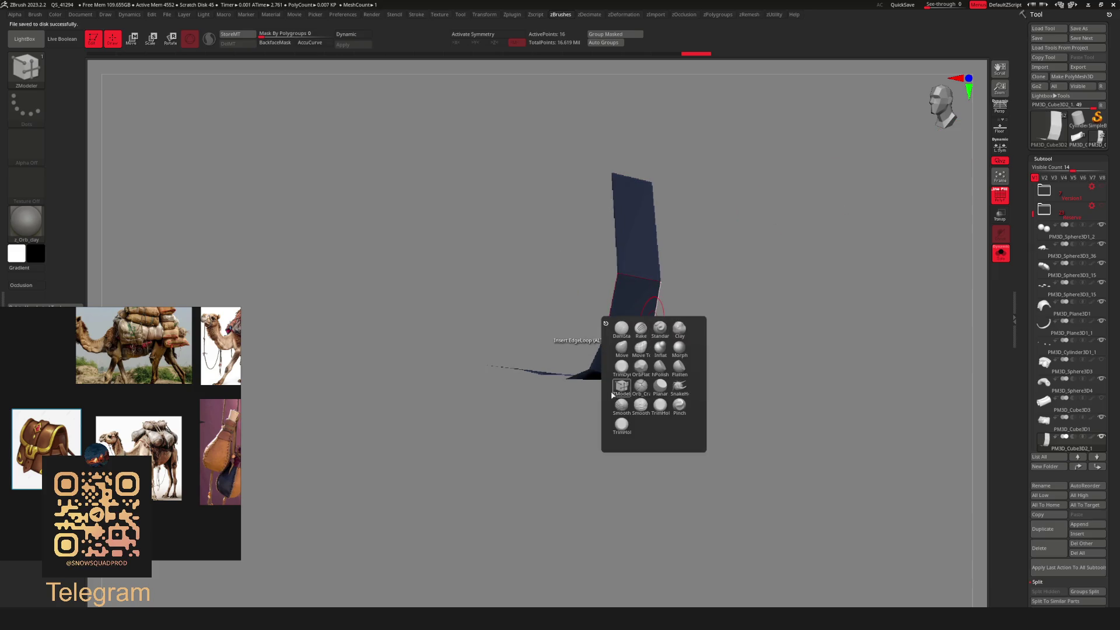
{"action": "right_click", "coordinate": [661, 257]}
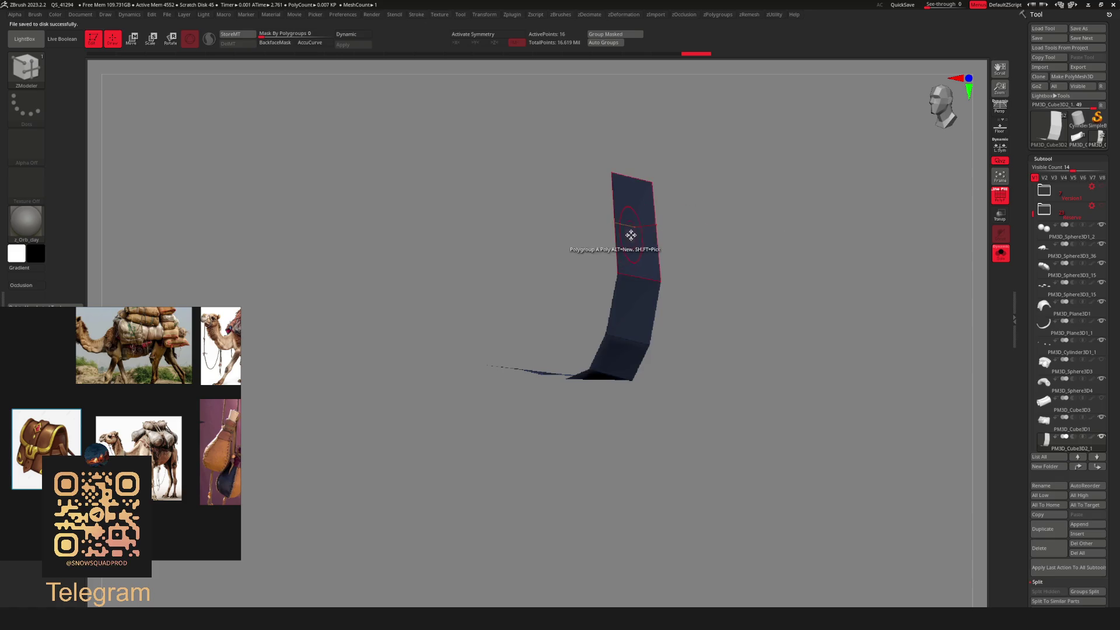
Extrude the strip into a thick bent band with ZModeler Extrude, then check it on the full model.
{"action": "key", "text": "space"}
{"action": "left_click", "coordinate": [525, 301]}
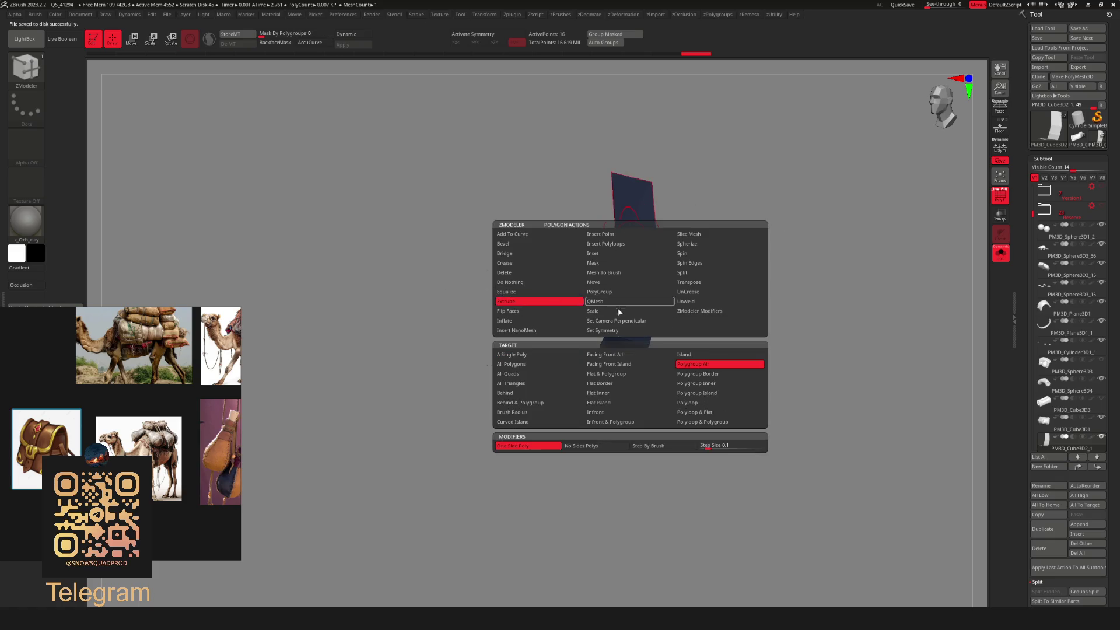
{"action": "left_click_drag", "start_coordinate": [642, 269], "coordinate": [691, 255]}
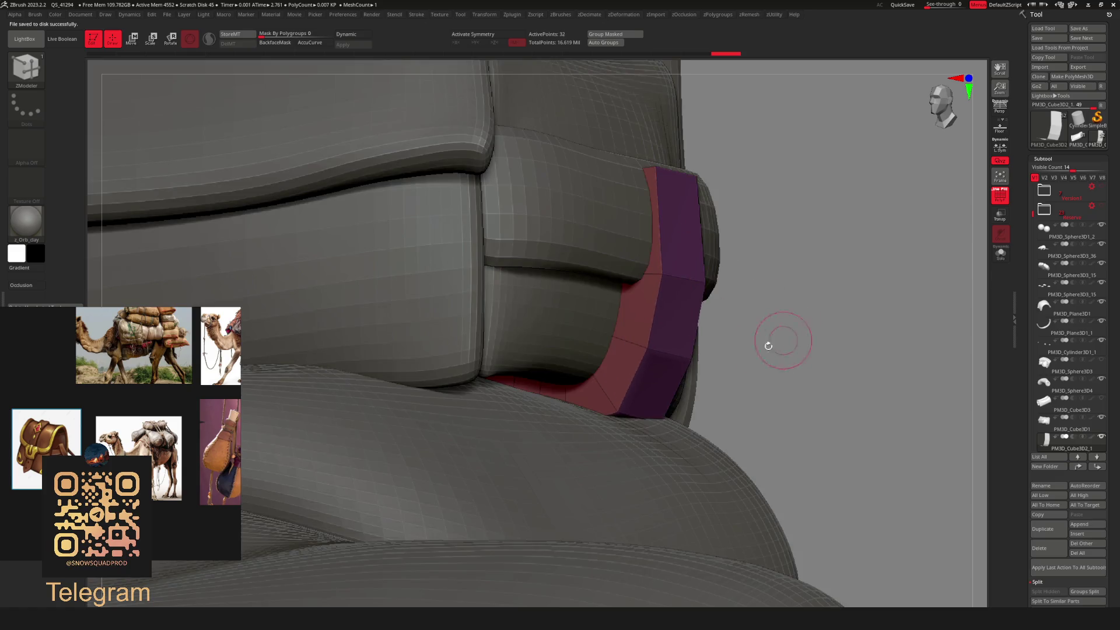
{"action": "key", "text": "ctrl+shift+s"}
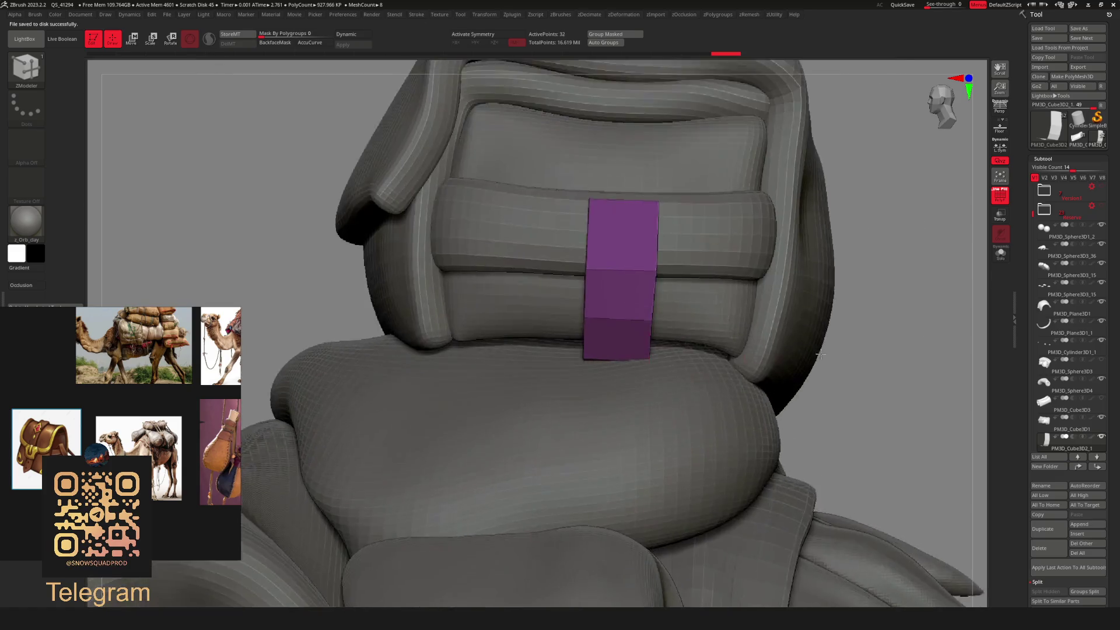
{"action": "left_click_drag", "start_coordinate": [820, 354], "coordinate": [712, 350]}
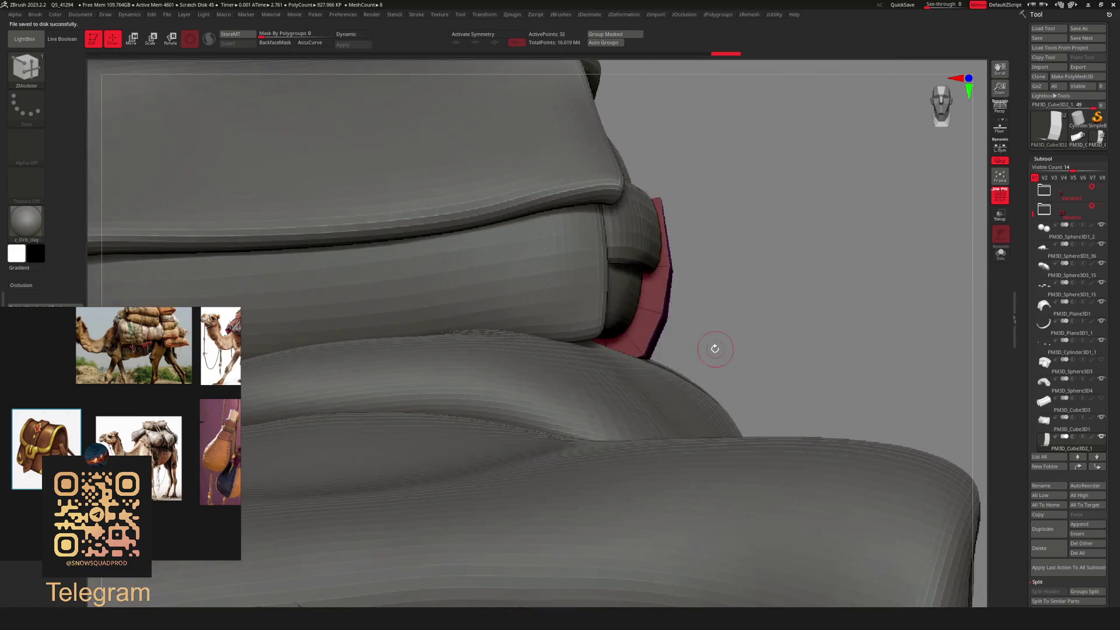
{"action": "key", "text": "ctrl+shift+s"}
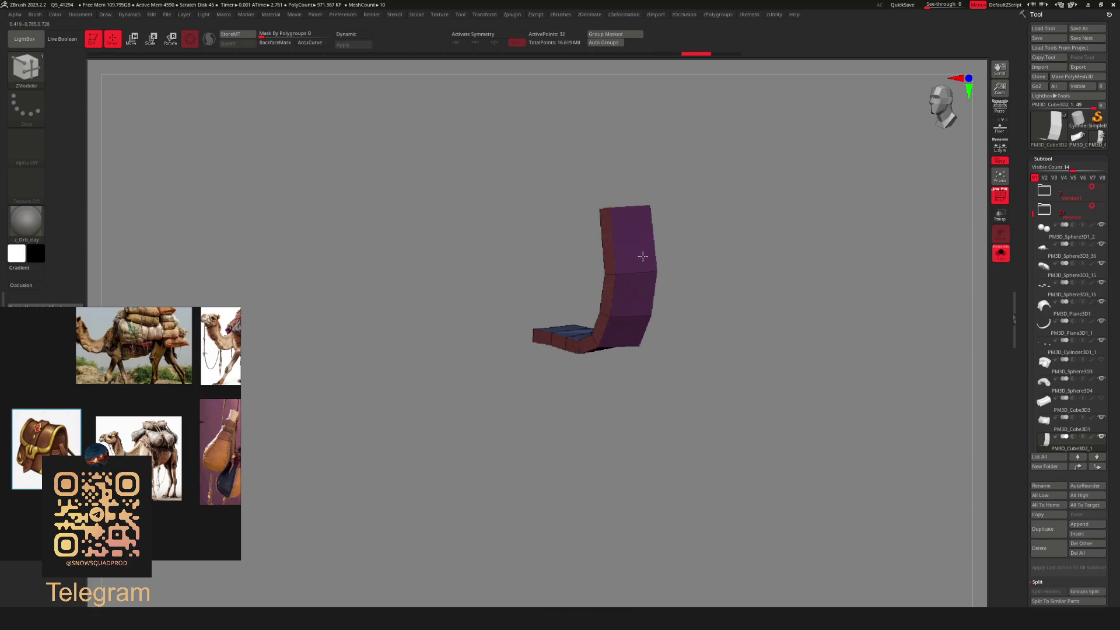
{"action": "key", "text": "ctrl+shift+s"}
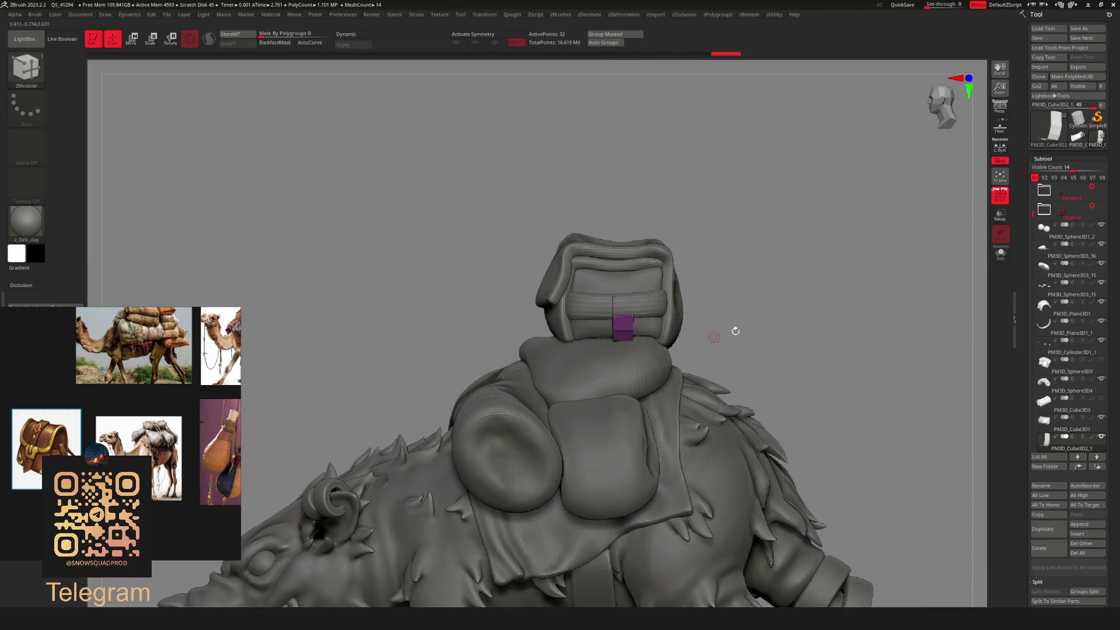
Preview the band with smooth subdivision and inspect it on the bag front.
{"action": "key", "text": "d"}
{"action": "mouse_move", "coordinate": [735, 331]}
{"action": "left_mouse_down"}
{"action": "mouse_move", "coordinate": [624, 335]}
{"action": "mouse_move", "coordinate": [668, 342]}
{"action": "mouse_move", "coordinate": [675, 333]}
{"action": "left_mouse_up"}
{"action": "key", "text": "shift+f"}
{"action": "key", "text": "w"}
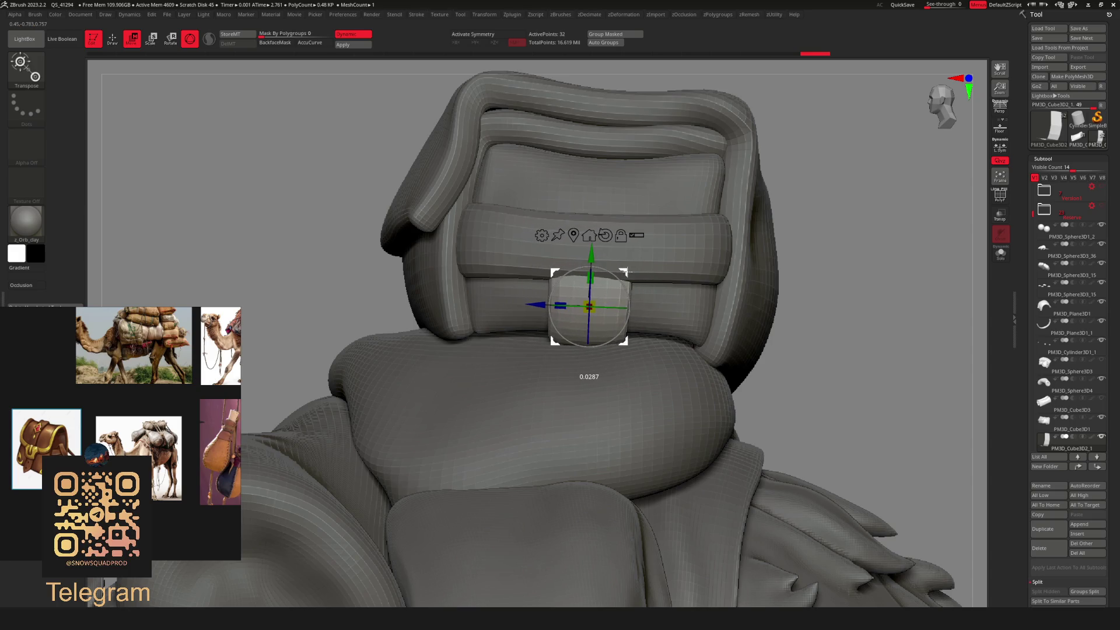
{"action": "mouse_move", "coordinate": [629, 272]}
{"action": "left_mouse_down"}
{"action": "mouse_move", "coordinate": [702, 313]}
{"action": "mouse_move", "coordinate": [722, 298]}
{"action": "left_mouse_up"}
{"action": "key", "text": "q"}
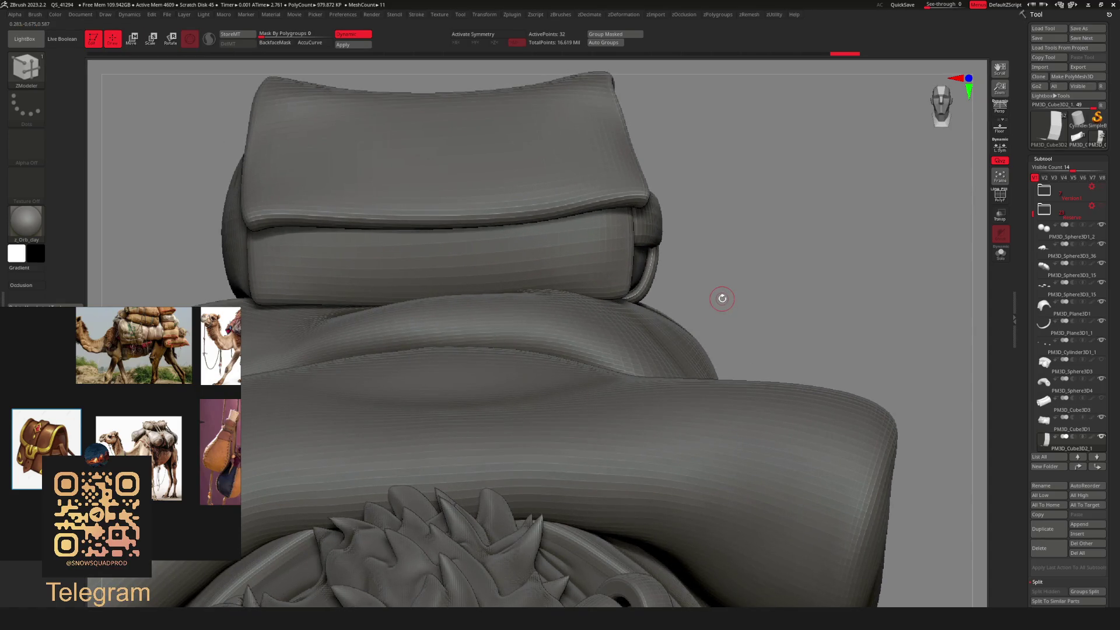
{"action": "key", "text": "d"}
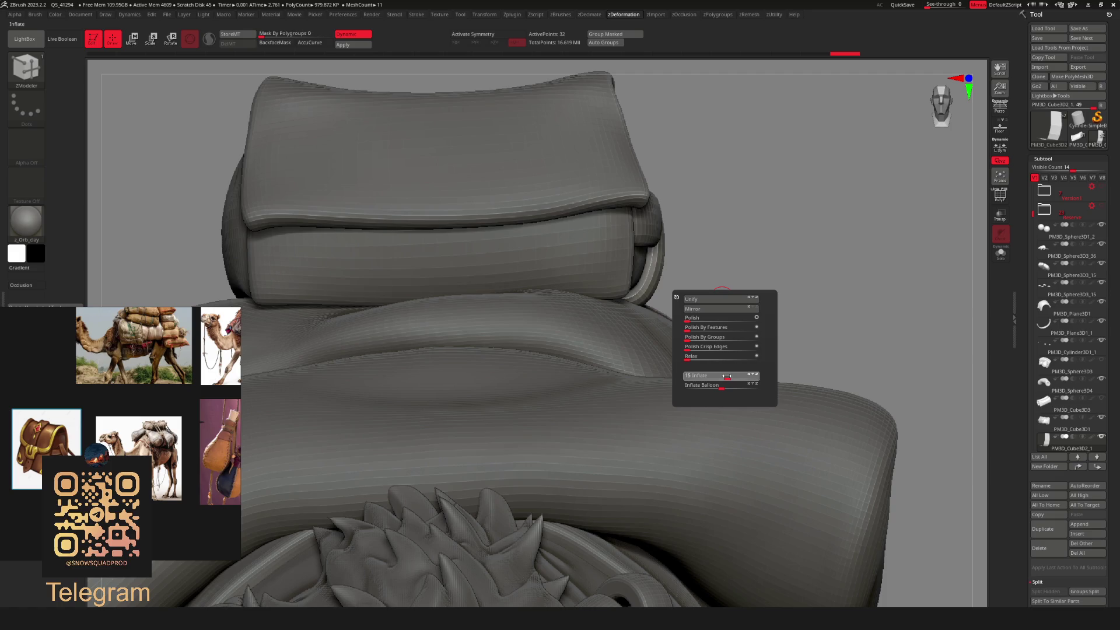
{"action": "left_click_drag", "start_coordinate": [725, 376], "coordinate": [629, 236], "text": "alt"}
{"action": "key", "text": "w"}
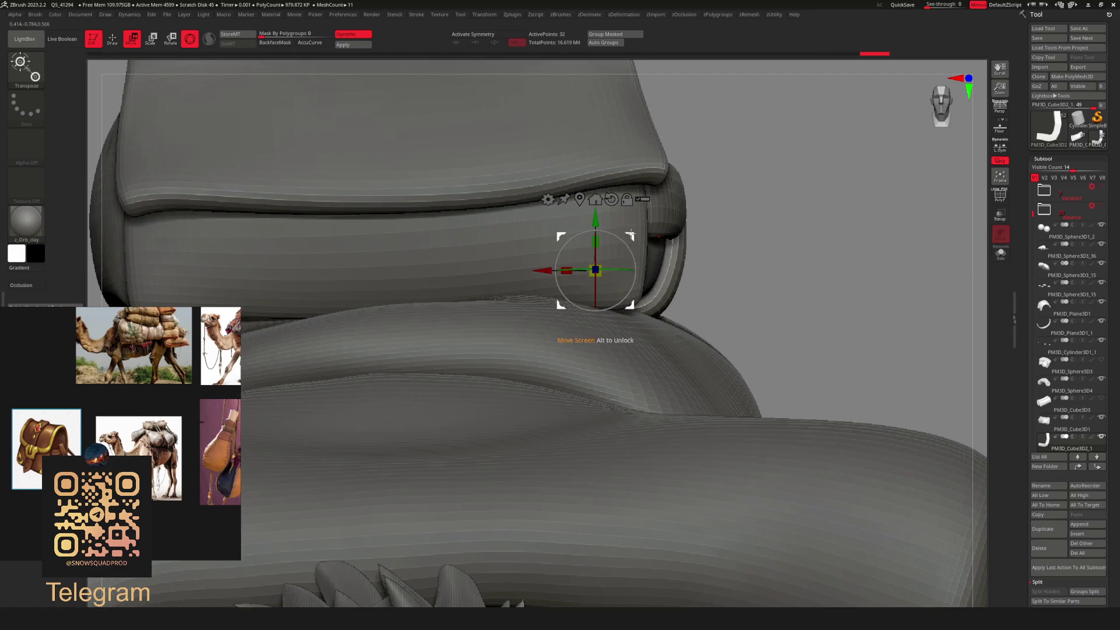
{"action": "mouse_move", "coordinate": [716, 271]}
{"action": "left_mouse_down"}
{"action": "mouse_move", "coordinate": [700, 257]}
{"action": "mouse_move", "coordinate": [717, 262]}
{"action": "mouse_move", "coordinate": [600, 244]}
{"action": "left_mouse_up"}
{"action": "key", "text": "q"}
Make the horizontal band the active piece and pick the Move brush.
{"action": "left_click", "coordinate": [596, 262], "text": "alt"}
{"action": "key", "text": "b"}
{"action": "key", "text": "m"}
{"action": "key", "text": "v"}
{"action": "key", "text": "space"}
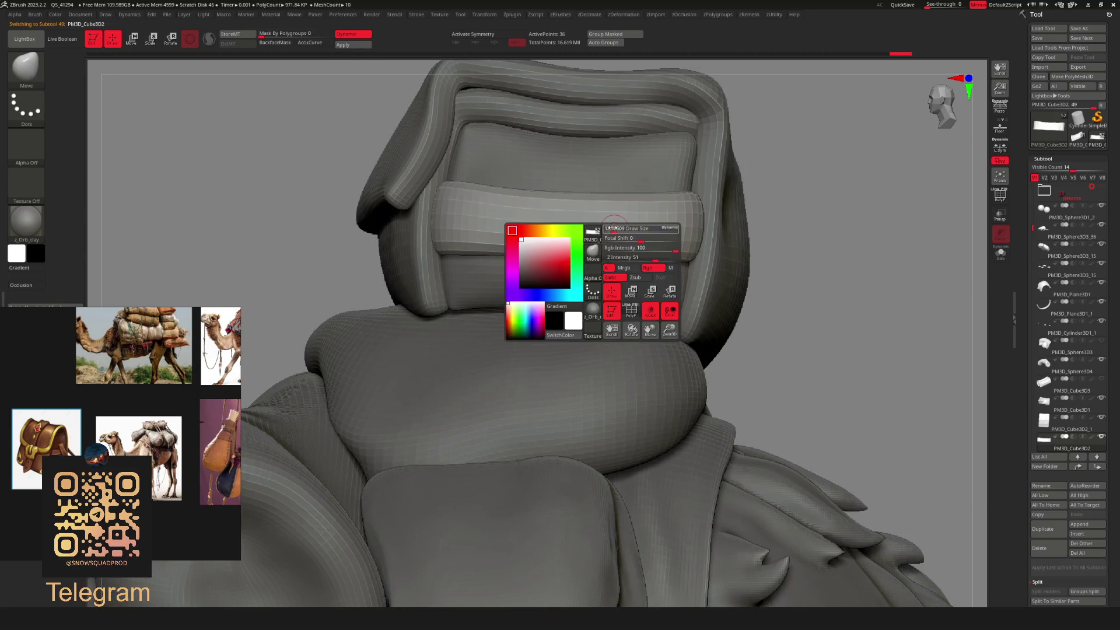
{"action": "mouse_move", "coordinate": [600, 225]}
{"action": "right_mouse_down"}
{"action": "mouse_move", "coordinate": [577, 259]}
{"action": "mouse_move", "coordinate": [609, 256]}
{"action": "mouse_move", "coordinate": [583, 272]}
{"action": "mouse_move", "coordinate": [559, 261]}
{"action": "mouse_move", "coordinate": [599, 257]}
{"action": "right_mouse_up"}
Select the small strap tab below the band, switching between it and PM3D_Cube3D1.
{"action": "left_click", "coordinate": [563, 262], "text": "alt"}
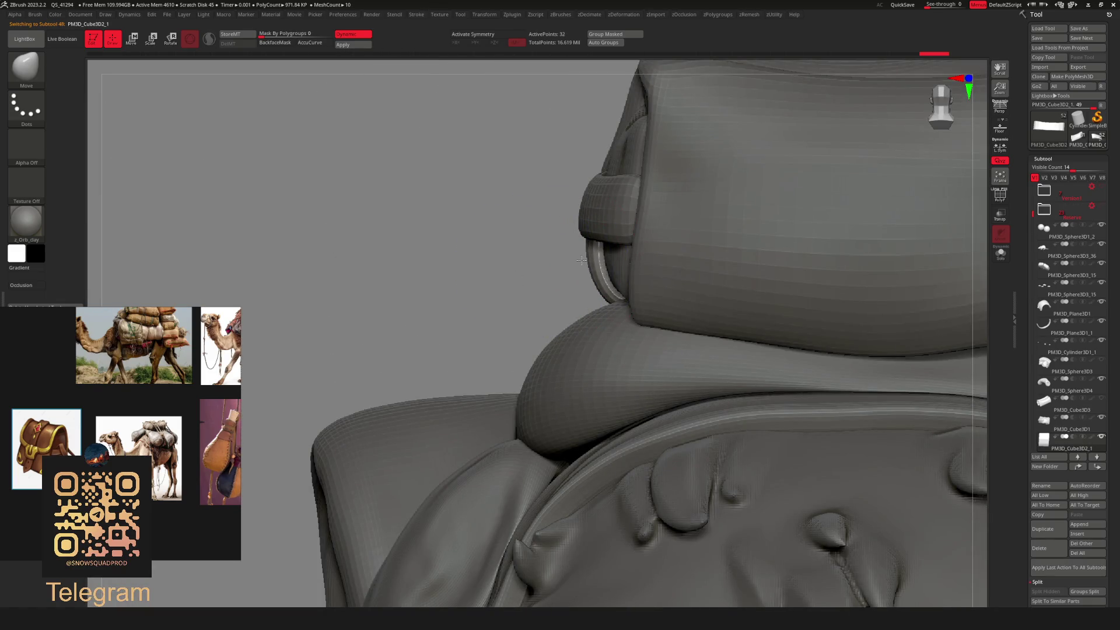
{"action": "mouse_move", "coordinate": [586, 249]}
{"action": "right_mouse_down"}
{"action": "mouse_move", "coordinate": [561, 249]}
{"action": "mouse_move", "coordinate": [673, 257]}
{"action": "mouse_move", "coordinate": [625, 253]}
{"action": "mouse_move", "coordinate": [572, 311]}
{"action": "mouse_move", "coordinate": [610, 320]}
{"action": "right_mouse_up"}
{"action": "key", "text": "f"}
{"action": "key", "text": "shift+f"}
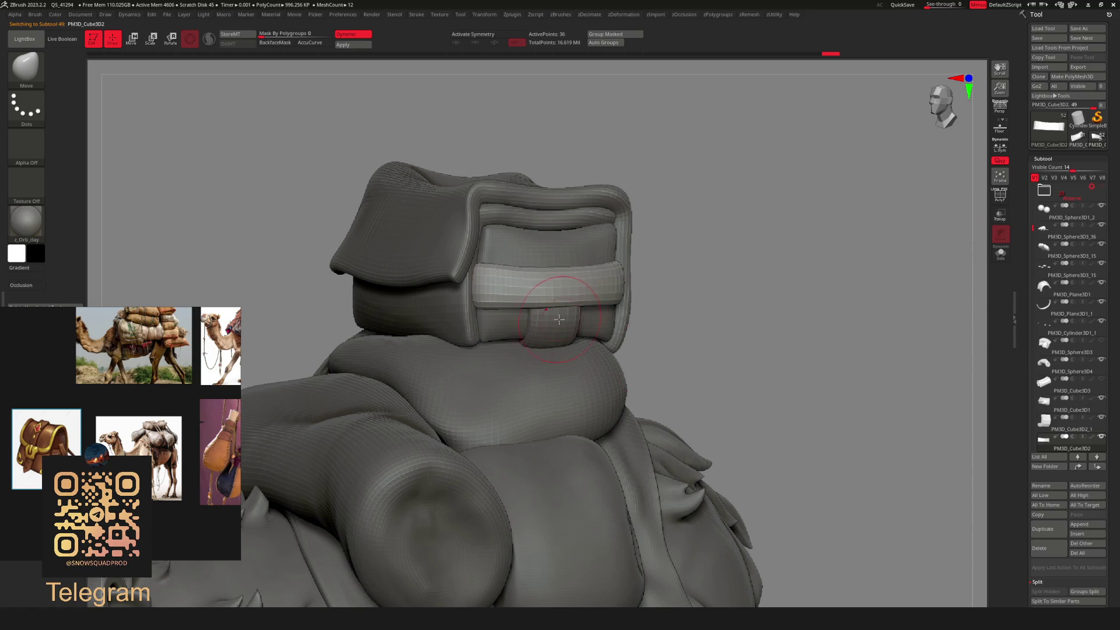
{"action": "left_click", "coordinate": [558, 320], "text": "alt"}
{"action": "left_click", "coordinate": [1046, 429]}
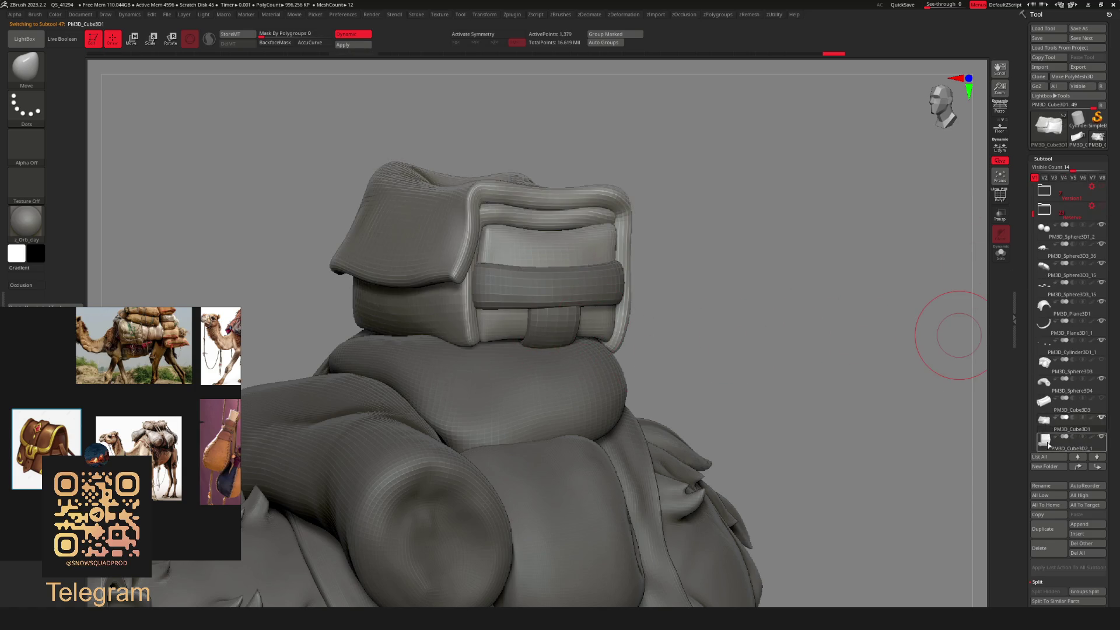
{"action": "left_click_drag", "start_coordinate": [1034, 214], "coordinate": [1033, 231]}
{"action": "left_click", "coordinate": [1062, 434]}
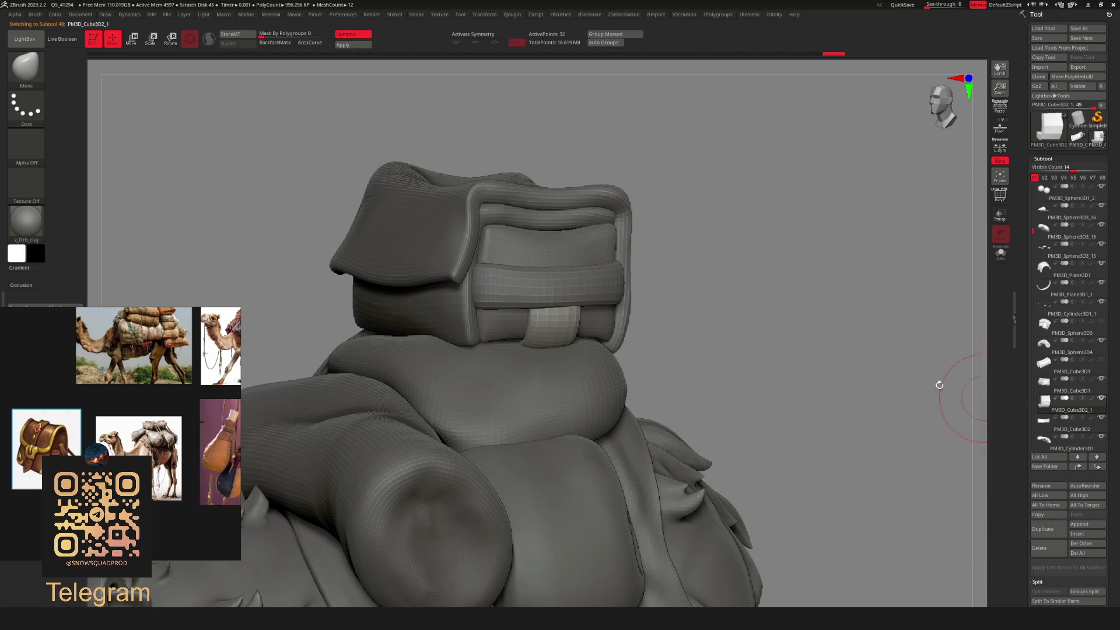
Merge the strap into the subtool below it with MergeDown.
{"action": "key", "text": "u"}
{"action": "left_click", "coordinate": [813, 413]}
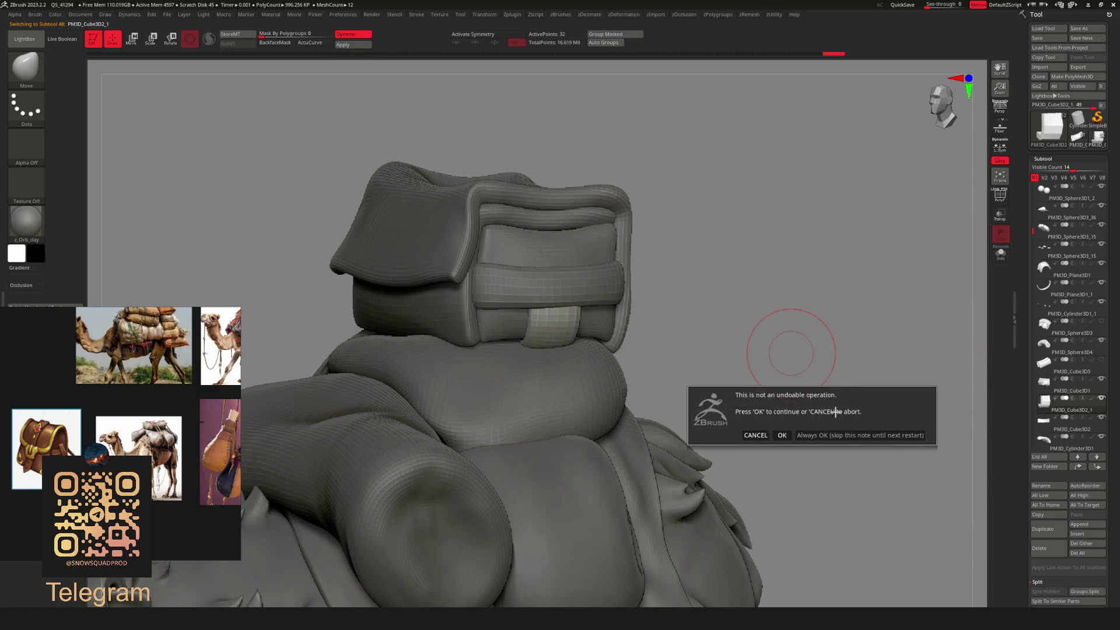
{"action": "left_click", "coordinate": [832, 410]}
{"action": "left_click", "coordinate": [779, 313]}
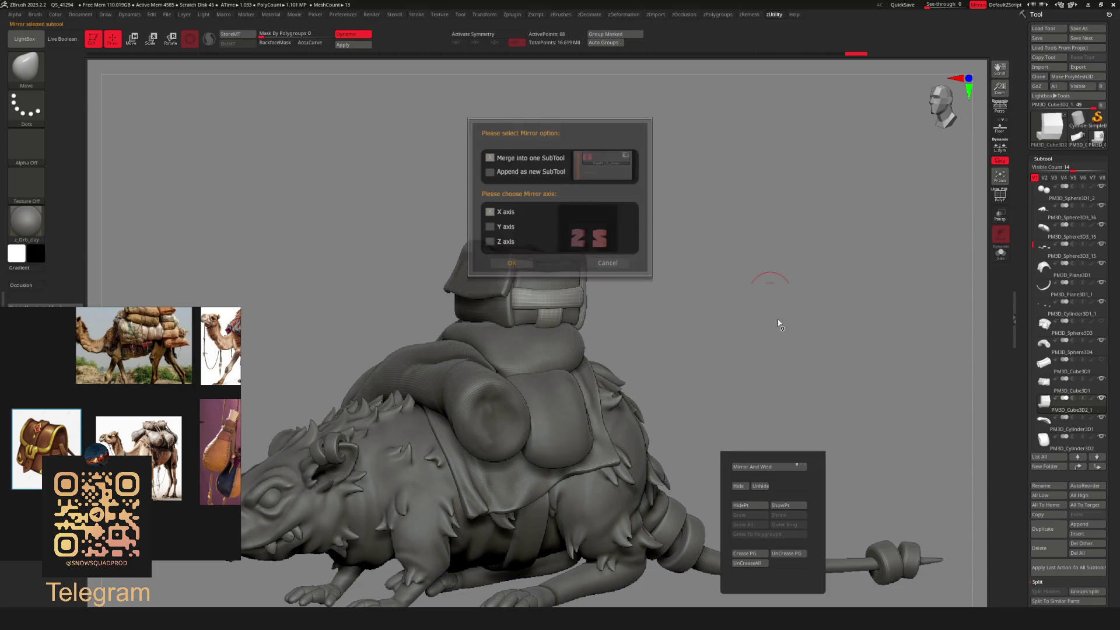
{"action": "left_click", "coordinate": [623, 261]}
{"action": "left_click_drag", "start_coordinate": [610, 268], "coordinate": [595, 315]}
Mirror the merged strap piece across X to the bag's opposite side.
{"action": "key", "text": "u"}
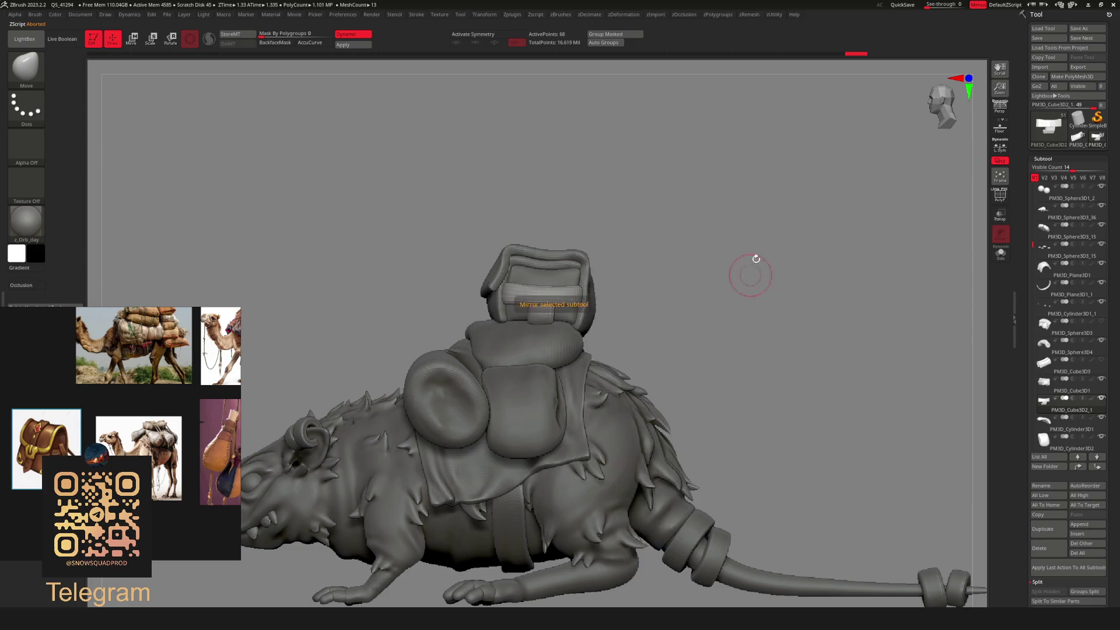
{"action": "mouse_move", "coordinate": [749, 270]}
{"action": "left_mouse_down"}
{"action": "mouse_move", "coordinate": [735, 235]}
{"action": "mouse_move", "coordinate": [626, 285]}
{"action": "left_mouse_up"}
{"action": "key", "text": "u"}
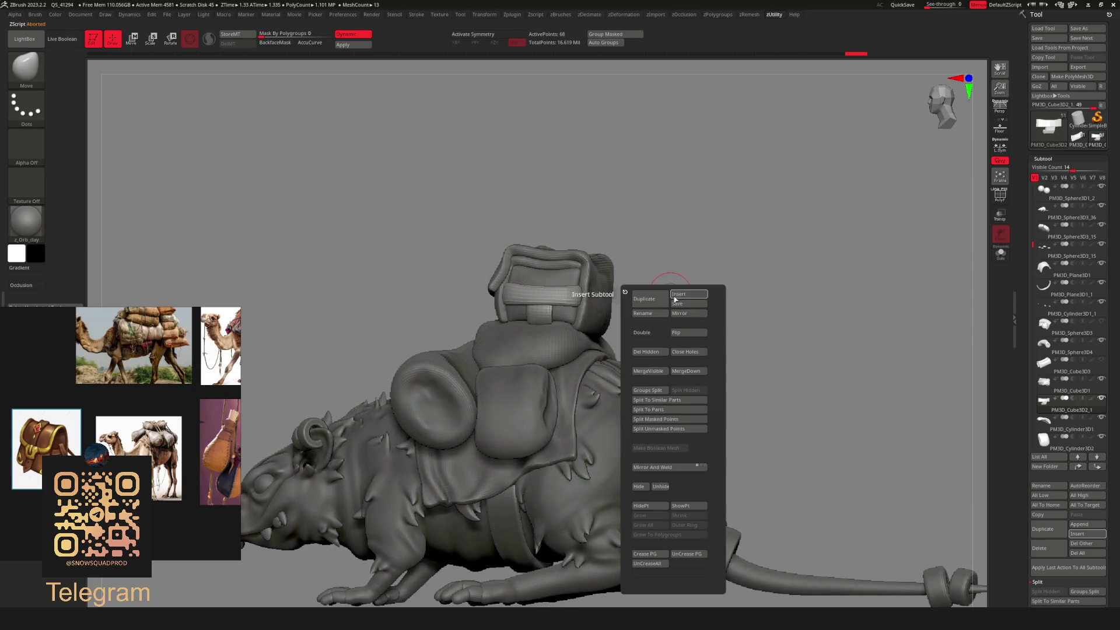
{"action": "left_click", "coordinate": [677, 315]}
{"action": "left_click", "coordinate": [522, 264]}
{"action": "left_click_drag", "start_coordinate": [522, 263], "coordinate": [621, 313]}
Solo the two handles, mask the left one, and split it off with Split Masked Points.
{"action": "key", "text": "shift+s"}
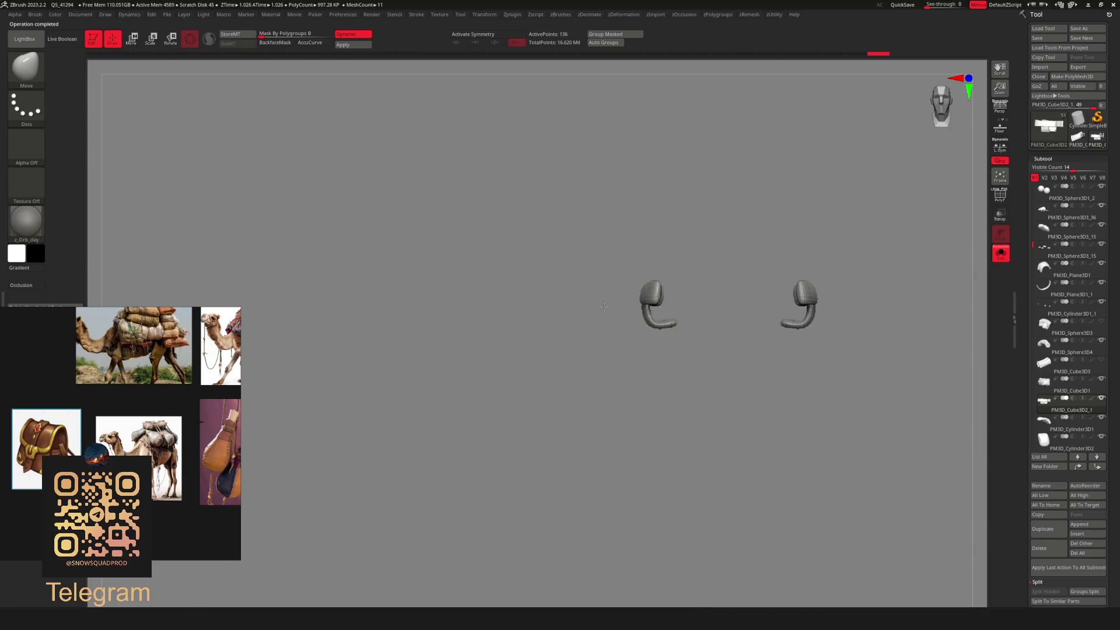
{"action": "left_click_drag", "start_coordinate": [370, 225], "coordinate": [633, 462], "text": "ctrl"}
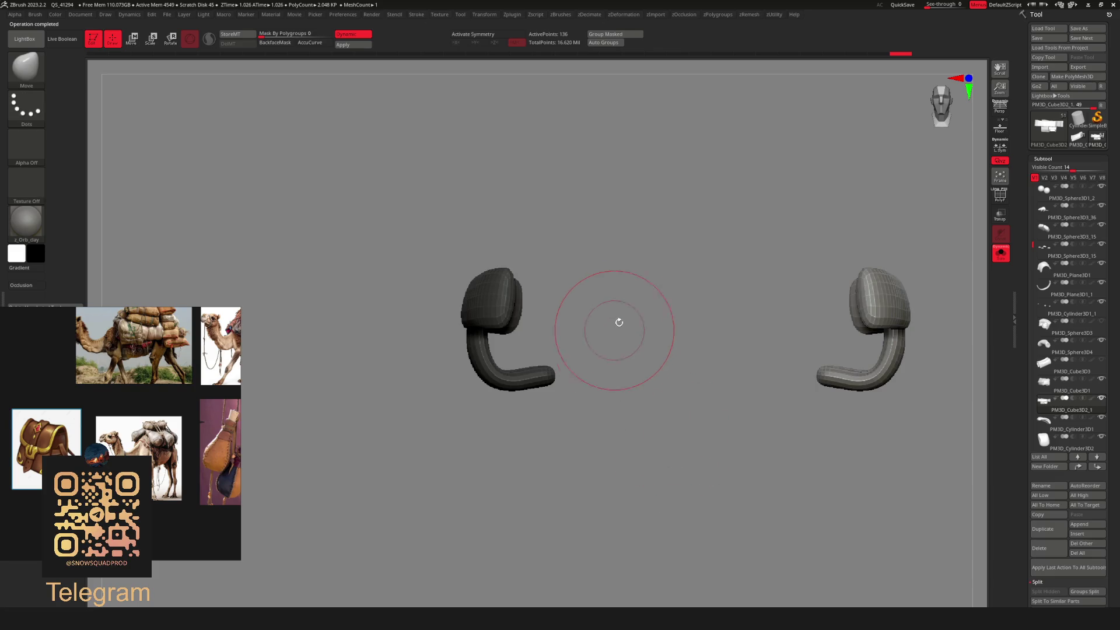
{"action": "mouse_move", "coordinate": [610, 325]}
{"action": "left_mouse_down", "text": "alt"}
{"action": "mouse_move", "coordinate": [539, 308]}
{"action": "mouse_move", "coordinate": [646, 425]}
{"action": "left_mouse_up", "text": "alt"}
{"action": "key", "text": "u"}
{"action": "left_click", "coordinate": [633, 463]}
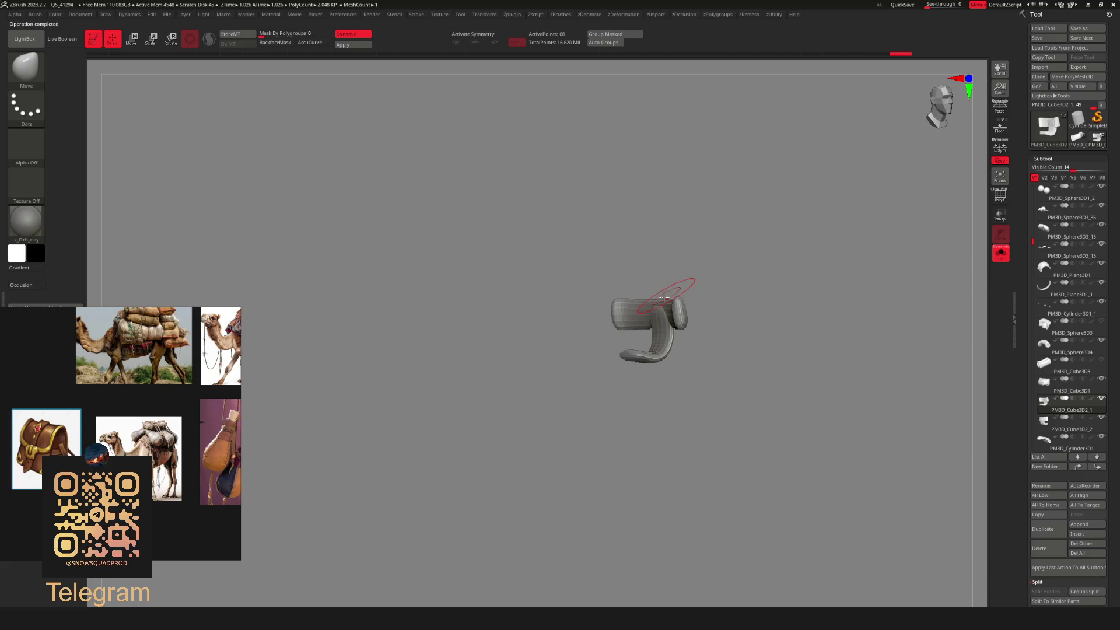
{"action": "key", "text": "shift+s"}
Select the new strap piece PM3D_Cube3D2_2 and place the transform gizmo at its left end.
{"action": "left_click", "coordinate": [459, 300], "text": "alt"}
{"action": "key", "text": "f"}
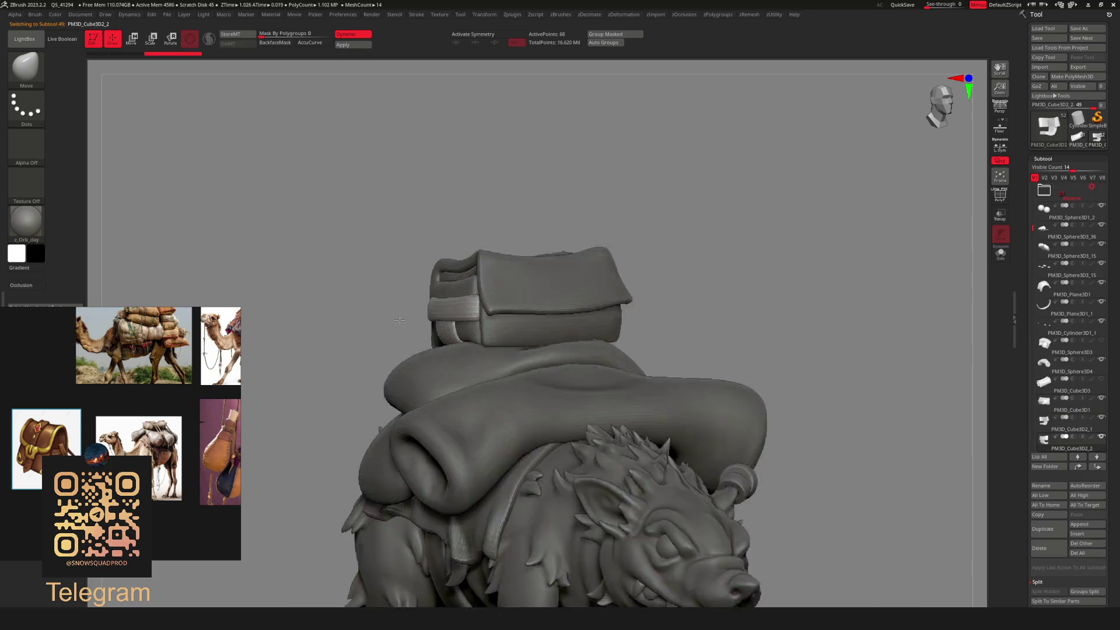
{"action": "key", "text": "w"}
{"action": "left_click_drag", "start_coordinate": [377, 312], "coordinate": [742, 309]}
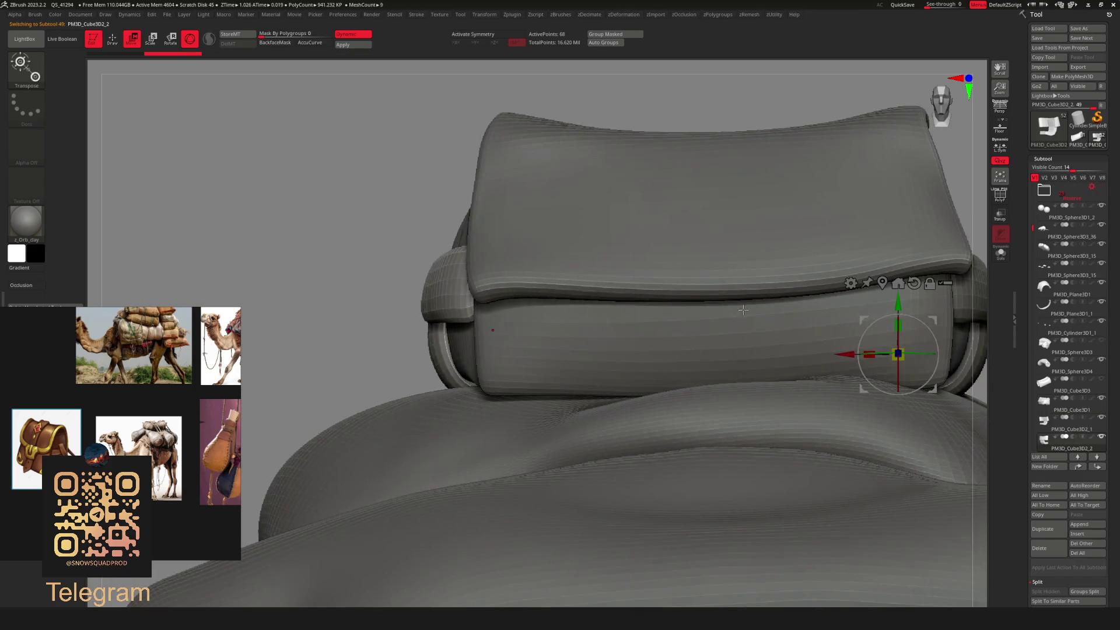
{"action": "left_click", "coordinate": [470, 292]}
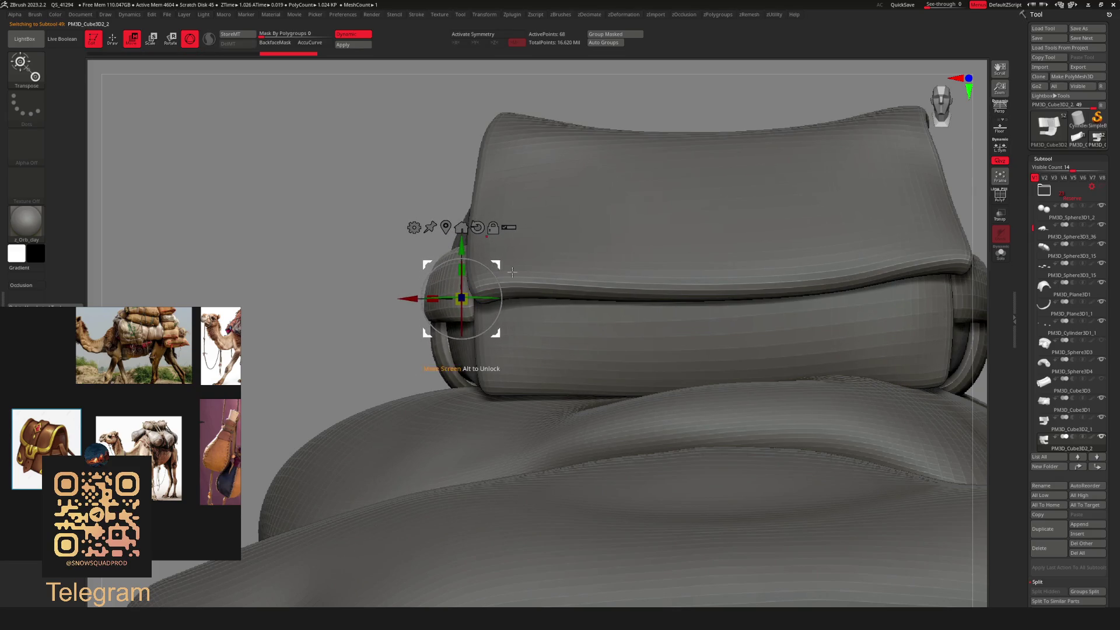
Inspect the strap near the bag opening and make PM3D_Sphere3D4 active.
{"action": "mouse_move", "coordinate": [512, 272]}
{"action": "left_mouse_down"}
{"action": "mouse_move", "coordinate": [420, 275]}
{"action": "mouse_move", "coordinate": [494, 282]}
{"action": "mouse_move", "coordinate": [437, 237]}
{"action": "mouse_move", "coordinate": [449, 236]}
{"action": "mouse_move", "coordinate": [478, 251]}
{"action": "mouse_move", "coordinate": [529, 247]}
{"action": "mouse_move", "coordinate": [609, 293]}
{"action": "mouse_move", "coordinate": [787, 242]}
{"action": "mouse_move", "coordinate": [416, 390]}
{"action": "left_mouse_up"}
{"action": "key", "text": "q"}
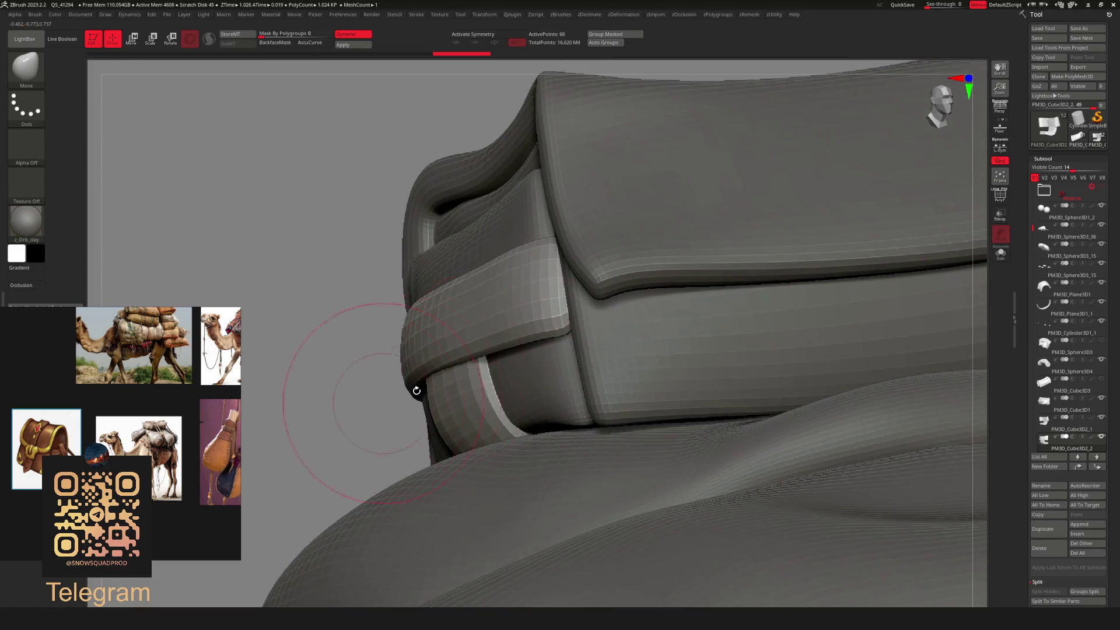
{"action": "mouse_move", "coordinate": [550, 153]}
{"action": "left_mouse_down"}
{"action": "mouse_move", "coordinate": [570, 239]}
{"action": "mouse_move", "coordinate": [335, 175]}
{"action": "left_mouse_up"}
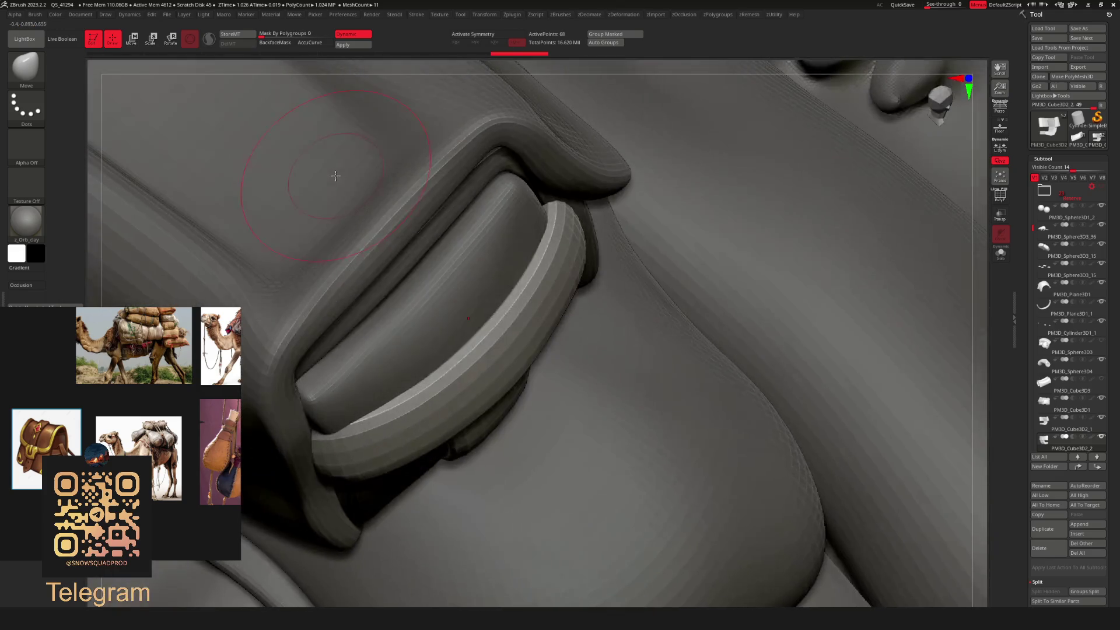
{"action": "left_click", "coordinate": [681, 299], "text": "alt"}
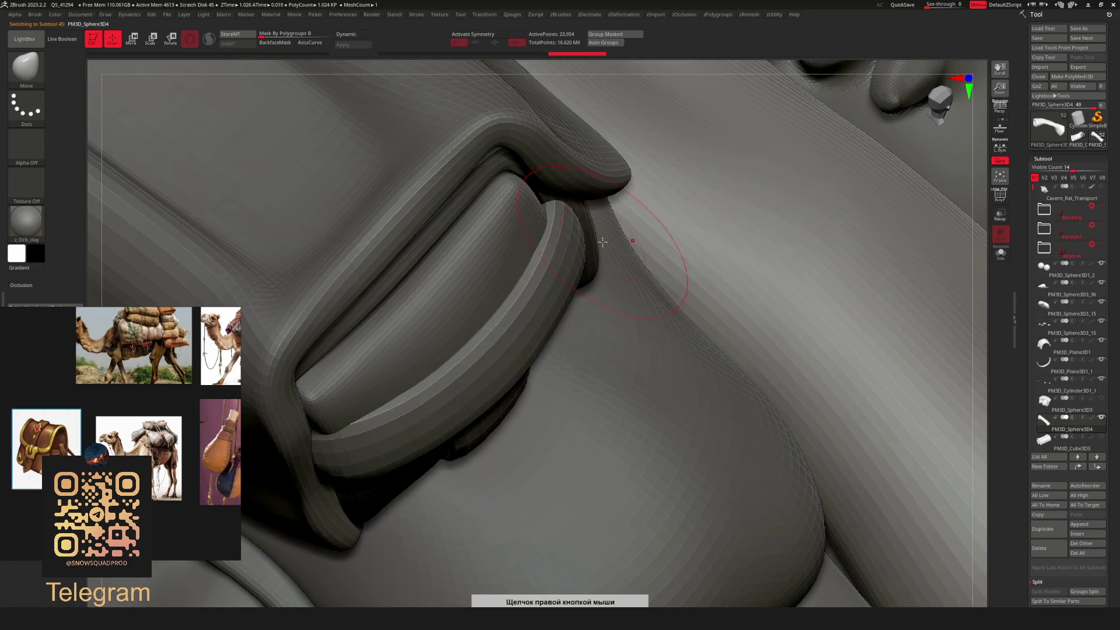
{"action": "key", "text": "space"}
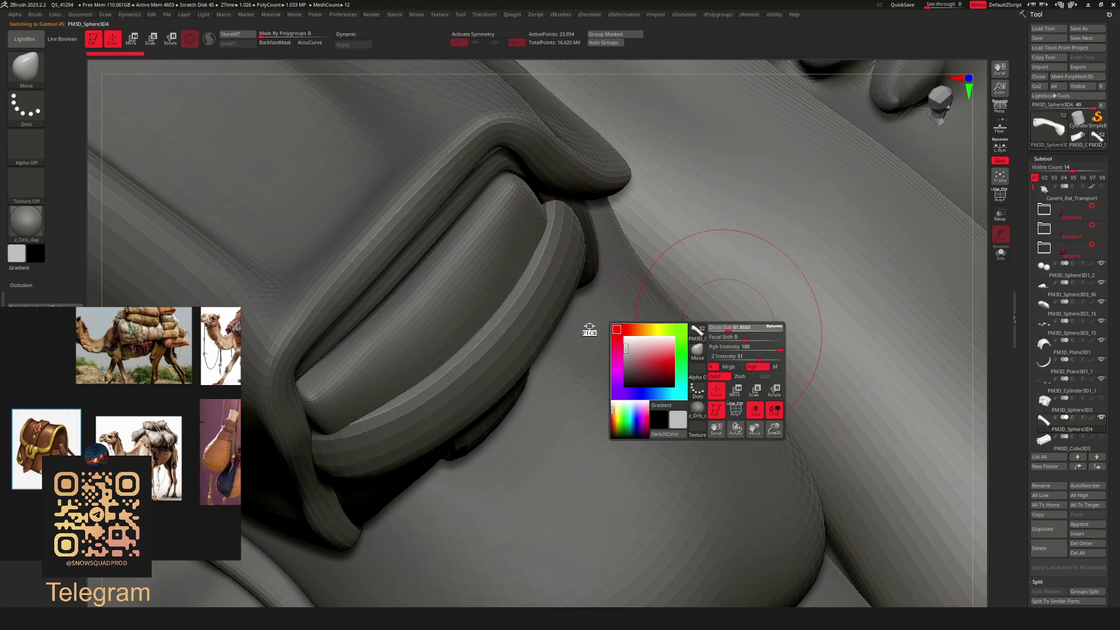
{"action": "mouse_move", "coordinate": [609, 327]}
{"action": "left_mouse_down"}
{"action": "mouse_move", "coordinate": [699, 251]}
{"action": "mouse_move", "coordinate": [646, 346]}
{"action": "left_mouse_up"}
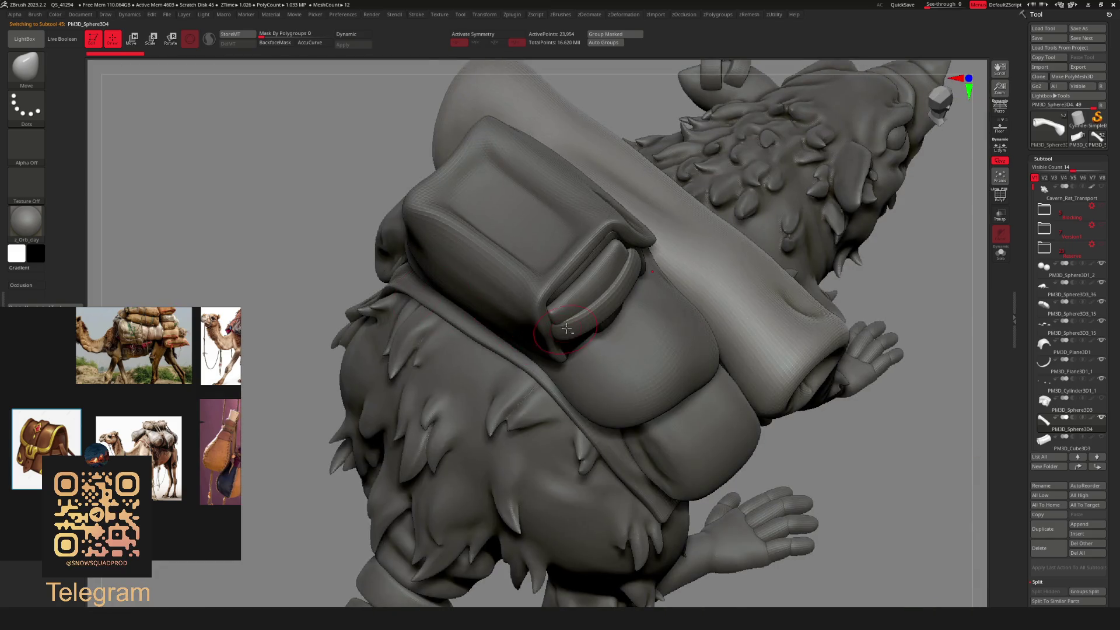
Switch through PM3D_Cube3D2_2 and PM3D_Cube3D1 and shape the strap with Move Topological.
{"action": "left_click", "coordinate": [646, 346], "text": "alt"}
{"action": "mouse_move", "coordinate": [613, 292]}
{"action": "right_mouse_down"}
{"action": "mouse_move", "coordinate": [729, 275]}
{"action": "mouse_move", "coordinate": [592, 281]}
{"action": "mouse_move", "coordinate": [548, 303]}
{"action": "mouse_move", "coordinate": [788, 287]}
{"action": "mouse_move", "coordinate": [525, 291]}
{"action": "mouse_move", "coordinate": [503, 307]}
{"action": "right_mouse_up"}
{"action": "left_click", "coordinate": [490, 283], "text": "alt"}
{"action": "left_click", "coordinate": [491, 329]}
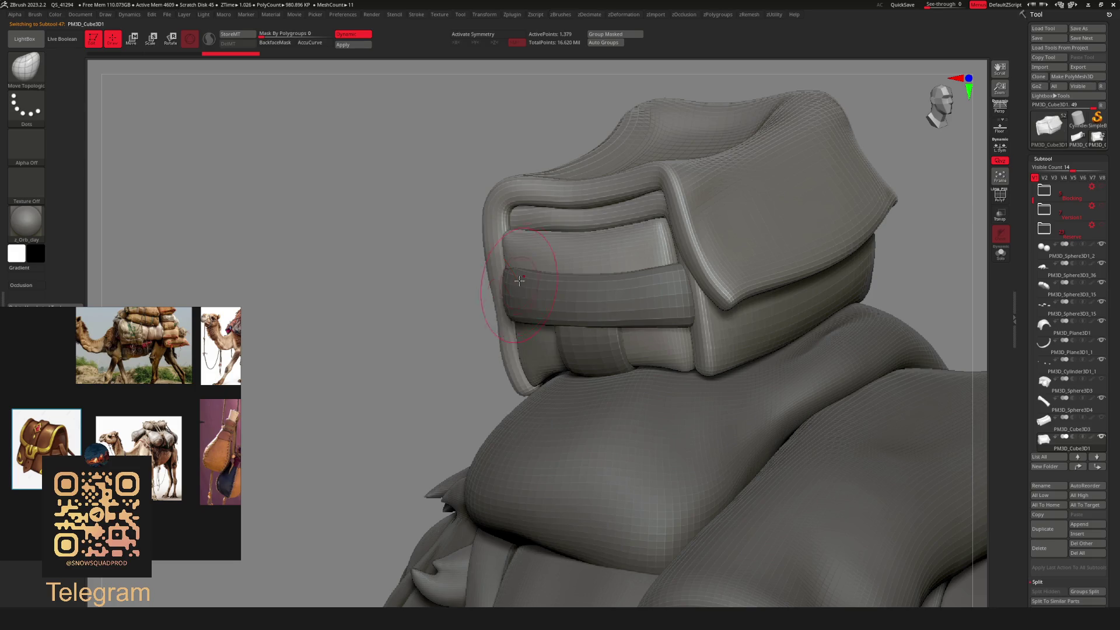
{"action": "mouse_move", "coordinate": [474, 311]}
{"action": "left_mouse_down"}
{"action": "mouse_move", "coordinate": [502, 311]}
{"action": "mouse_move", "coordinate": [499, 302]}
{"action": "mouse_move", "coordinate": [527, 337]}
{"action": "left_mouse_up"}
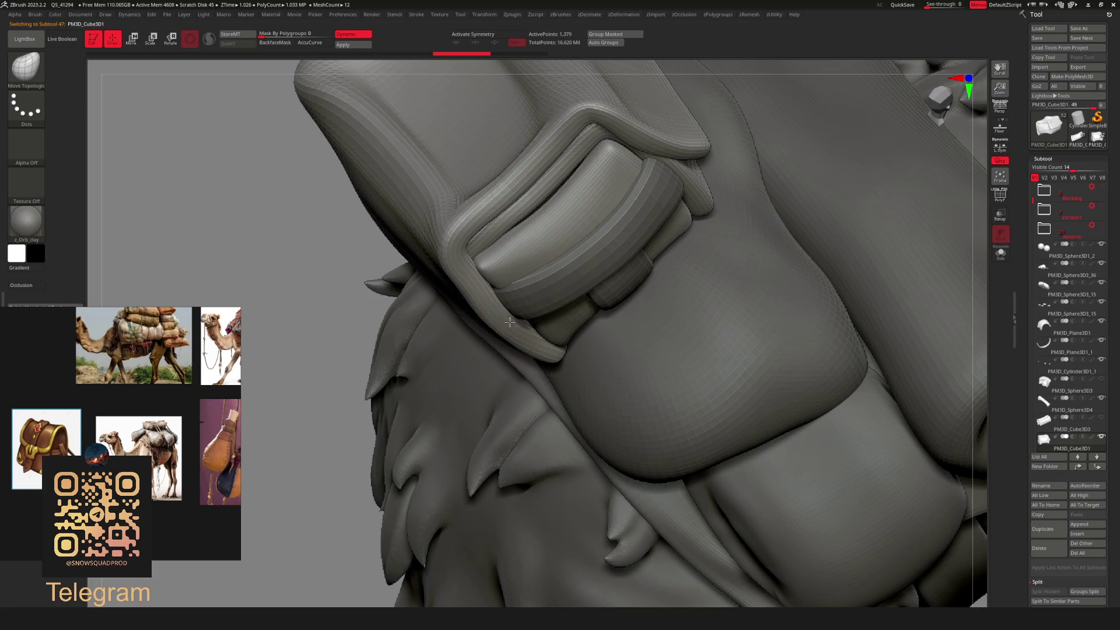
{"action": "mouse_move", "coordinate": [498, 301]}
{"action": "left_mouse_down"}
{"action": "mouse_move", "coordinate": [466, 296]}
{"action": "mouse_move", "coordinate": [658, 325]}
{"action": "mouse_move", "coordinate": [623, 352]}
{"action": "left_mouse_up"}
Activate PM3D_Cube3D2_1, mask a rectangle in front view, then select PM3D_Cube3D3 in the Subtool list.
{"action": "left_click", "coordinate": [623, 352], "text": "alt"}
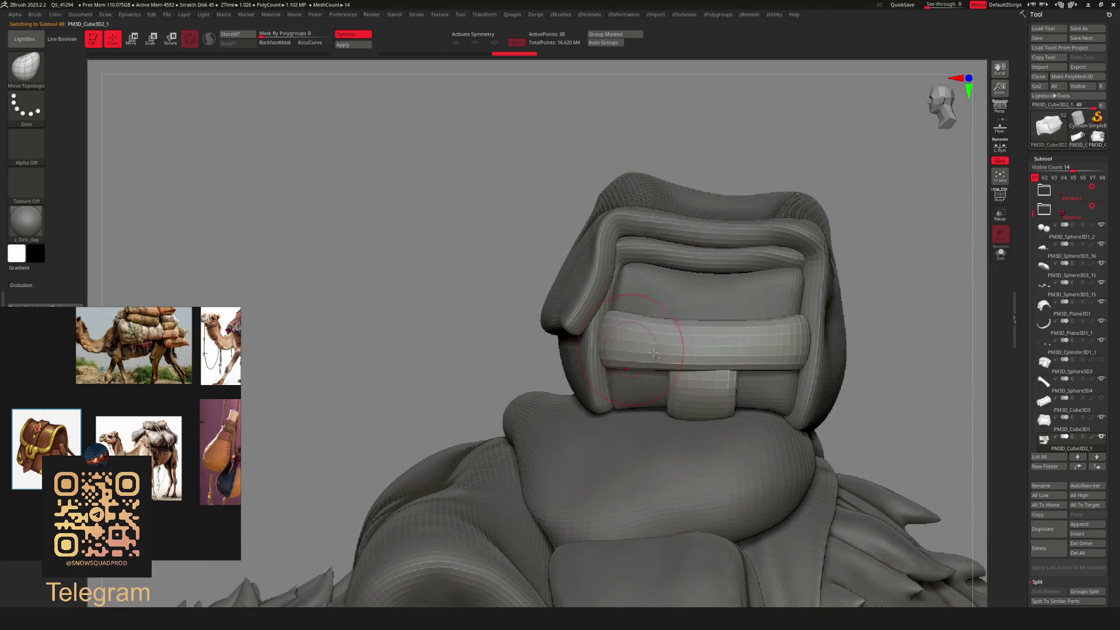
{"action": "scroll", "coordinate": [622, 352], "scroll_direction": "up", "scroll_amount": 5}
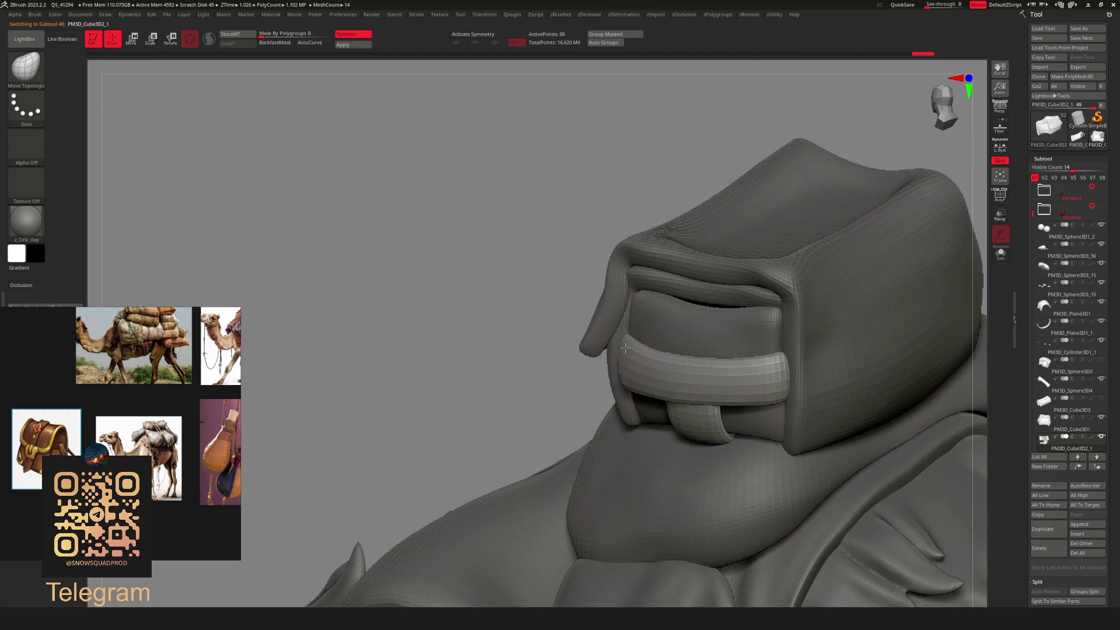
{"action": "scroll", "coordinate": [705, 350], "scroll_direction": "down", "scroll_amount": 10}
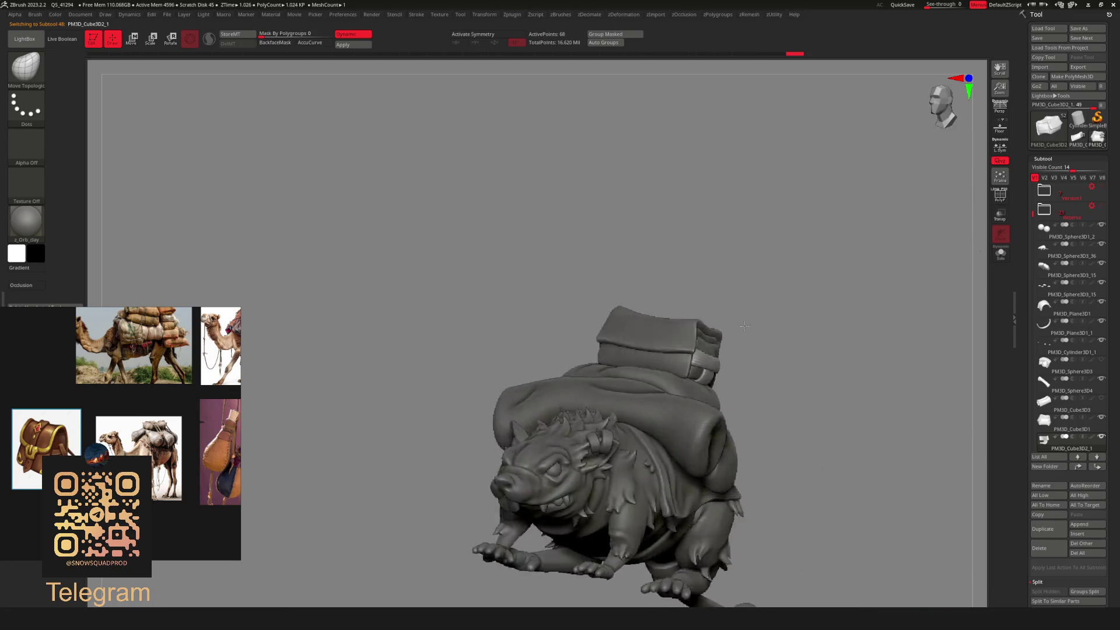
{"action": "scroll", "coordinate": [709, 378], "scroll_direction": "up", "scroll_amount": 3}
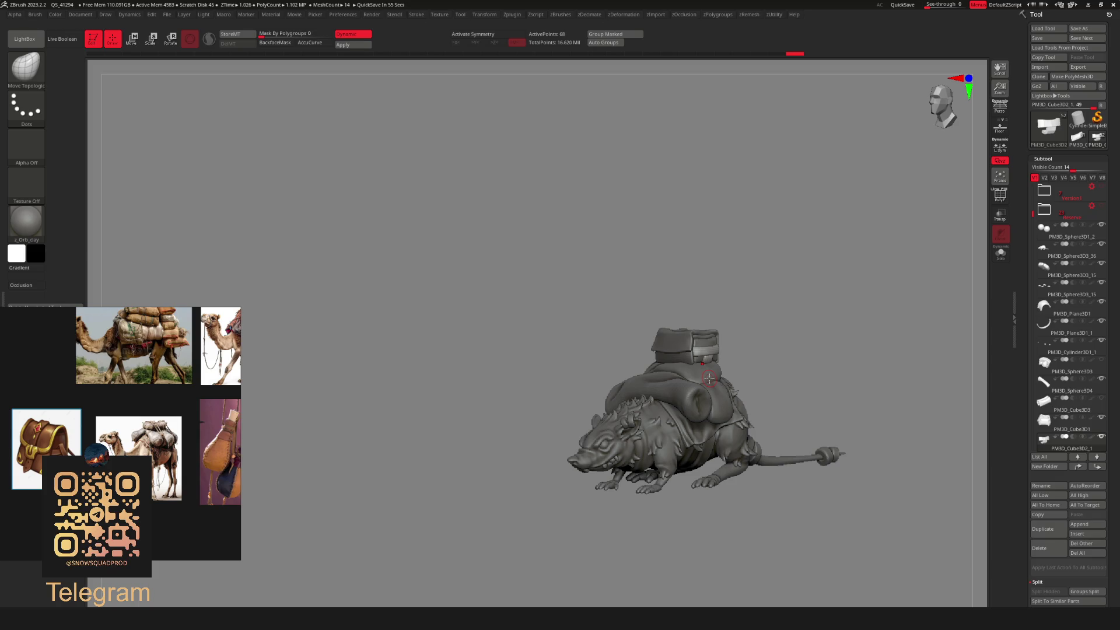
{"action": "right_click_drag", "start_coordinate": [660, 404], "coordinate": [706, 343], "text": "shift"}
{"action": "scroll", "coordinate": [707, 343], "scroll_direction": "up", "scroll_amount": 3}
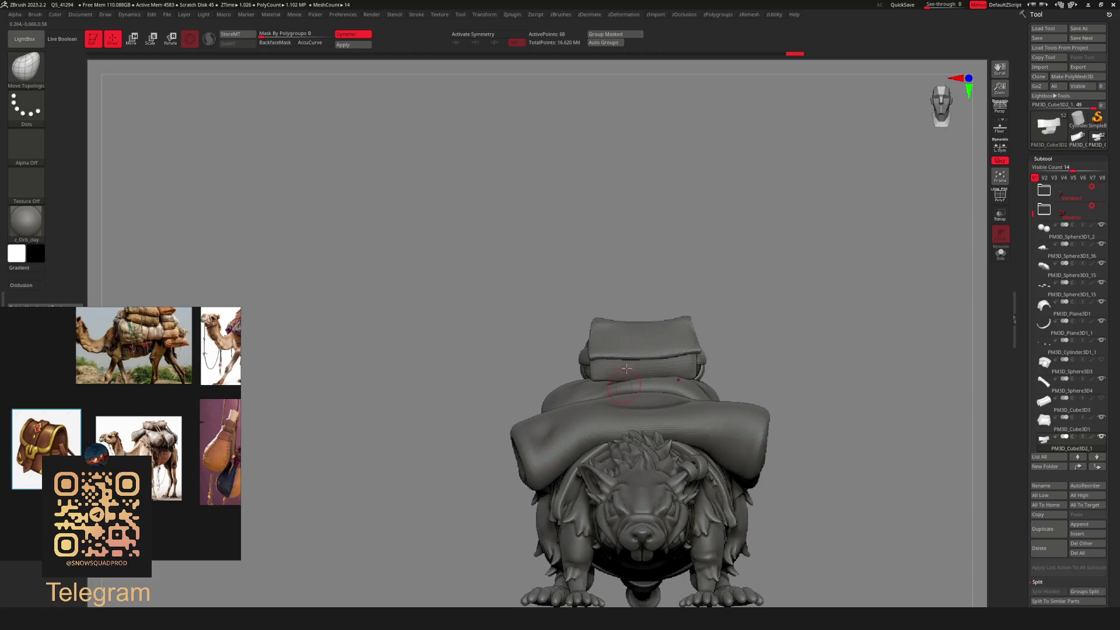
{"action": "left_click_drag", "start_coordinate": [660, 262], "coordinate": [666, 412], "text": "ctrl"}
{"action": "mouse_move", "coordinate": [719, 364]}
{"action": "right_mouse_down"}
{"action": "mouse_move", "coordinate": [743, 380]}
{"action": "mouse_move", "coordinate": [790, 373]}
{"action": "mouse_move", "coordinate": [677, 392]}
{"action": "mouse_move", "coordinate": [1006, 394]}
{"action": "right_mouse_up"}
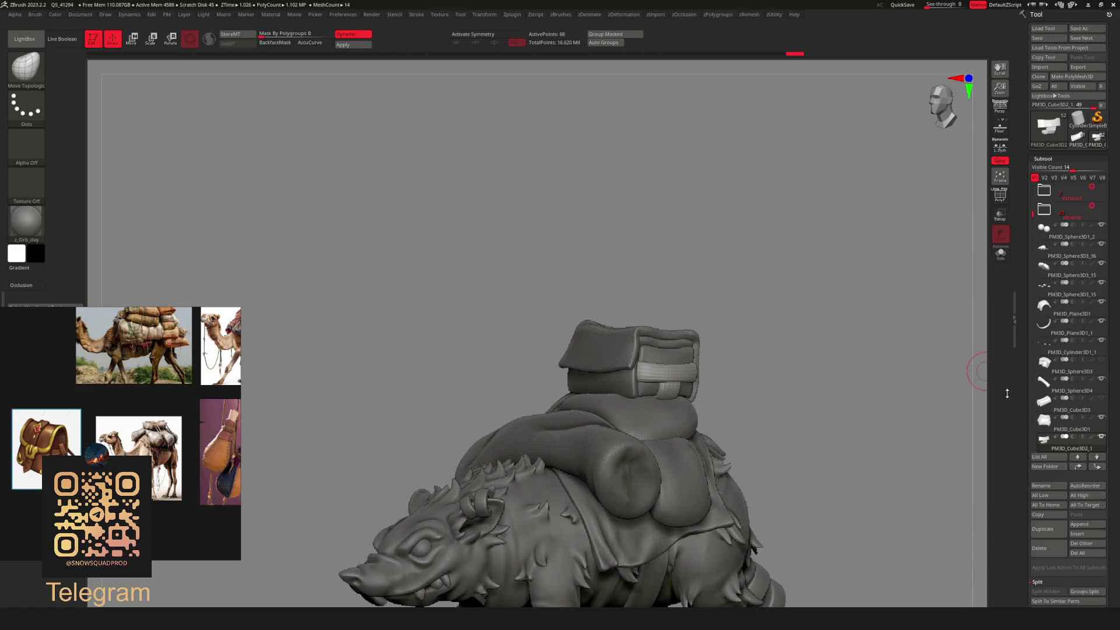
{"action": "left_click", "coordinate": [1049, 402]}
Inspect the old strap band in Solo view, then delete it from the Subtool palette.
{"action": "scroll", "coordinate": [782, 363], "scroll_direction": "up", "scroll_amount": 2}
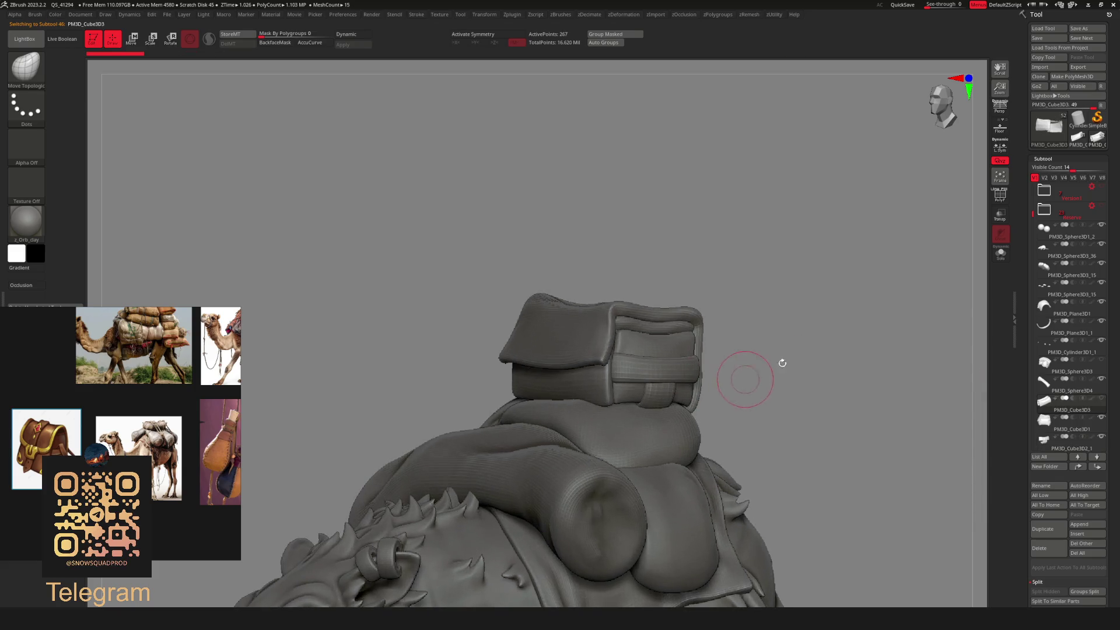
{"action": "key", "text": "ctrl+shift+s"}
{"action": "key", "text": "w"}
{"action": "right_click_drag", "start_coordinate": [845, 370], "coordinate": [682, 383]}
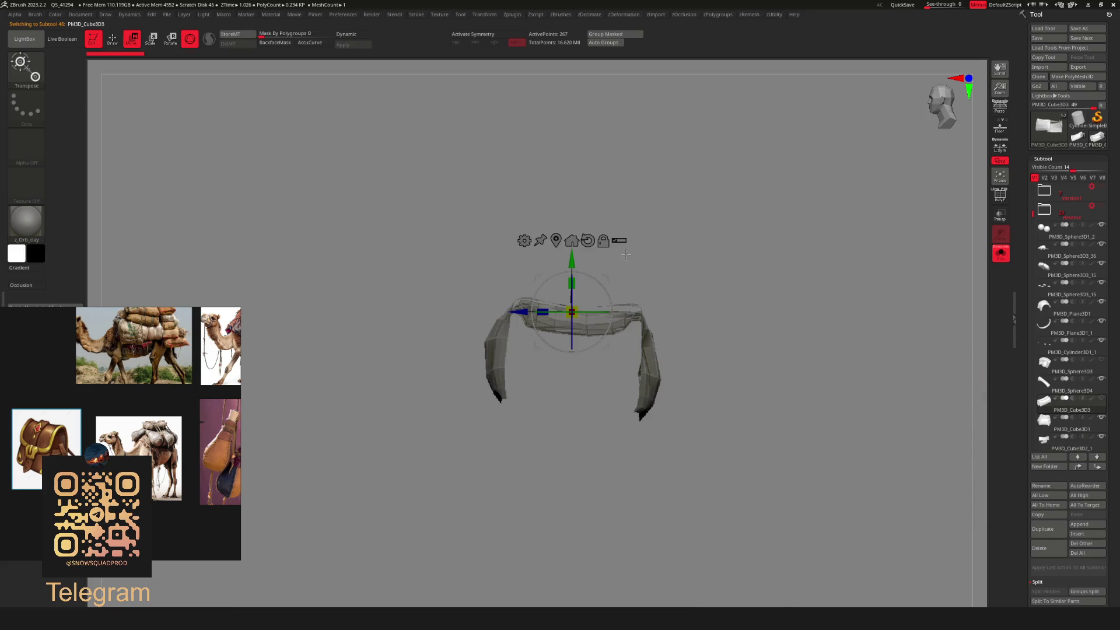
{"action": "right_click_drag", "start_coordinate": [606, 278], "coordinate": [729, 304]}
{"action": "scroll", "coordinate": [787, 318], "scroll_direction": "up", "scroll_amount": 2}
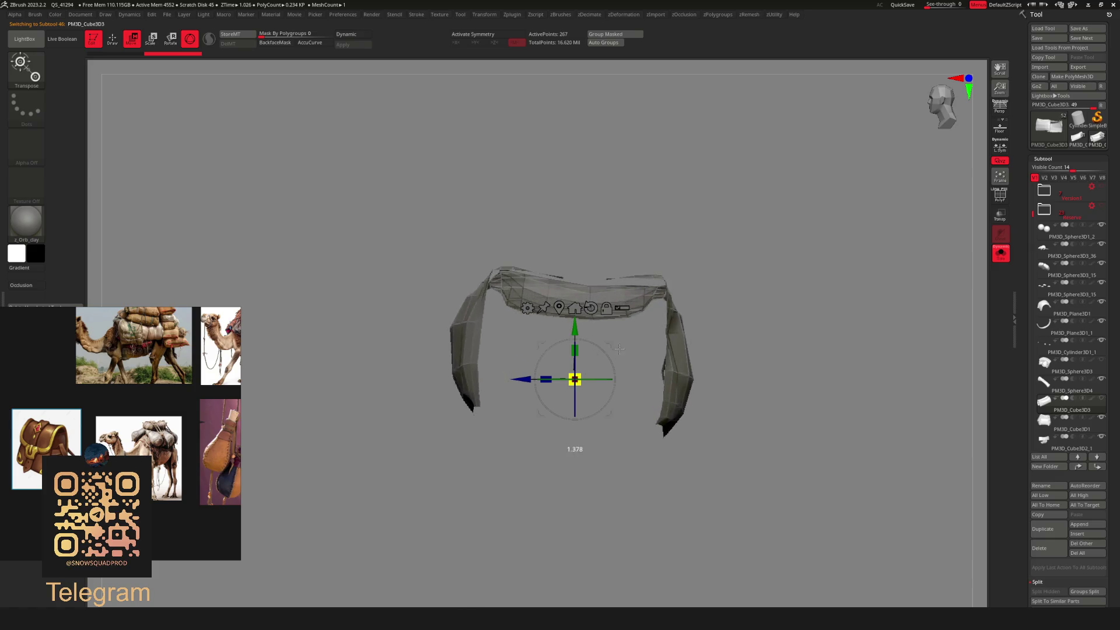
{"action": "key", "text": "ctrl+shift+s"}
{"action": "right_click_drag", "start_coordinate": [832, 330], "coordinate": [649, 343]}
{"action": "key", "text": "ctrl+d"}
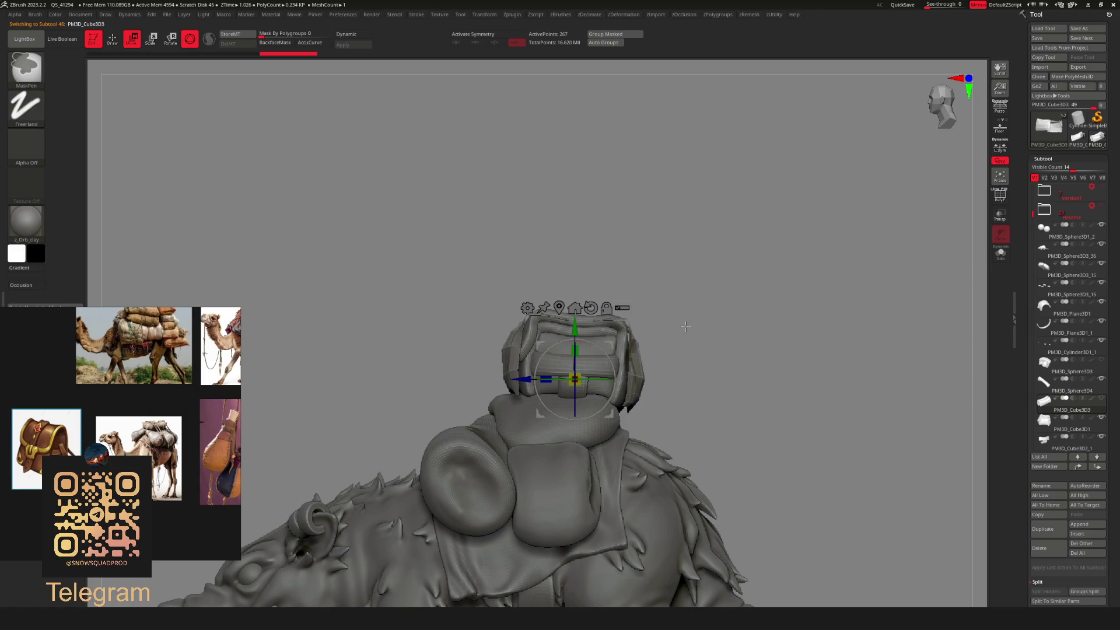
{"action": "key", "text": "q"}
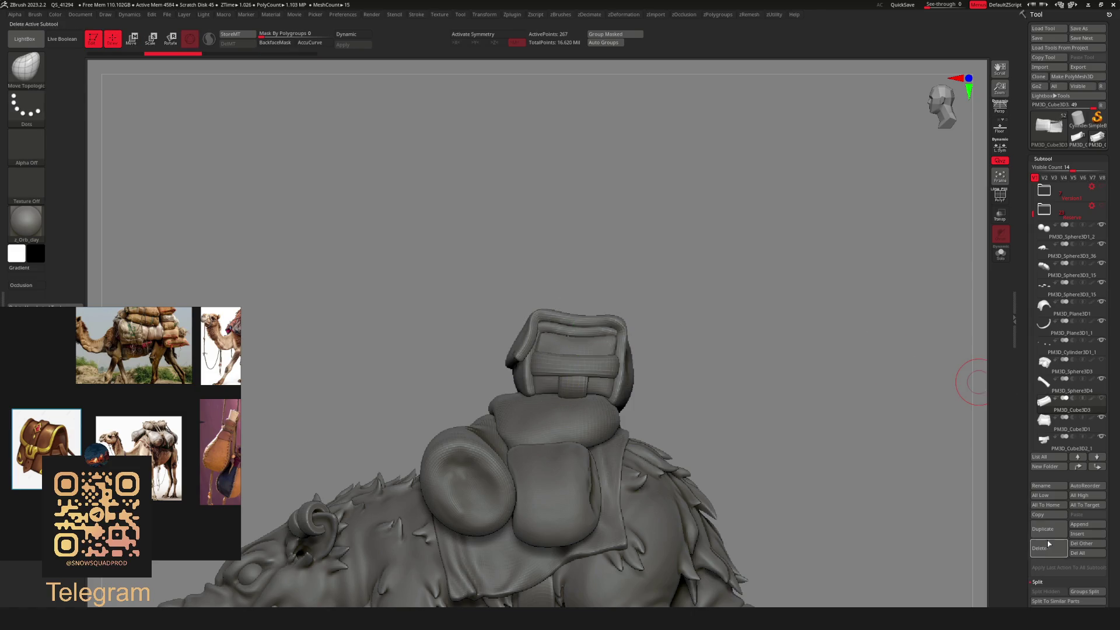
{"action": "left_click", "coordinate": [1047, 543]}
Scale PM3D_Cube3D4 with the Transpose gizmo into a wide panel around the top bundle.
{"action": "key", "text": "w"}
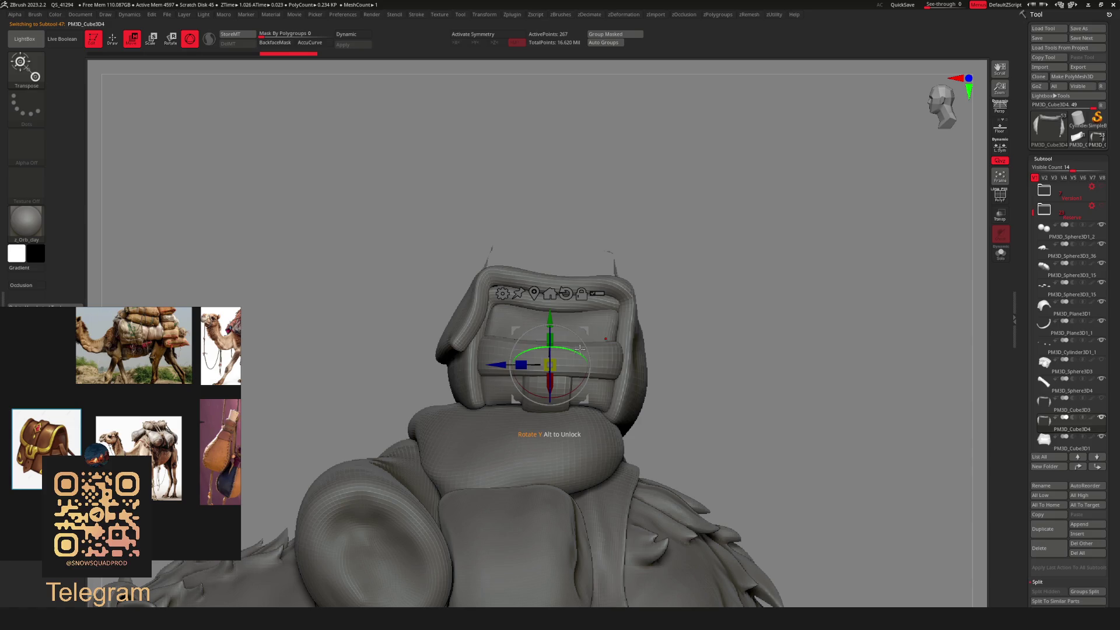
{"action": "left_click_drag", "start_coordinate": [555, 373], "coordinate": [602, 366]}
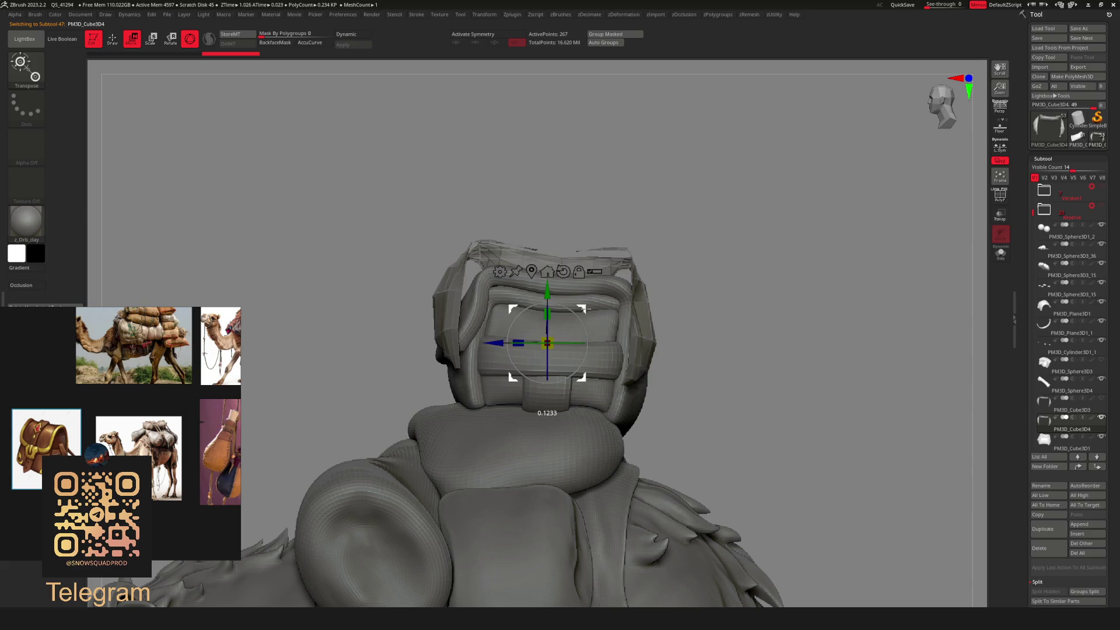
{"action": "left_click_drag", "start_coordinate": [728, 326], "coordinate": [776, 339]}
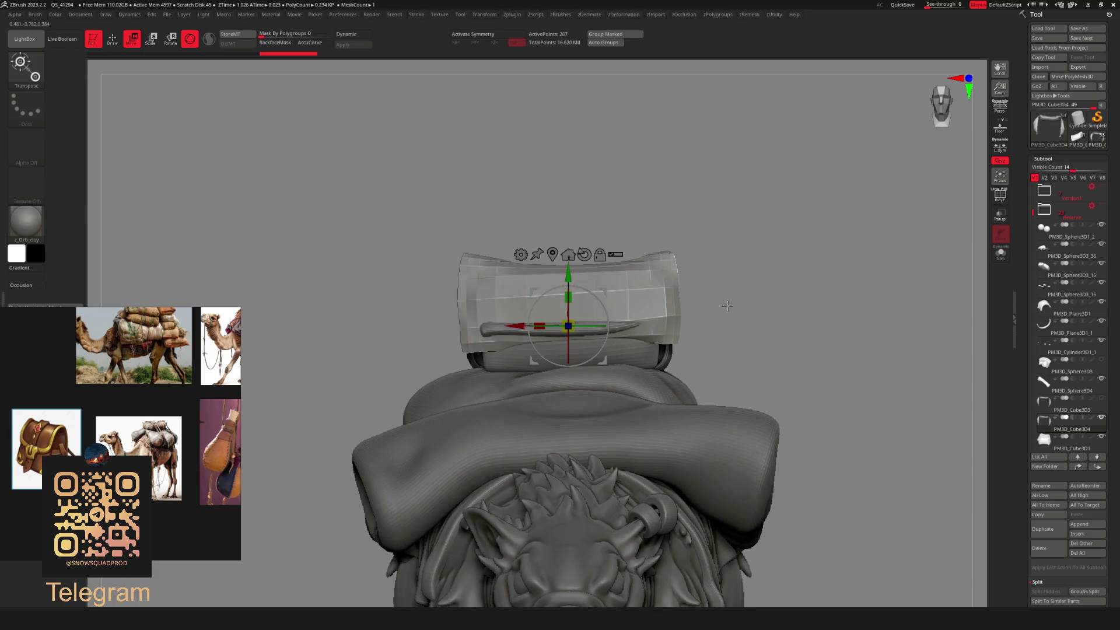
Turn on PolyFrame wireframe for the band and isolate it with Solo.
{"action": "key", "text": "q"}
{"action": "mouse_move", "coordinate": [712, 295]}
{"action": "left_mouse_down"}
{"action": "mouse_move", "coordinate": [589, 303]}
{"action": "mouse_move", "coordinate": [728, 287]}
{"action": "mouse_move", "coordinate": [638, 335]}
{"action": "mouse_move", "coordinate": [616, 279]}
{"action": "mouse_move", "coordinate": [595, 292]}
{"action": "mouse_move", "coordinate": [599, 309]}
{"action": "mouse_move", "coordinate": [606, 299]}
{"action": "left_mouse_up"}
{"action": "key", "text": "shift+f"}
{"action": "key", "text": "shift+alt+s"}
Mask a vertical strip of the band and make it a brown polygroup.
{"action": "key", "text": "ctrl"}
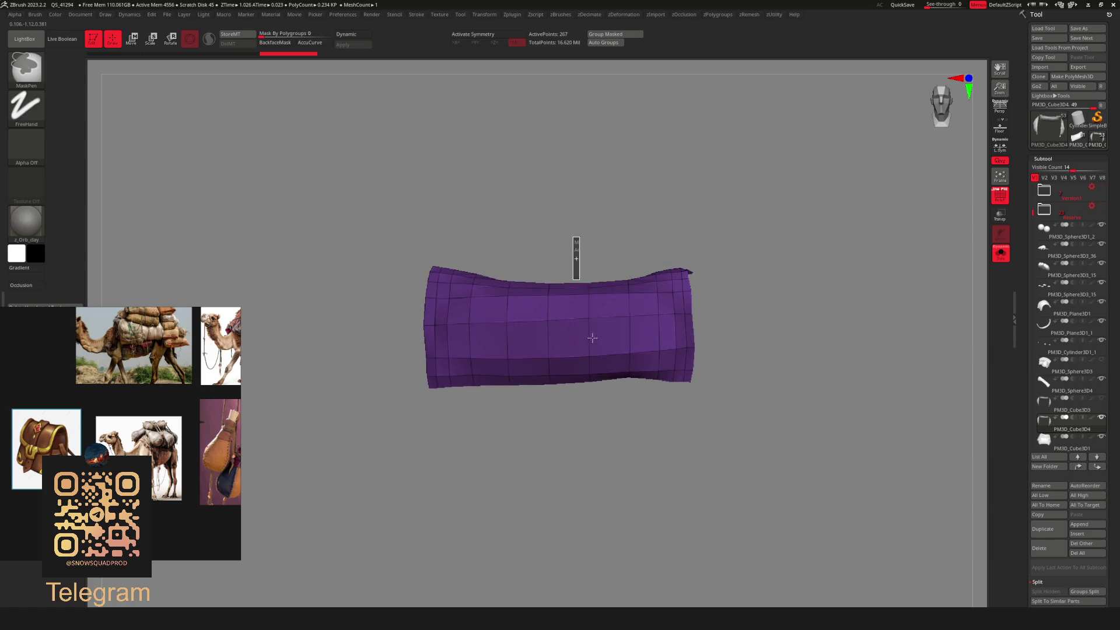
{"action": "left_click_drag", "start_coordinate": [637, 414], "coordinate": [637, 414]}
{"action": "mouse_move", "coordinate": [708, 327]}
{"action": "left_mouse_down"}
{"action": "mouse_move", "coordinate": [659, 272]}
{"action": "mouse_move", "coordinate": [754, 339]}
{"action": "mouse_move", "coordinate": [718, 379]}
{"action": "mouse_move", "coordinate": [756, 456]}
{"action": "mouse_move", "coordinate": [665, 344]}
{"action": "left_mouse_up"}
{"action": "left_click", "coordinate": [752, 350], "text": "ctrl"}
Switch to ZModeler and merge adjacent quads into the brown strap group using the PolyGroup action.
{"action": "key", "text": "space"}
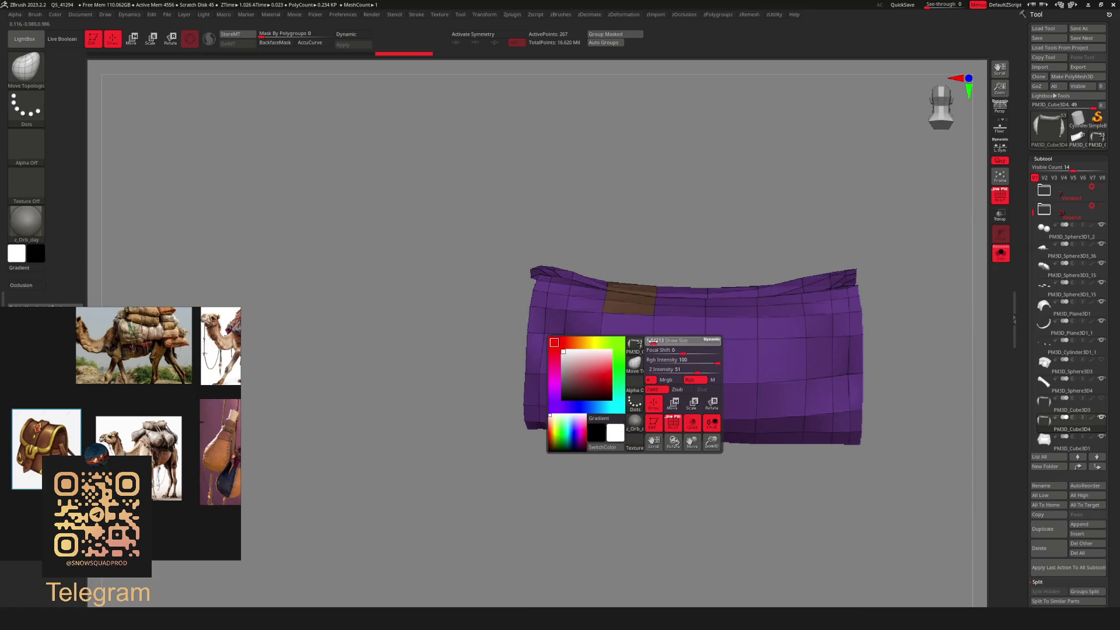
{"action": "key", "text": "b"}
{"action": "key", "text": "z"}
{"action": "key", "text": "m"}
{"action": "scroll", "coordinate": [651, 307], "scroll_direction": "up", "scroll_amount": 3}
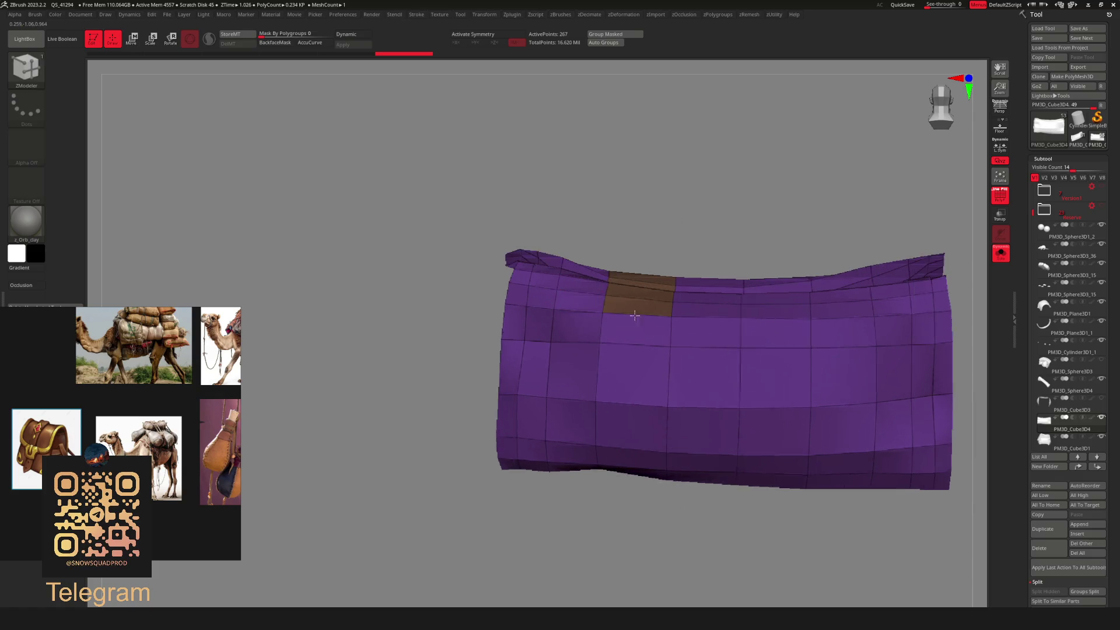
{"action": "mouse_move", "coordinate": [651, 307]}
{"action": "left_mouse_down"}
{"action": "mouse_move", "coordinate": [649, 225]}
{"action": "mouse_move", "coordinate": [675, 238]}
{"action": "left_mouse_up"}
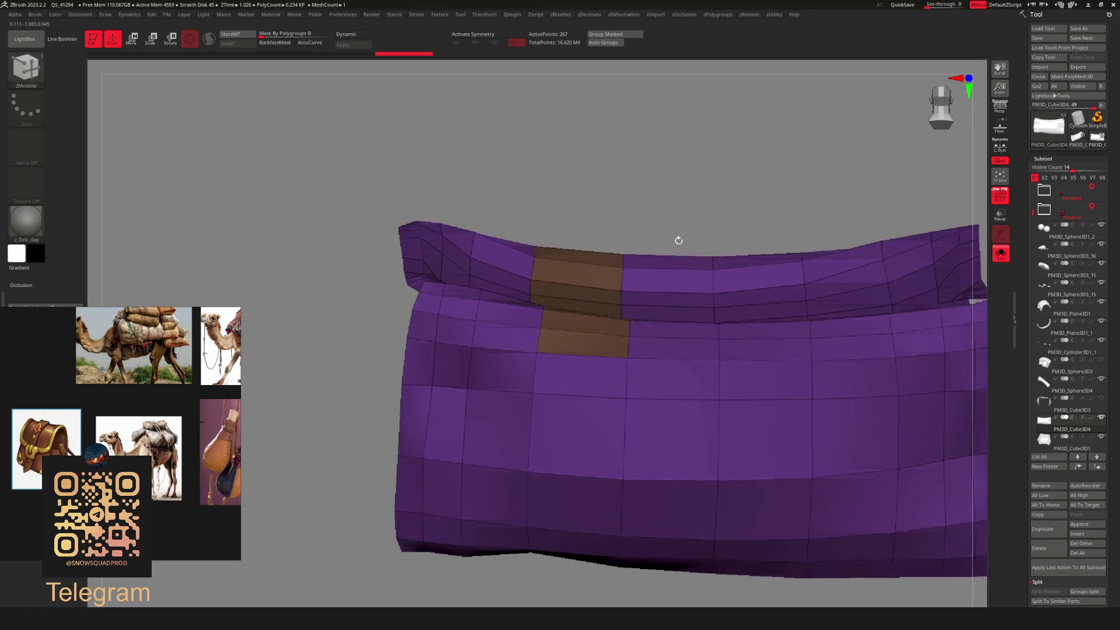
{"action": "key", "text": "space"}
{"action": "left_click", "coordinate": [580, 335]}
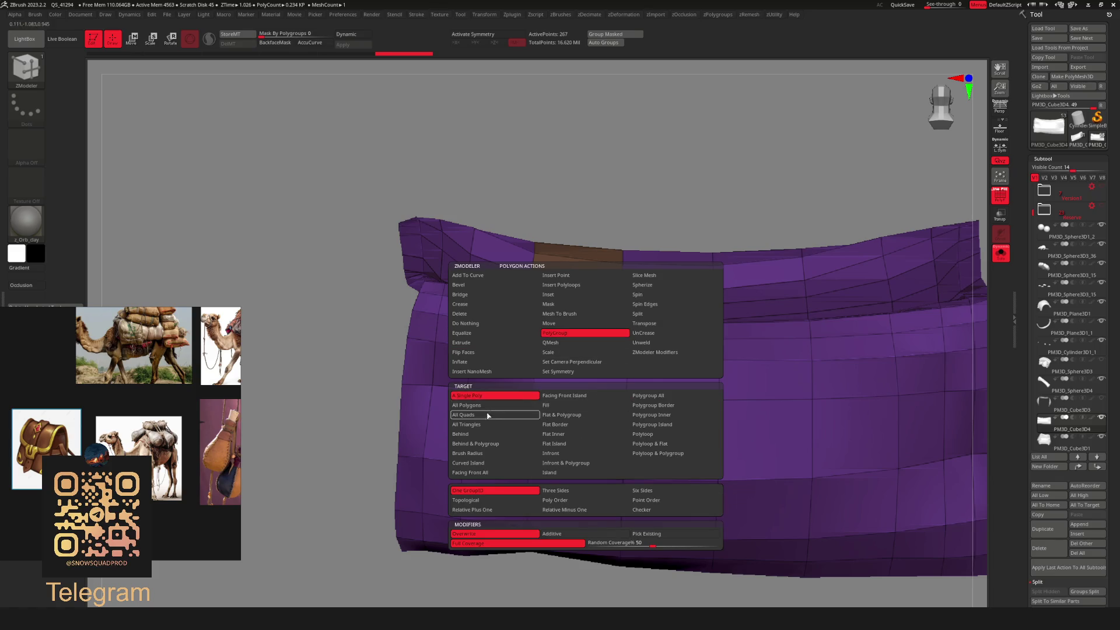
{"action": "mouse_move", "coordinate": [581, 374]}
{"action": "left_mouse_down"}
{"action": "mouse_move", "coordinate": [587, 490]}
{"action": "mouse_move", "coordinate": [580, 430]}
{"action": "left_mouse_up"}
{"action": "mouse_move", "coordinate": [579, 429]}
{"action": "right_mouse_down"}
{"action": "mouse_move", "coordinate": [650, 180]}
{"action": "mouse_move", "coordinate": [685, 387]}
{"action": "right_mouse_up"}
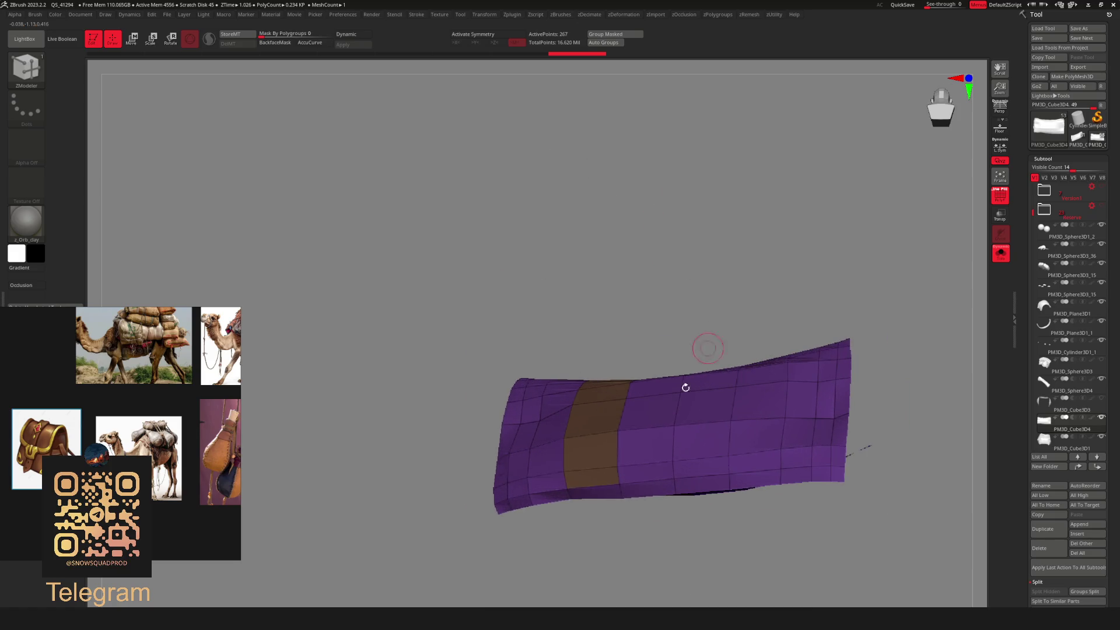
Hide the brown group, invert visibility to split it off, and view the whole model.
{"action": "right_click_drag", "start_coordinate": [605, 490], "coordinate": [725, 367]}
{"action": "left_click", "coordinate": [598, 458], "text": "ctrl+alt+shift"}
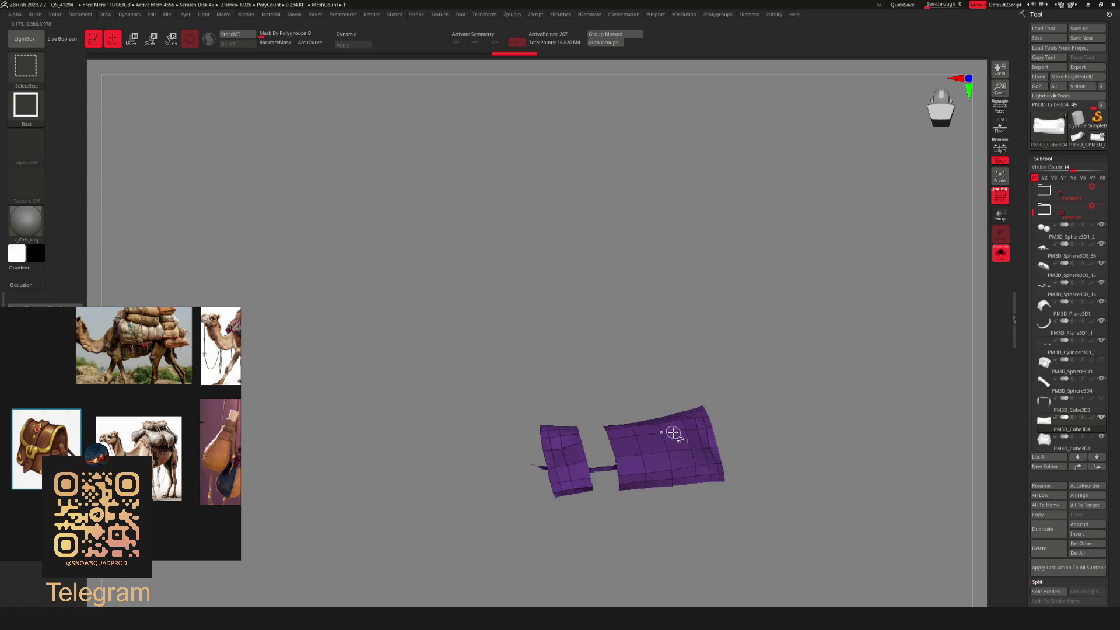
{"action": "left_click_drag", "start_coordinate": [702, 428], "coordinate": [762, 357], "text": "ctrl+shift"}
{"action": "mouse_move", "coordinate": [763, 357]}
{"action": "right_mouse_down"}
{"action": "mouse_move", "coordinate": [752, 373]}
{"action": "mouse_move", "coordinate": [745, 350]}
{"action": "mouse_move", "coordinate": [788, 367]}
{"action": "right_mouse_up"}
{"action": "left_click", "coordinate": [788, 367], "text": "ctrl+shift"}
{"action": "key", "text": "ctrl+shift+s"}
{"action": "right_click_drag", "start_coordinate": [803, 325], "coordinate": [765, 335]}
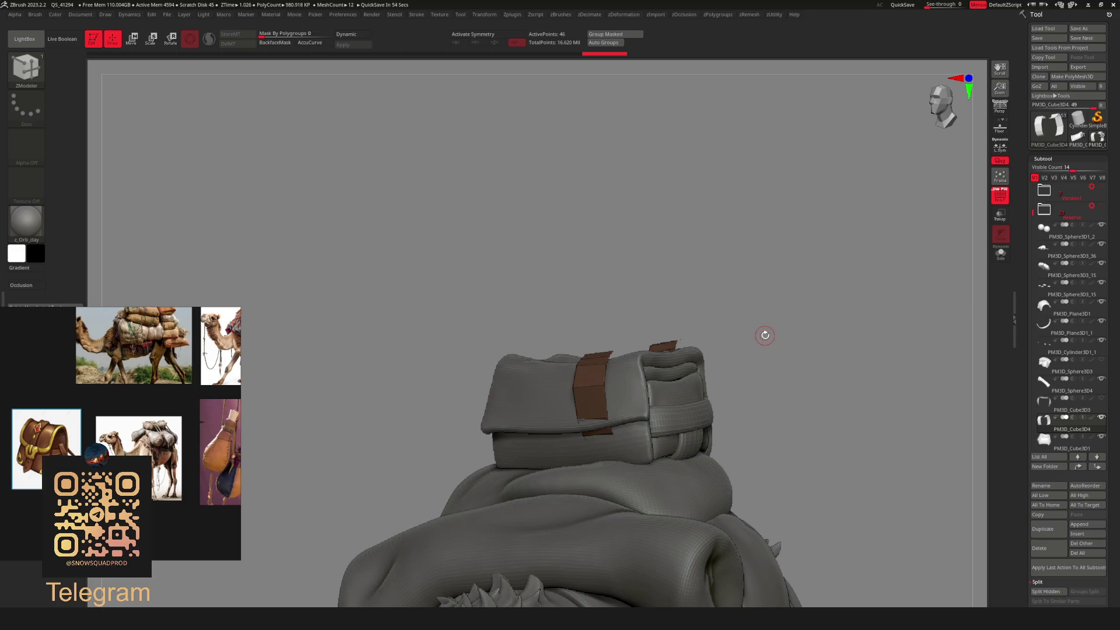
Insert an edge loop across the strap piece, then start deleting PM3D_Cube3D4.
{"action": "mouse_move", "coordinate": [764, 336]}
{"action": "right_mouse_down"}
{"action": "mouse_move", "coordinate": [730, 293]}
{"action": "mouse_move", "coordinate": [709, 309]}
{"action": "mouse_move", "coordinate": [687, 280]}
{"action": "mouse_move", "coordinate": [764, 287]}
{"action": "right_mouse_up"}
{"action": "right_click_drag", "start_coordinate": [690, 318], "coordinate": [752, 368], "text": "alt"}
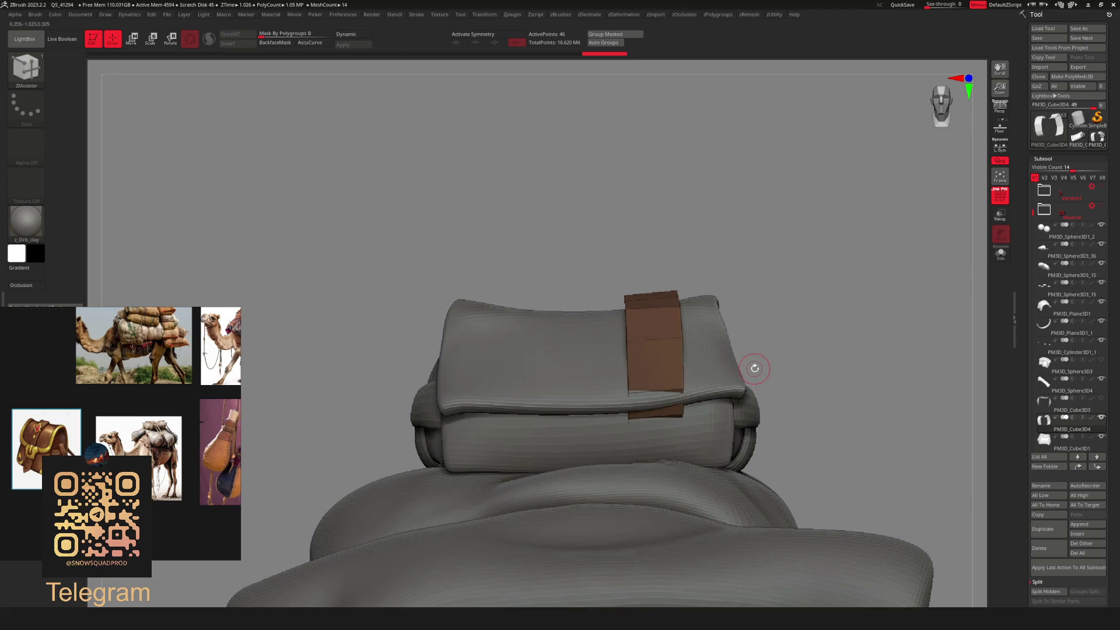
{"action": "key", "text": "w"}
{"action": "key", "text": "q"}
{"action": "right_click_drag", "start_coordinate": [655, 436], "coordinate": [732, 430]}
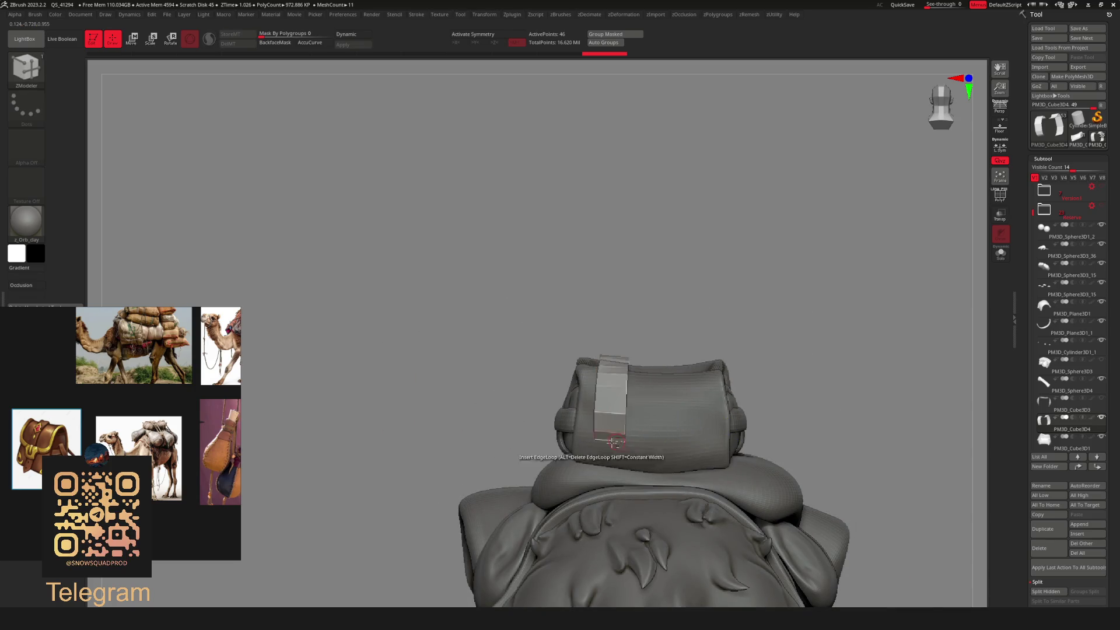
{"action": "mouse_move", "coordinate": [583, 452]}
{"action": "right_mouse_down", "text": "alt"}
{"action": "mouse_move", "coordinate": [581, 439]}
{"action": "mouse_move", "coordinate": [615, 465]}
{"action": "mouse_move", "coordinate": [552, 457]}
{"action": "mouse_move", "coordinate": [621, 469]}
{"action": "right_mouse_up", "text": "alt"}
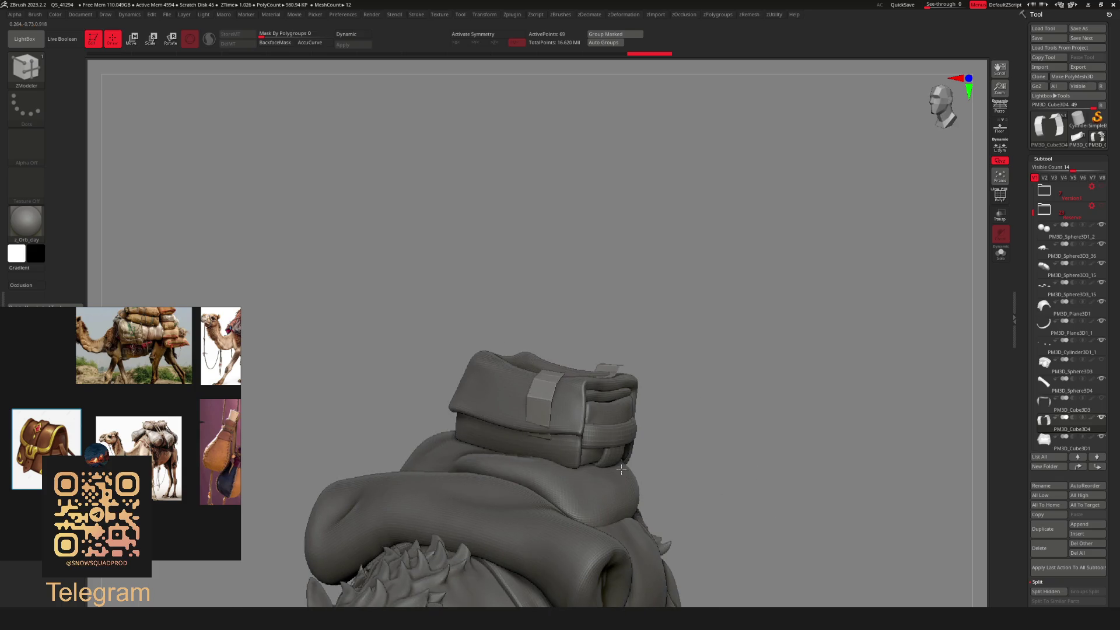
{"action": "left_click", "coordinate": [1052, 551]}
Confirm the deletion and insert a new plane mesh as a subtool.
{"action": "left_click", "coordinate": [964, 568]}
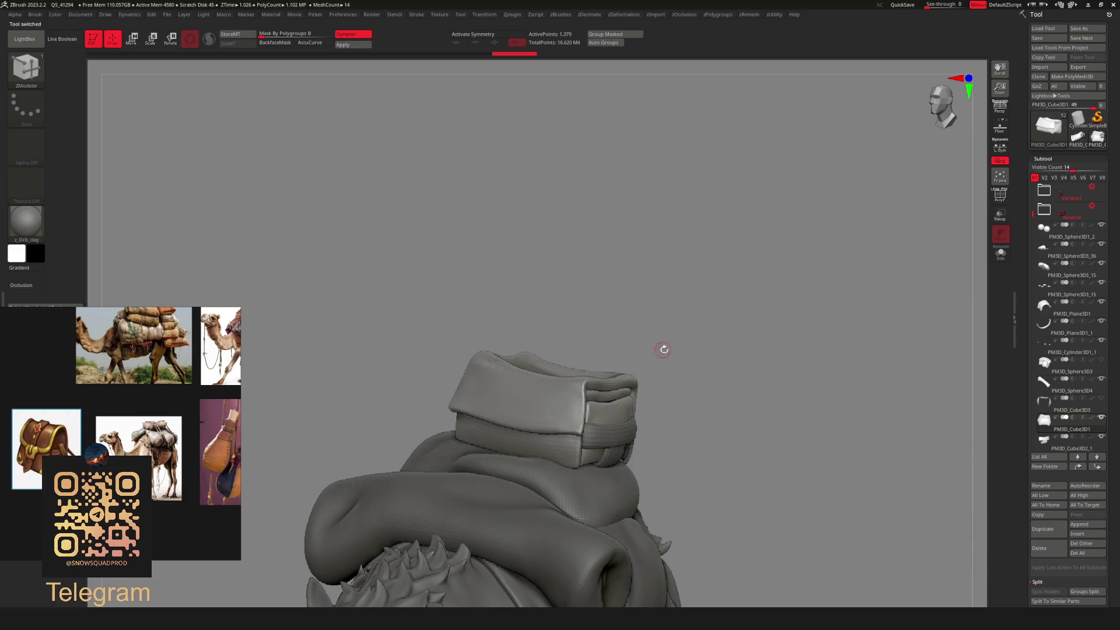
{"action": "mouse_move", "coordinate": [663, 348]}
{"action": "right_mouse_down"}
{"action": "mouse_move", "coordinate": [589, 312]}
{"action": "mouse_move", "coordinate": [642, 350]}
{"action": "right_mouse_up"}
{"action": "right_click", "coordinate": [642, 350]}
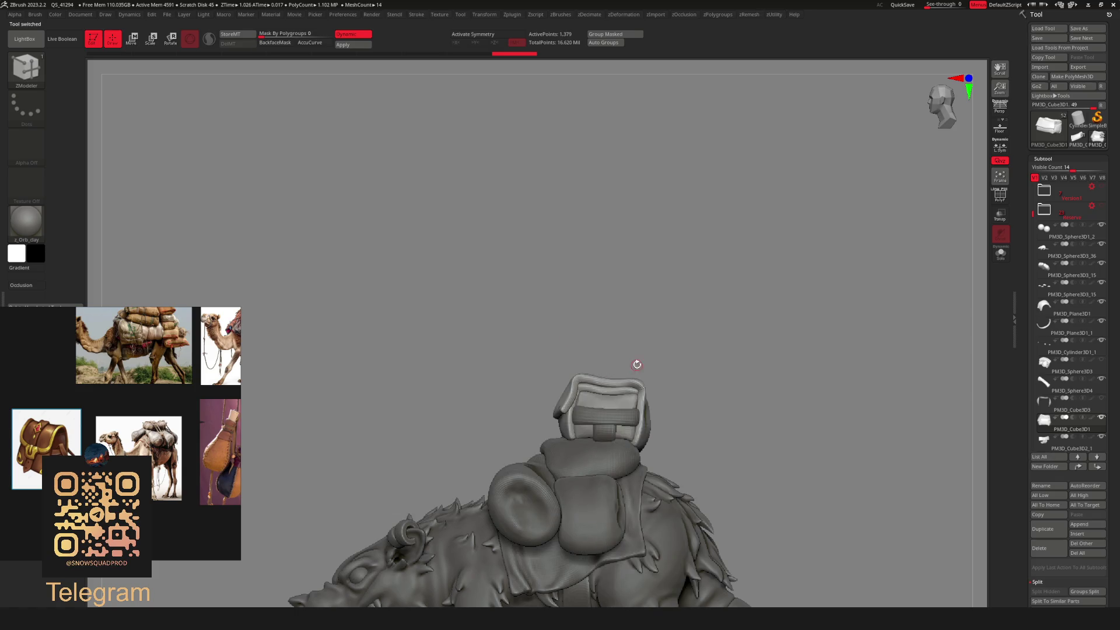
{"action": "key", "text": "space"}
{"action": "left_click", "coordinate": [656, 336]}
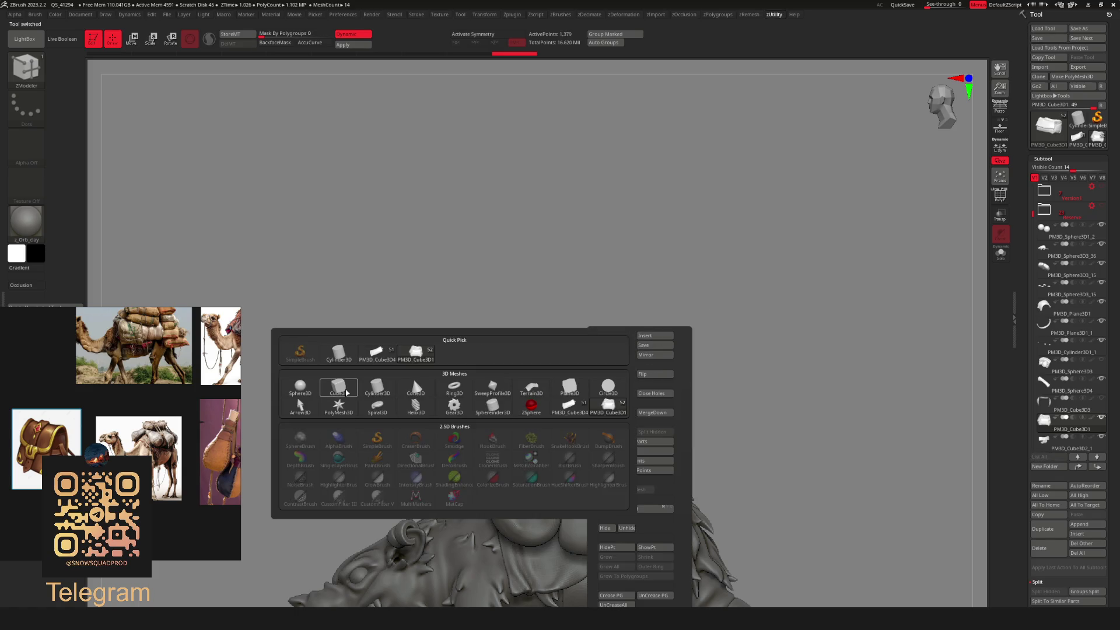
{"action": "mouse_move", "coordinate": [349, 394]}
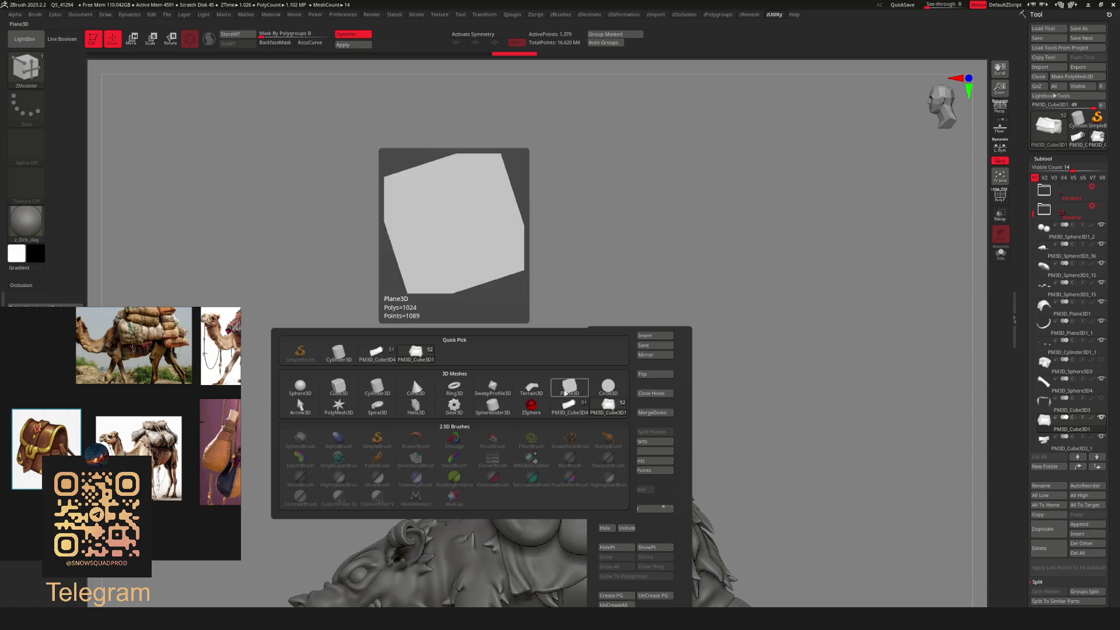
{"action": "left_click", "coordinate": [569, 388]}
Position the new plane strip upright above the saddle with the gizmo.
{"action": "key", "text": "w"}
{"action": "key", "text": "f"}
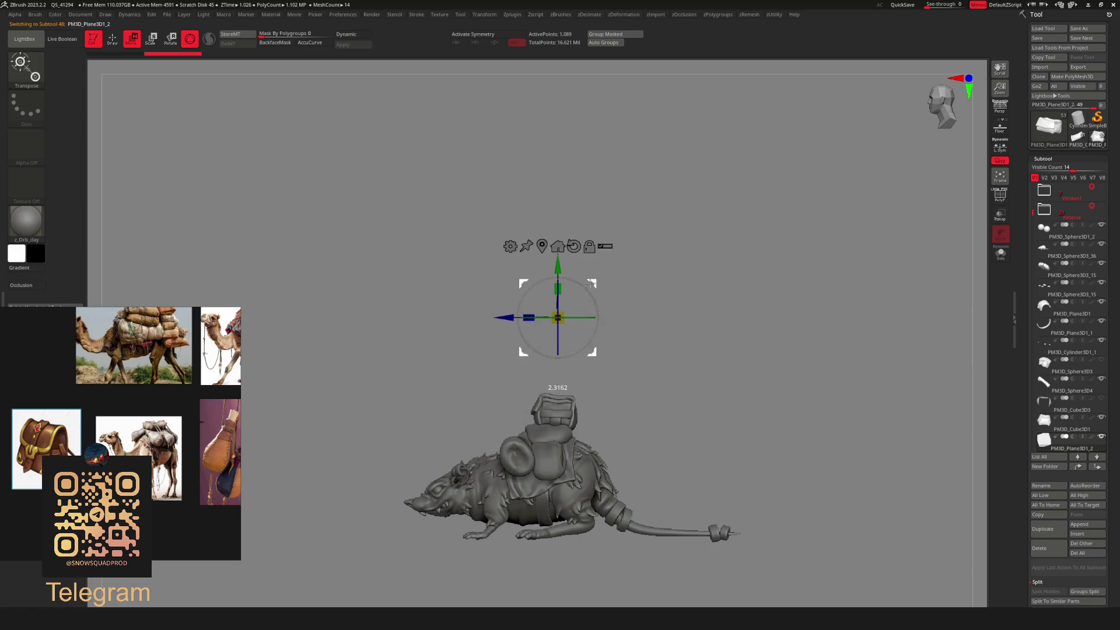
{"action": "mouse_move", "coordinate": [570, 440]}
{"action": "left_mouse_down"}
{"action": "mouse_move", "coordinate": [723, 362]}
{"action": "mouse_move", "coordinate": [641, 382]}
{"action": "left_mouse_up"}
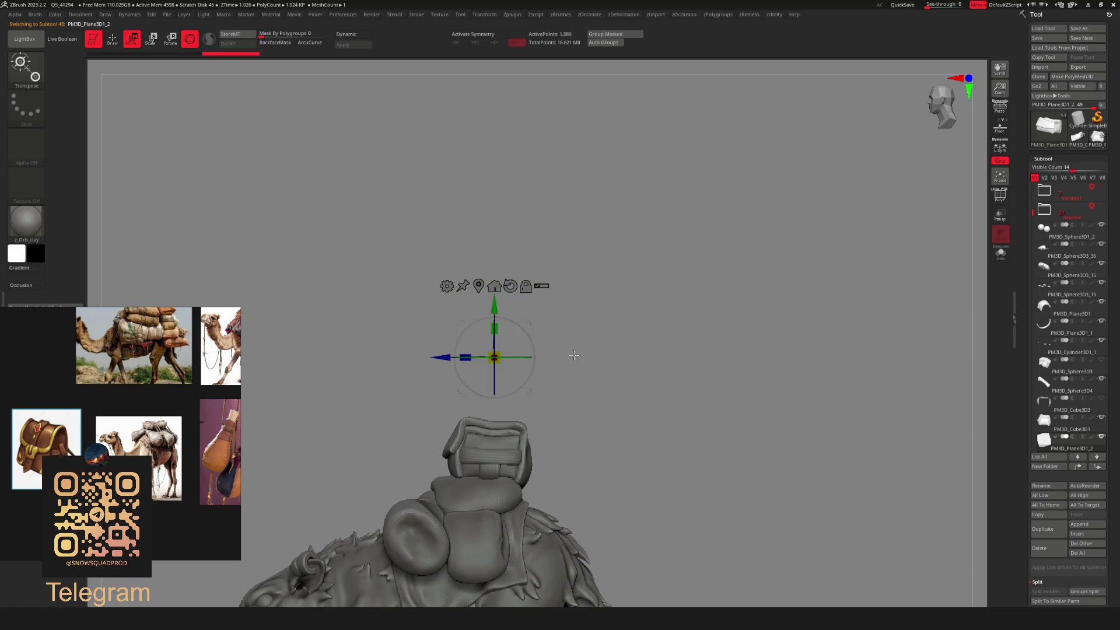
{"action": "mouse_move", "coordinate": [540, 403]}
{"action": "left_mouse_down"}
{"action": "mouse_move", "coordinate": [464, 354]}
{"action": "mouse_move", "coordinate": [606, 376]}
{"action": "left_mouse_up"}
{"action": "key", "text": "f"}
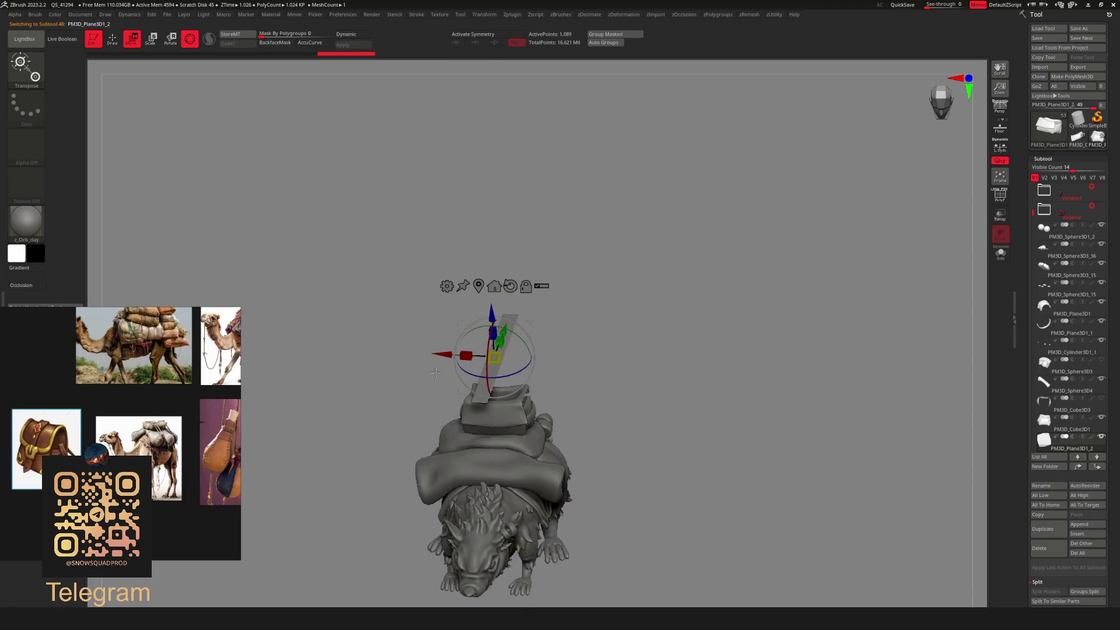
Turn on PolyFrame and ZRemesh the strip with Half enabled, down to 584 points.
{"action": "key", "text": "shift+f"}
{"action": "scroll", "coordinate": [637, 359], "scroll_direction": "up", "scroll_amount": 3}
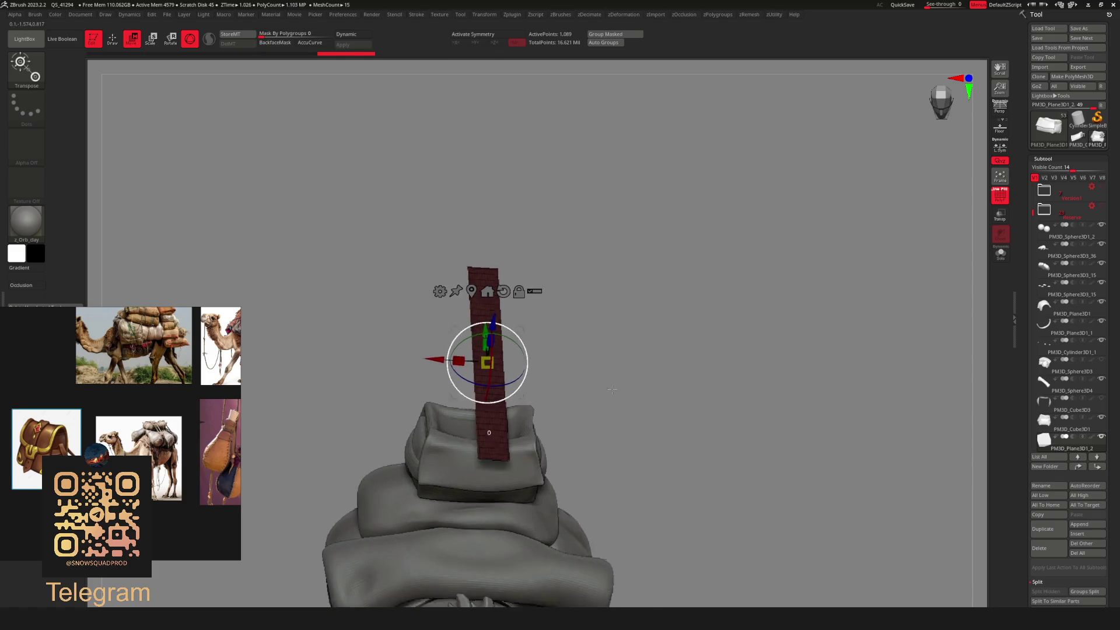
{"action": "left_click", "coordinate": [595, 431]}
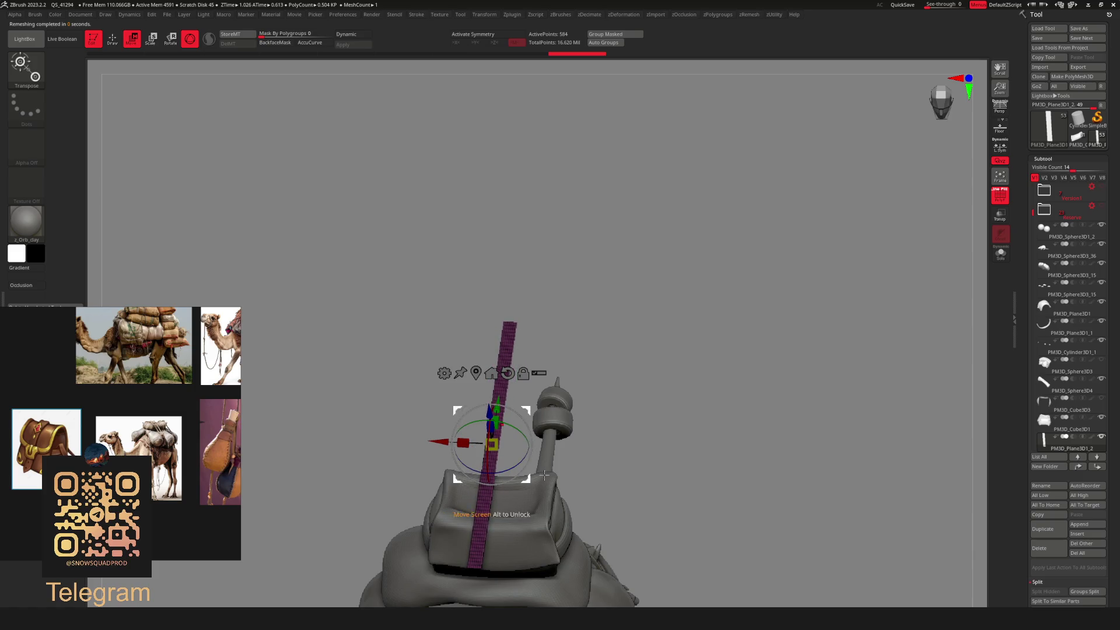
{"action": "key", "text": "shift+r"}
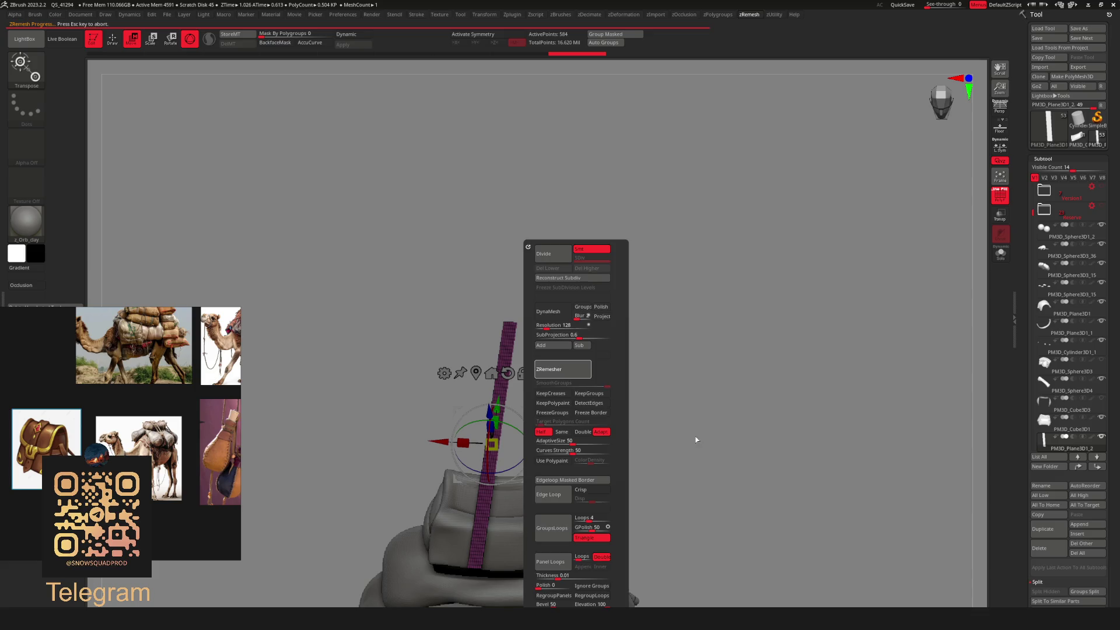
ZRemesh the strip again to 308 points and open Dynamics in the widened left tray.
{"action": "left_click", "coordinate": [542, 543], "text": "ctrl+shift"}
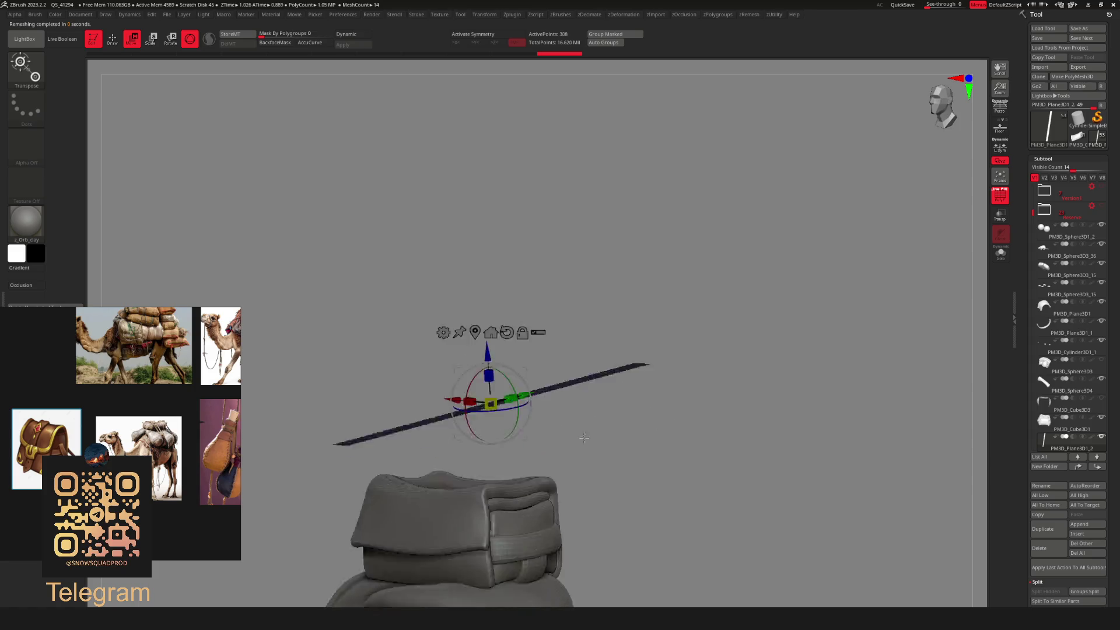
{"action": "left_click_drag", "start_coordinate": [141, 314], "coordinate": [144, 351]}
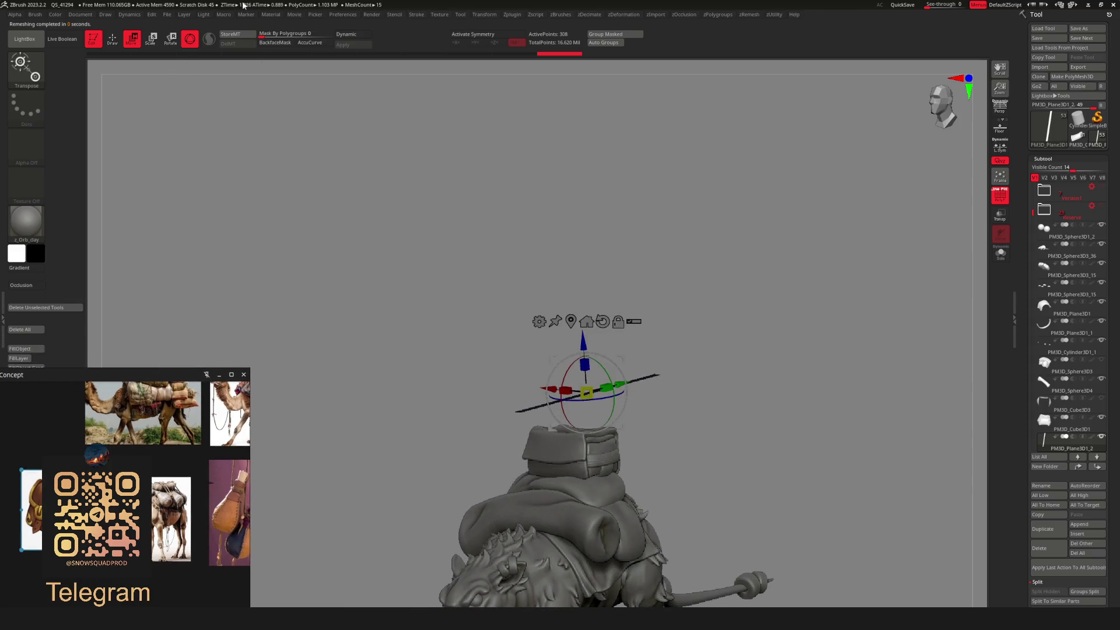
{"action": "left_click", "coordinate": [130, 14]}
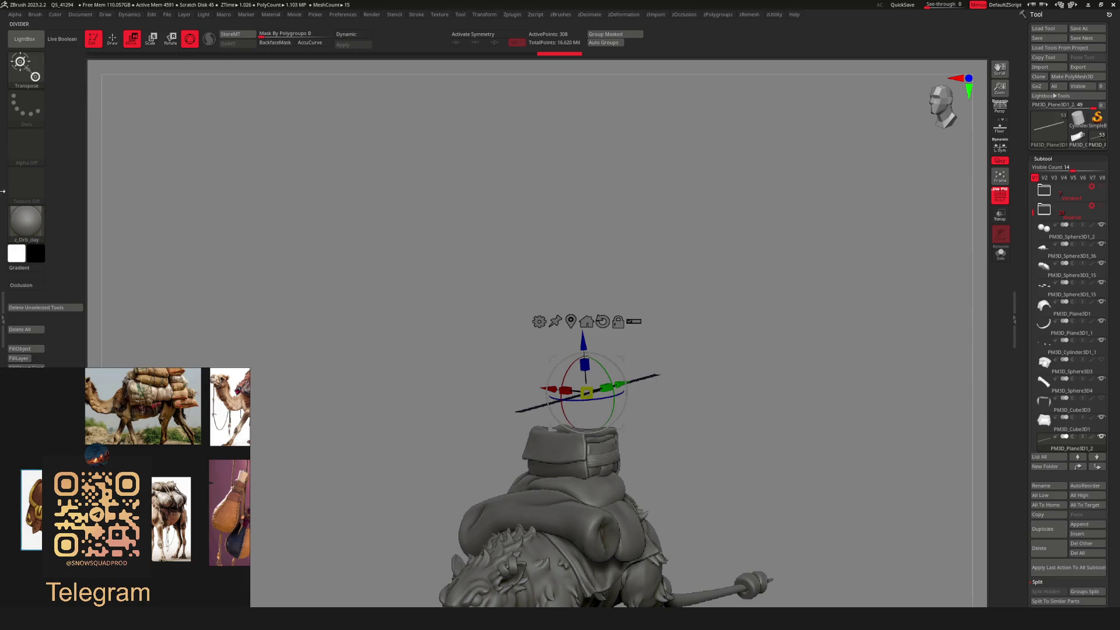
{"action": "left_click", "coordinate": [3, 293]}
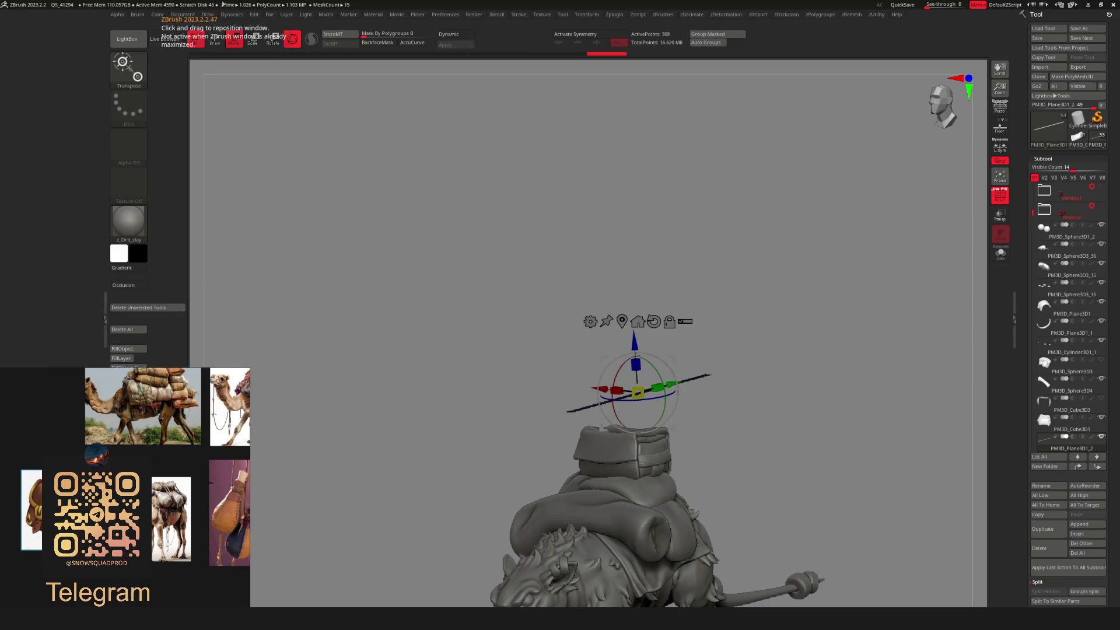
Dock Dynamics in the left tray and run the cloth simulation on the strap strip.
{"action": "left_click", "coordinate": [236, 15]}
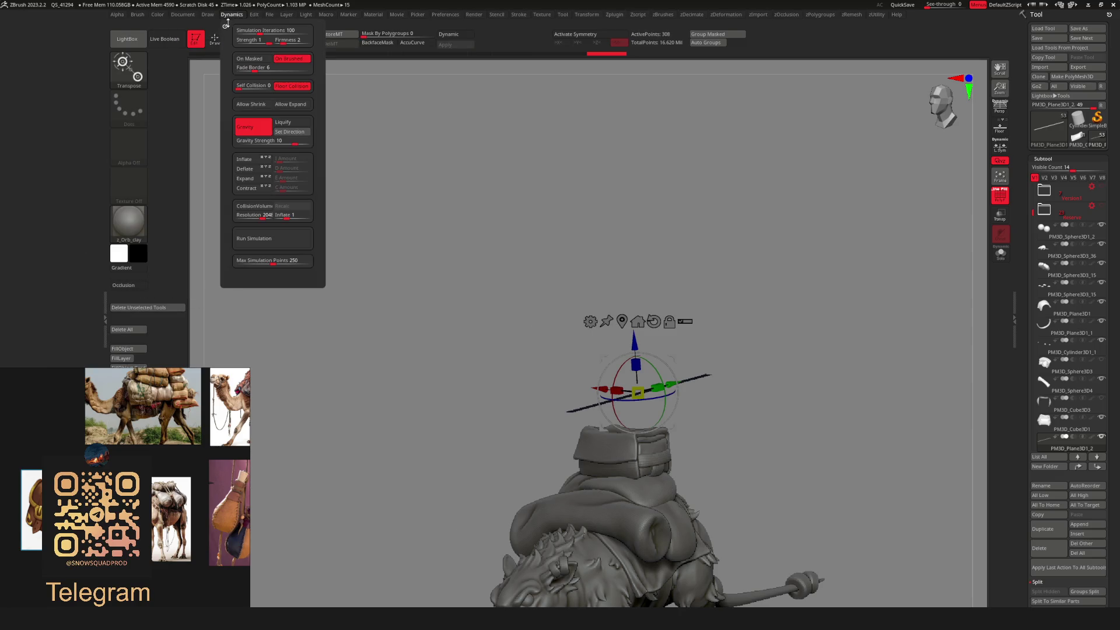
{"action": "left_click", "coordinate": [225, 25]}
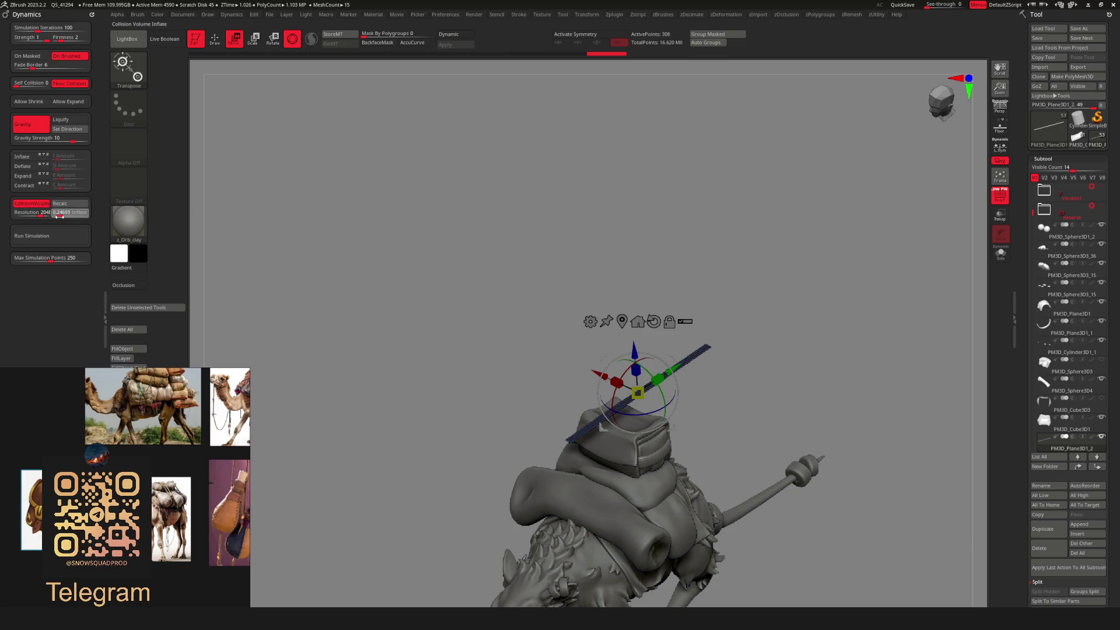
{"action": "mouse_move", "coordinate": [525, 350]}
{"action": "left_mouse_down", "text": "alt"}
{"action": "mouse_move", "coordinate": [513, 326]}
{"action": "mouse_move", "coordinate": [529, 337]}
{"action": "left_mouse_up", "text": "alt"}
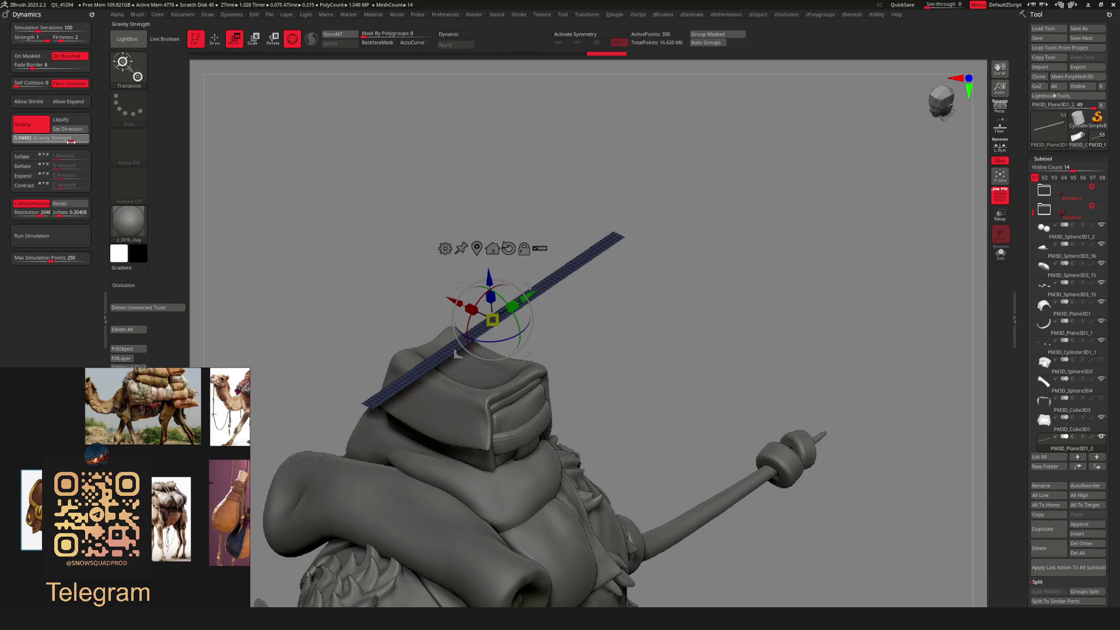
{"action": "left_click", "coordinate": [50, 239]}
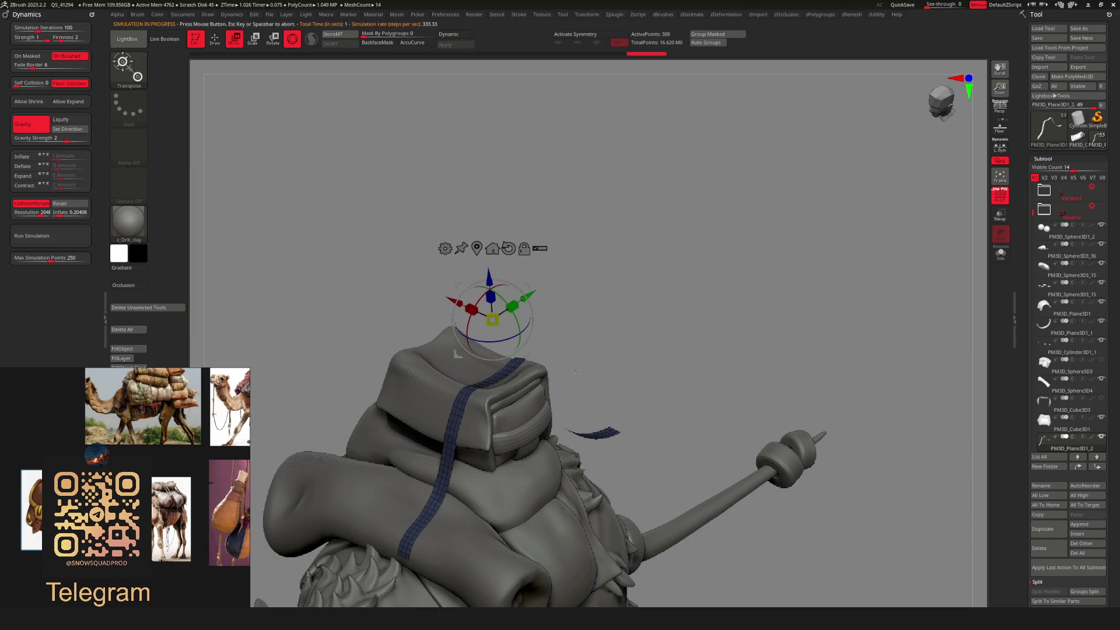
{"action": "mouse_move", "coordinate": [641, 204]}
{"action": "left_mouse_down"}
{"action": "mouse_move", "coordinate": [583, 233]}
{"action": "mouse_move", "coordinate": [495, 321]}
{"action": "mouse_move", "coordinate": [452, 400]}
{"action": "mouse_move", "coordinate": [525, 379]}
{"action": "mouse_move", "coordinate": [408, 397]}
{"action": "mouse_move", "coordinate": [576, 438]}
{"action": "left_mouse_up"}
{"action": "right_click_drag", "start_coordinate": [529, 394], "coordinate": [513, 315]}
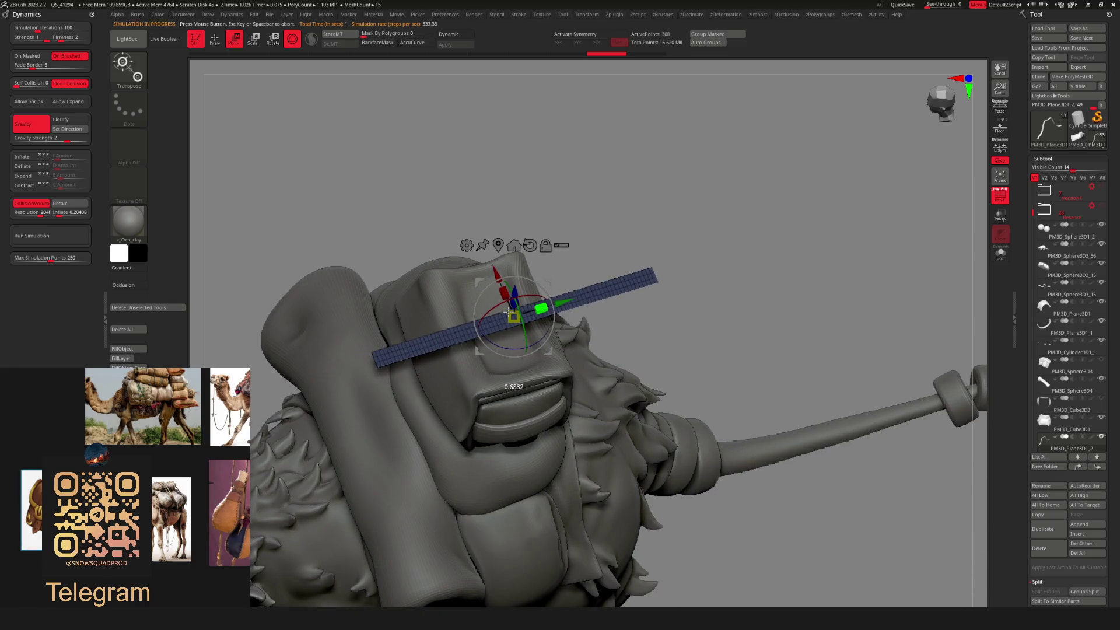
Re-ZRemesh the strip, rerun the simulation to drape it down the pack, then select the roll piece.
{"action": "key", "text": "g"}
{"action": "left_click", "coordinate": [667, 373]}
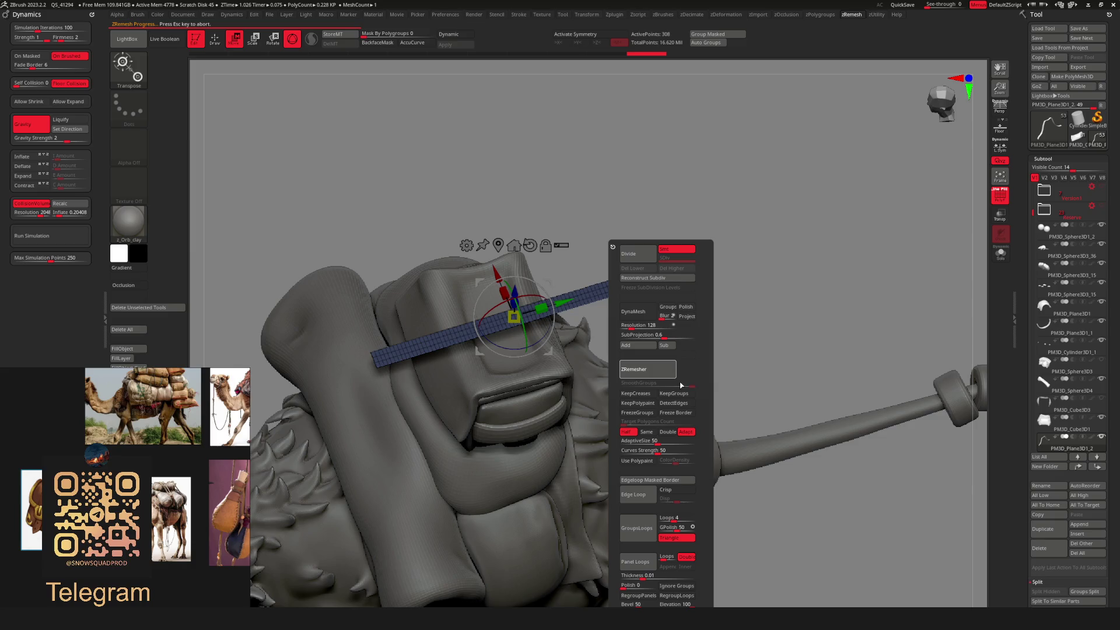
{"action": "mouse_move", "coordinate": [680, 385]}
{"action": "right_mouse_down"}
{"action": "mouse_move", "coordinate": [501, 432]}
{"action": "mouse_move", "coordinate": [186, 225]}
{"action": "right_mouse_up"}
{"action": "left_click", "coordinate": [58, 239]}
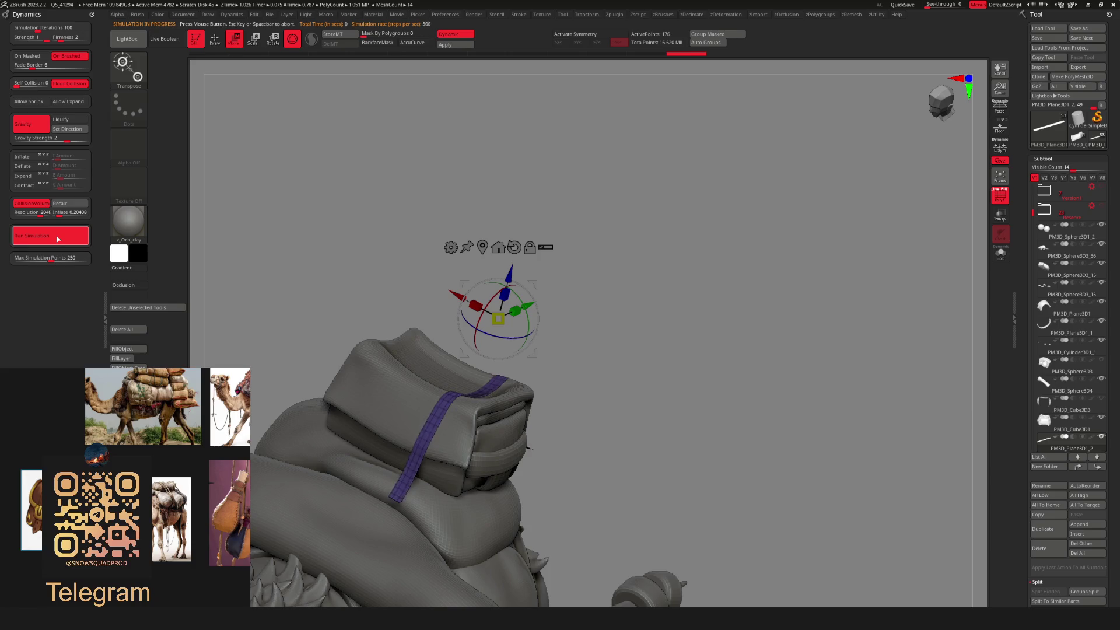
{"action": "mouse_move", "coordinate": [356, 385]}
{"action": "right_mouse_down"}
{"action": "mouse_move", "coordinate": [414, 456]}
{"action": "mouse_move", "coordinate": [625, 430]}
{"action": "mouse_move", "coordinate": [502, 474]}
{"action": "right_mouse_up"}
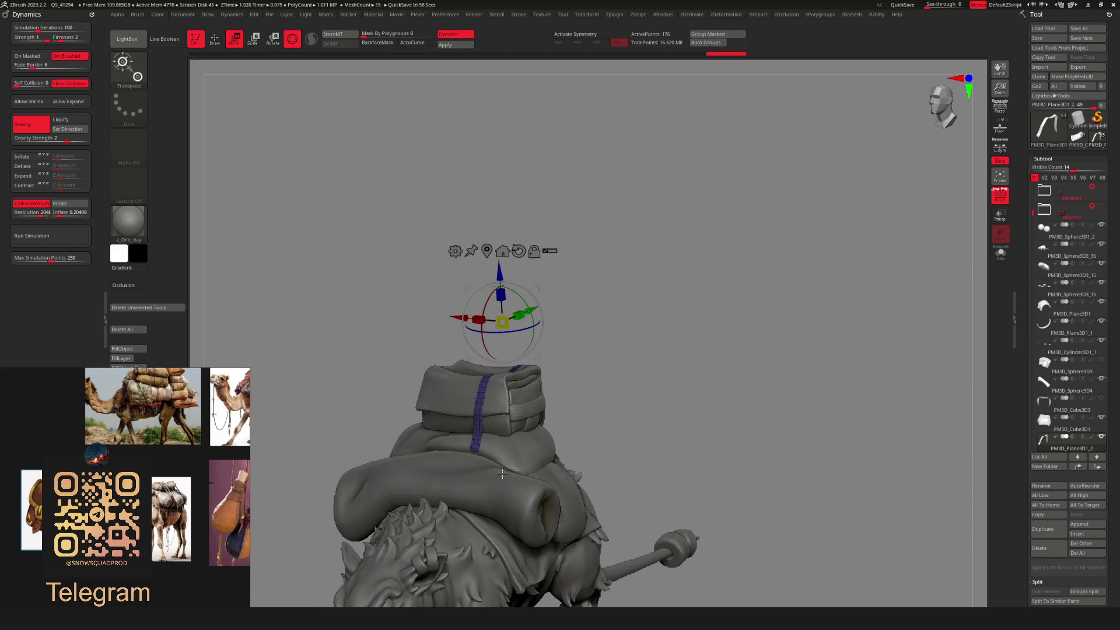
{"action": "mouse_move", "coordinate": [502, 474]}
{"action": "right_mouse_down"}
{"action": "mouse_move", "coordinate": [559, 448]}
{"action": "mouse_move", "coordinate": [622, 448]}
{"action": "mouse_move", "coordinate": [464, 414]}
{"action": "right_mouse_up"}
{"action": "left_click", "coordinate": [464, 414], "text": "alt"}
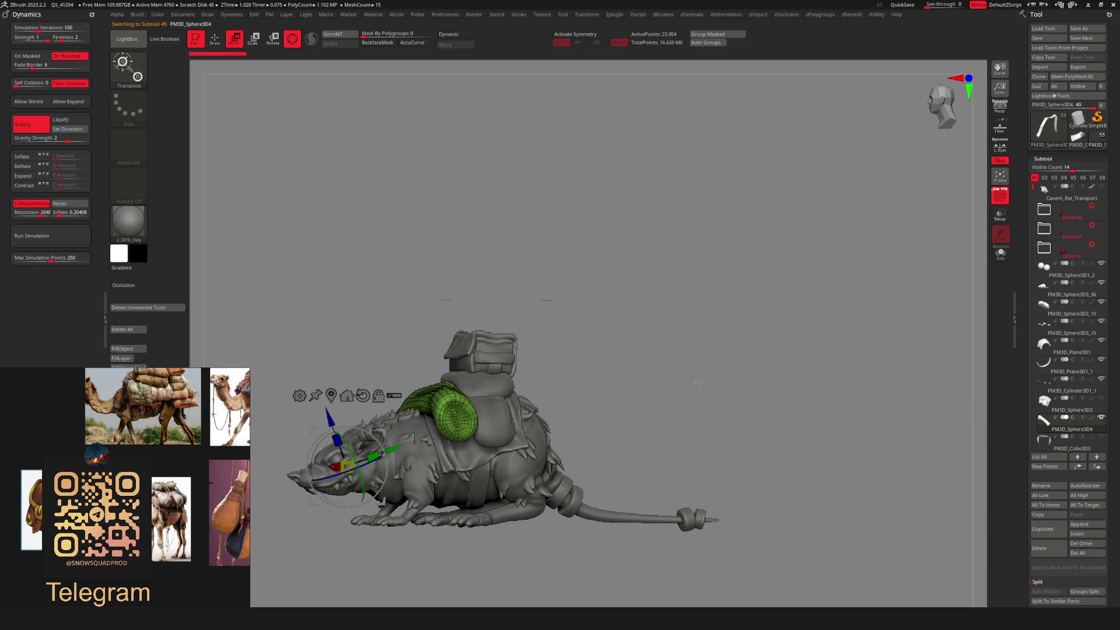
Select the thin strap plane after clicking through the saddlebag, blanket and round pieces.
{"action": "left_click", "coordinate": [489, 412], "text": "alt"}
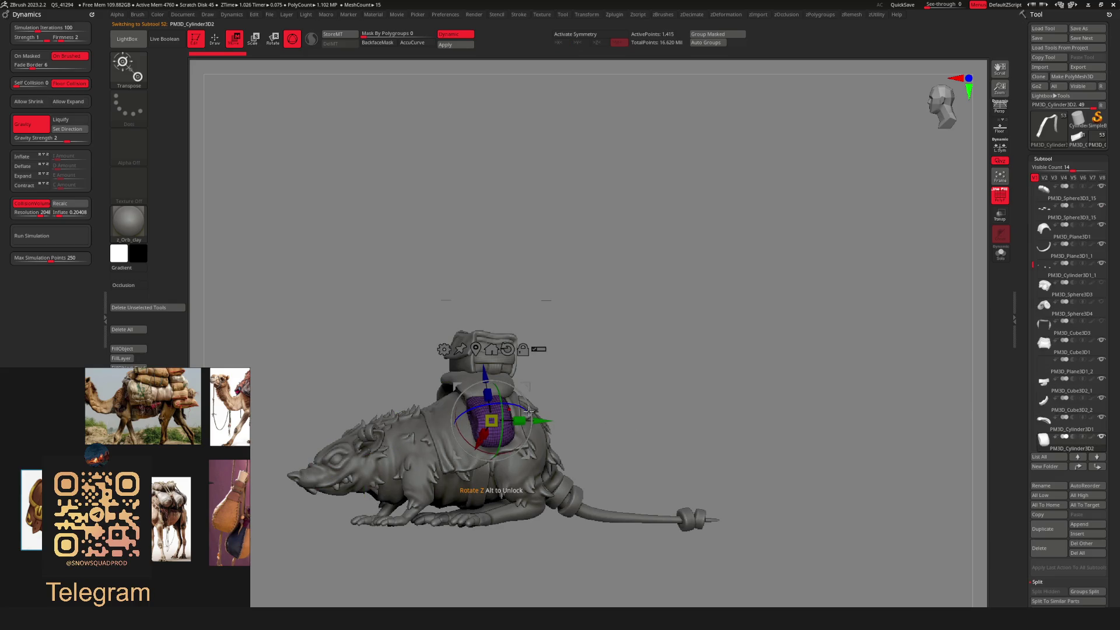
{"action": "left_click", "coordinate": [466, 380], "text": "alt"}
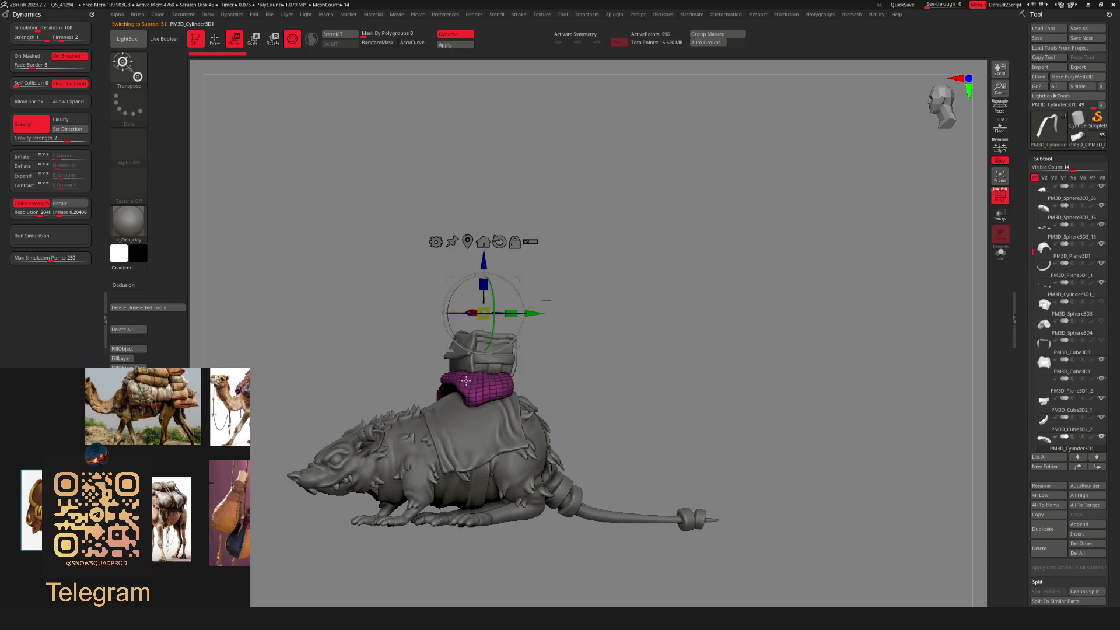
{"action": "left_click_drag", "start_coordinate": [492, 386], "coordinate": [495, 404]}
{"action": "left_click", "coordinate": [540, 412], "text": "alt"}
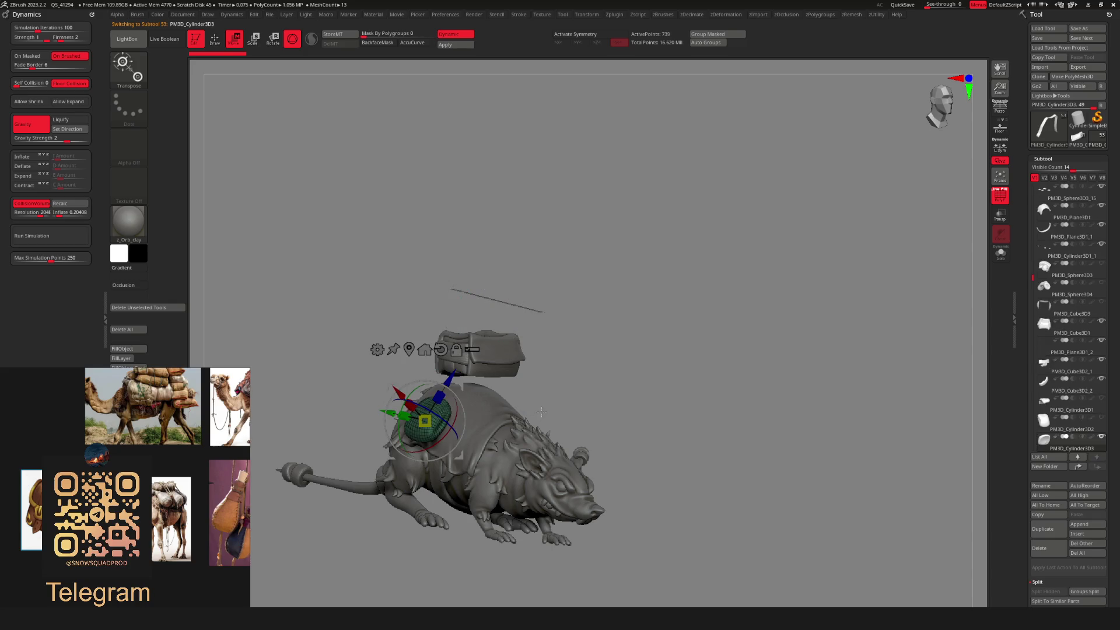
{"action": "left_click", "coordinate": [539, 421], "text": "alt"}
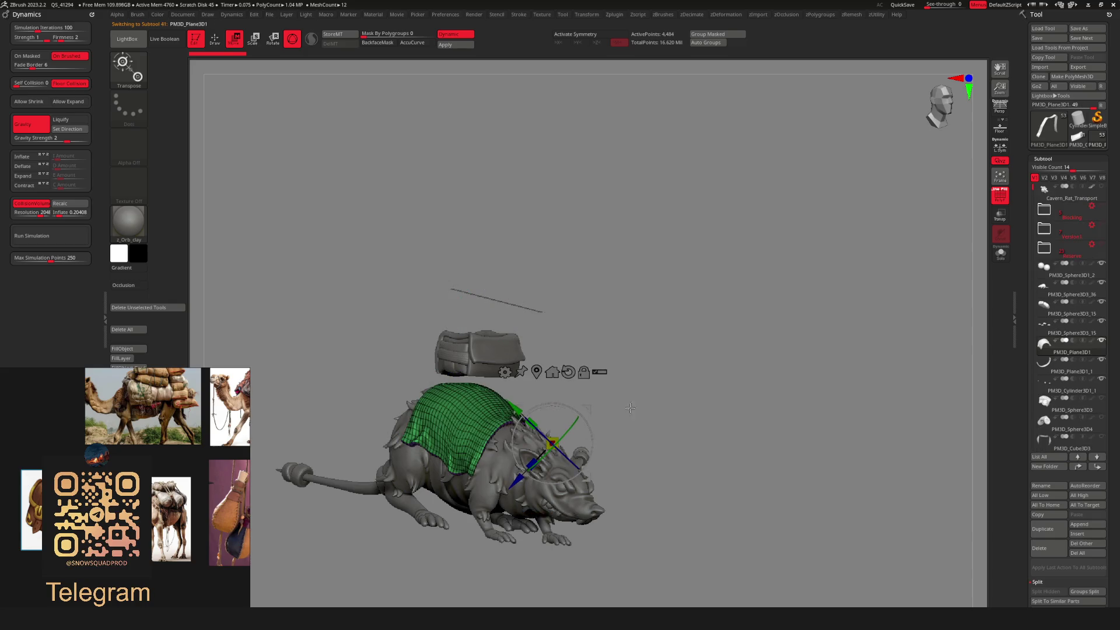
{"action": "left_click_drag", "start_coordinate": [542, 423], "coordinate": [610, 429]}
{"action": "key", "text": "q"}
{"action": "scroll", "coordinate": [608, 429], "scroll_direction": "up", "scroll_amount": 5}
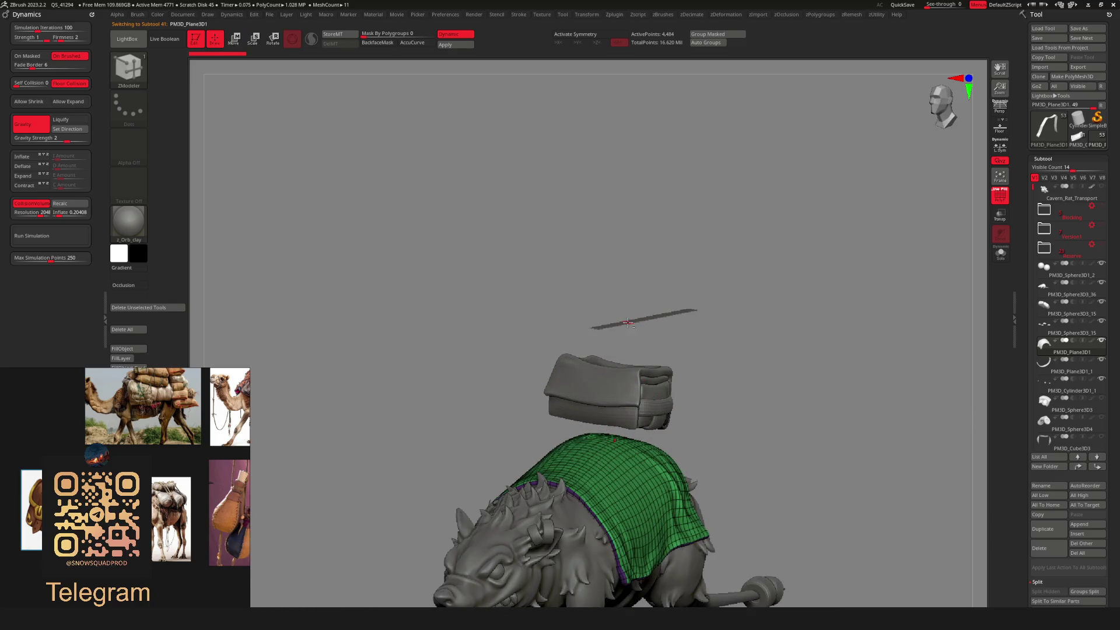
{"action": "left_click", "coordinate": [628, 322], "text": "alt"}
{"action": "left_click_drag", "start_coordinate": [630, 338], "coordinate": [202, 306]}
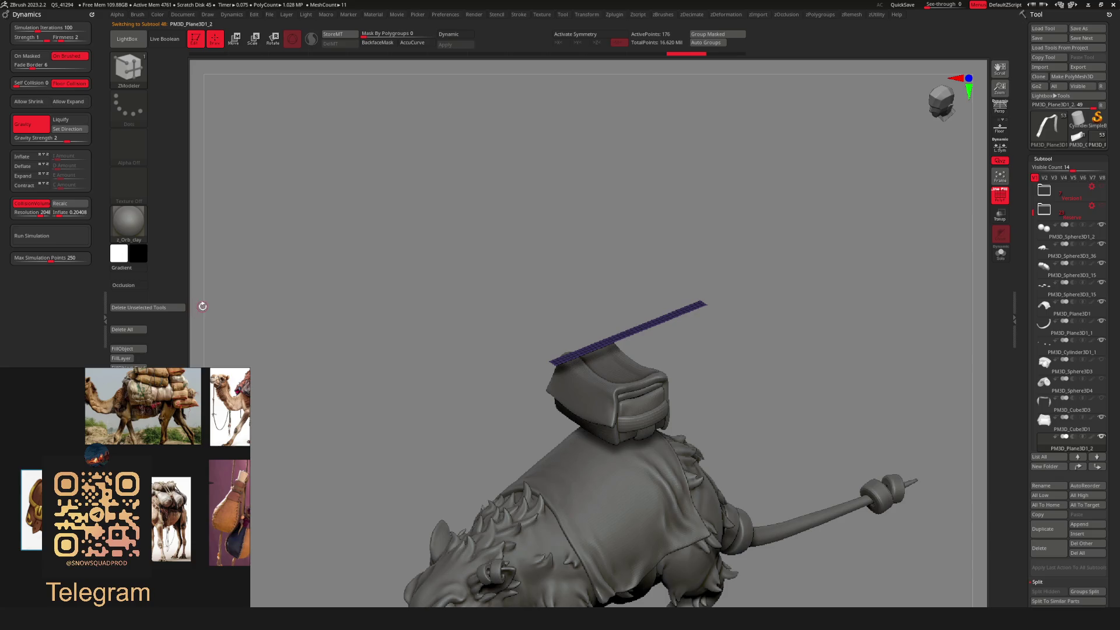
Rerun the cloth simulation with Deflate enabled so the strap wraps the bag tighter.
{"action": "left_click", "coordinate": [56, 239]}
{"action": "left_click_drag", "start_coordinate": [483, 418], "coordinate": [697, 425]}
{"action": "left_click_drag", "start_coordinate": [275, 220], "coordinate": [362, 266]}
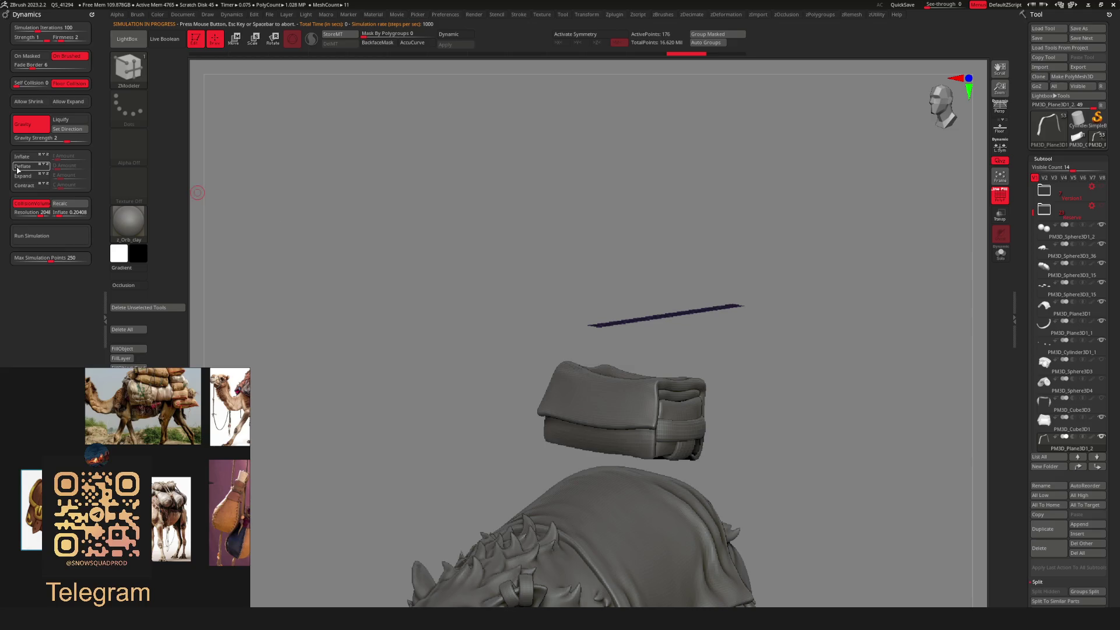
{"action": "left_click", "coordinate": [49, 238]}
{"action": "left_click_drag", "start_coordinate": [525, 350], "coordinate": [579, 358]}
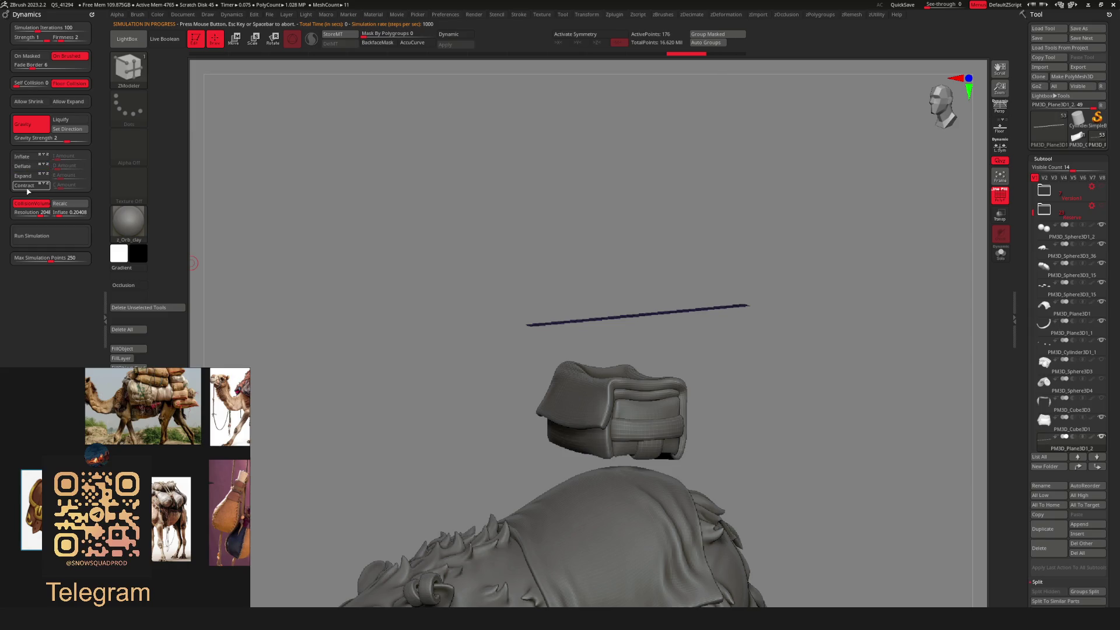
{"action": "left_click", "coordinate": [34, 239]}
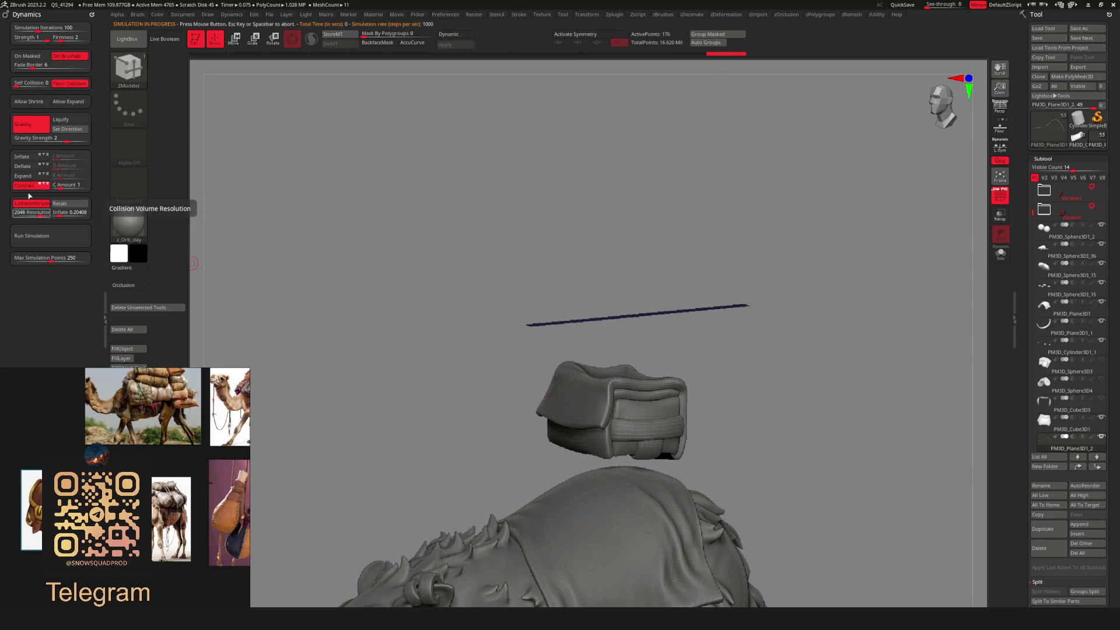
{"action": "left_click", "coordinate": [23, 166]}
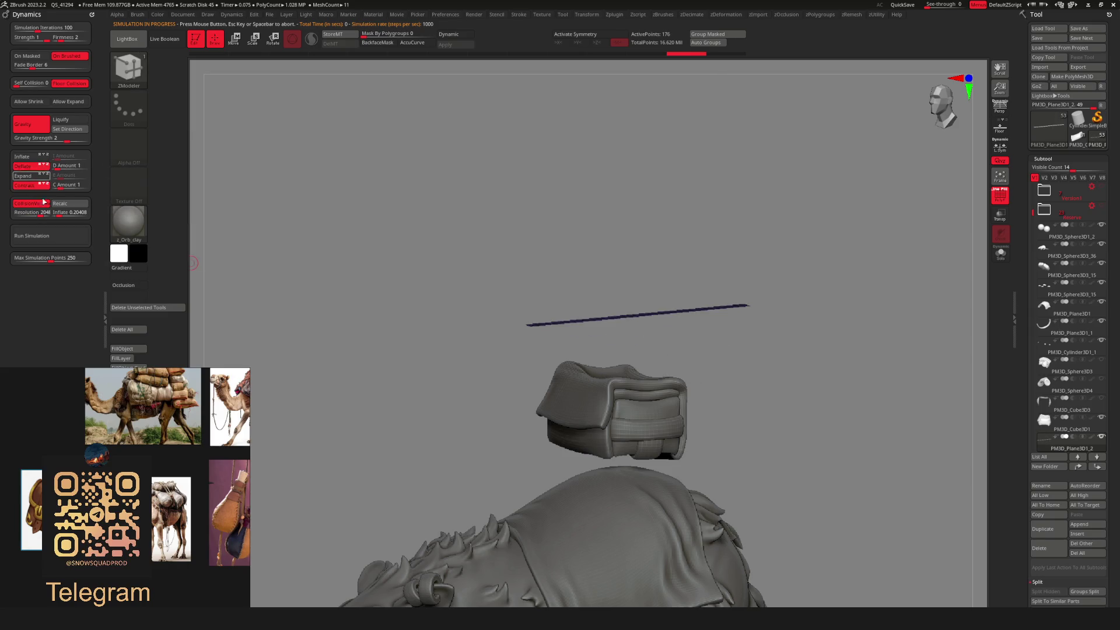
{"action": "left_click", "coordinate": [35, 244]}
{"action": "mouse_move", "coordinate": [432, 341]}
{"action": "left_mouse_down"}
{"action": "mouse_move", "coordinate": [481, 344]}
{"action": "mouse_move", "coordinate": [184, 247]}
{"action": "left_mouse_up"}
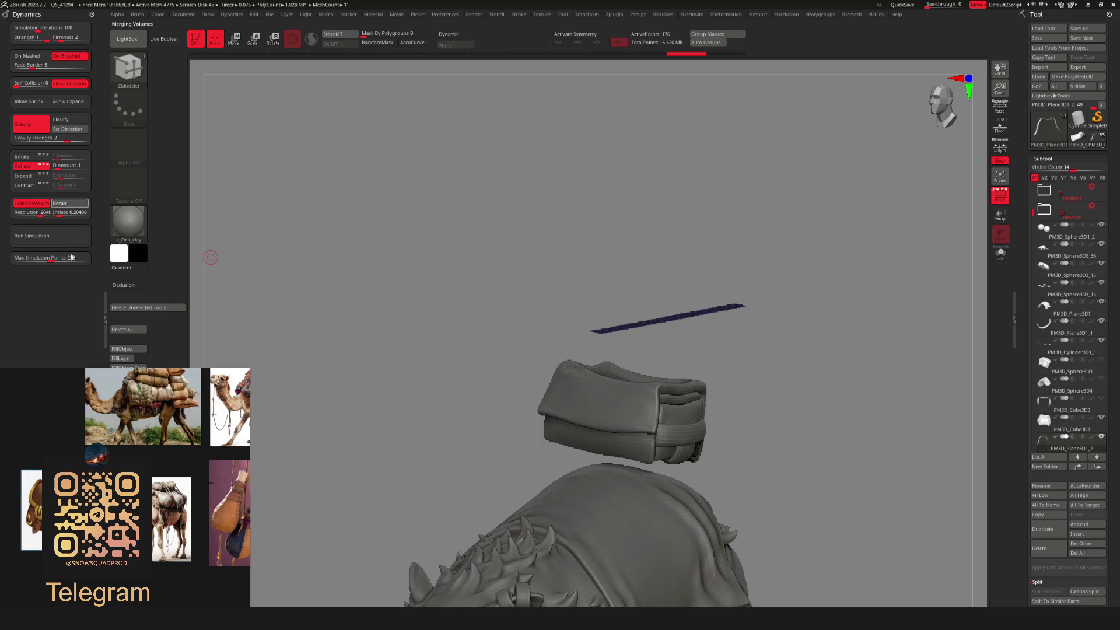
{"action": "left_click_drag", "start_coordinate": [472, 294], "coordinate": [443, 294]}
{"action": "left_click", "coordinate": [51, 235]}
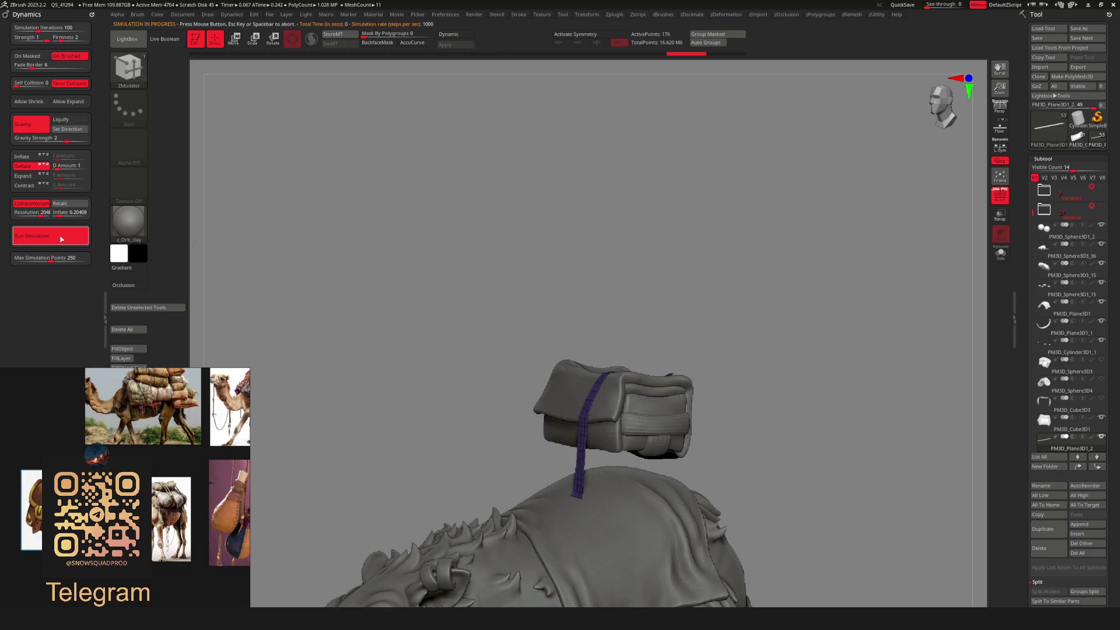
{"action": "mouse_move", "coordinate": [583, 330]}
{"action": "left_mouse_down"}
{"action": "mouse_move", "coordinate": [657, 337]}
{"action": "mouse_move", "coordinate": [597, 370]}
{"action": "mouse_move", "coordinate": [586, 411]}
{"action": "mouse_move", "coordinate": [775, 425]}
{"action": "mouse_move", "coordinate": [548, 398]}
{"action": "mouse_move", "coordinate": [782, 432]}
{"action": "mouse_move", "coordinate": [623, 415]}
{"action": "mouse_move", "coordinate": [725, 522]}
{"action": "mouse_move", "coordinate": [760, 489]}
{"action": "mouse_move", "coordinate": [723, 408]}
{"action": "mouse_move", "coordinate": [727, 361]}
{"action": "mouse_move", "coordinate": [665, 303]}
{"action": "mouse_move", "coordinate": [649, 320]}
{"action": "mouse_move", "coordinate": [726, 349]}
{"action": "left_mouse_up"}
Duplicate the strap plane and slide the copy sideways along X.
{"action": "key", "text": "w"}
{"action": "left_click", "coordinate": [726, 341]}
{"action": "mouse_move", "coordinate": [635, 294]}
{"action": "left_mouse_down"}
{"action": "mouse_move", "coordinate": [557, 312]}
{"action": "mouse_move", "coordinate": [600, 291]}
{"action": "mouse_move", "coordinate": [656, 392]}
{"action": "mouse_move", "coordinate": [355, 336]}
{"action": "left_mouse_up"}
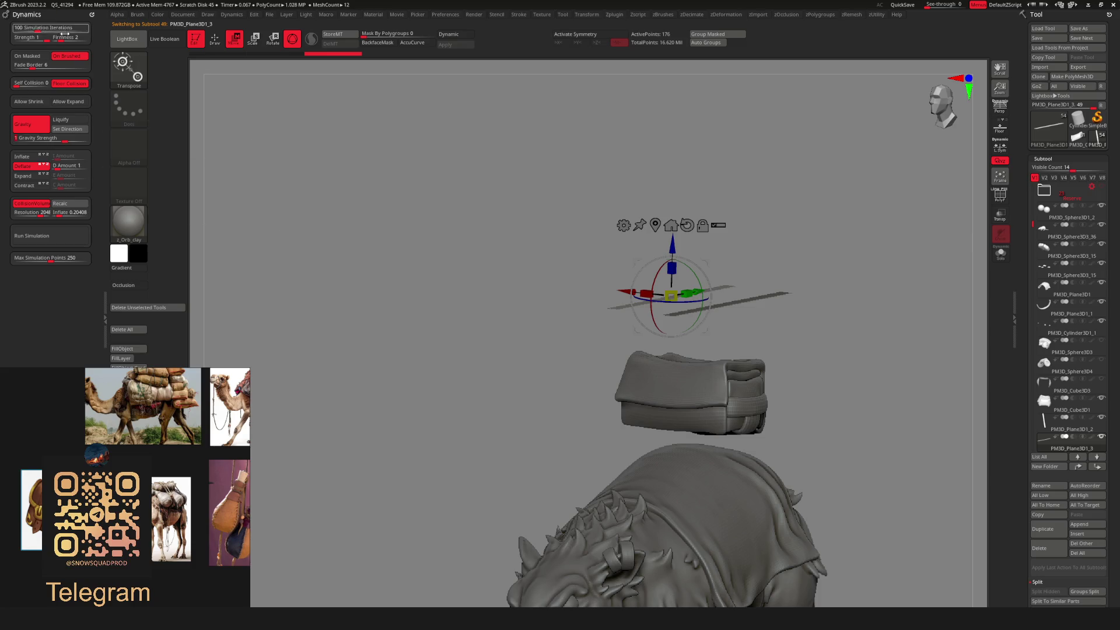
Run the cloth simulation so the first strap drapes over the bag.
{"action": "left_click_drag", "start_coordinate": [211, 112], "coordinate": [172, 146]}
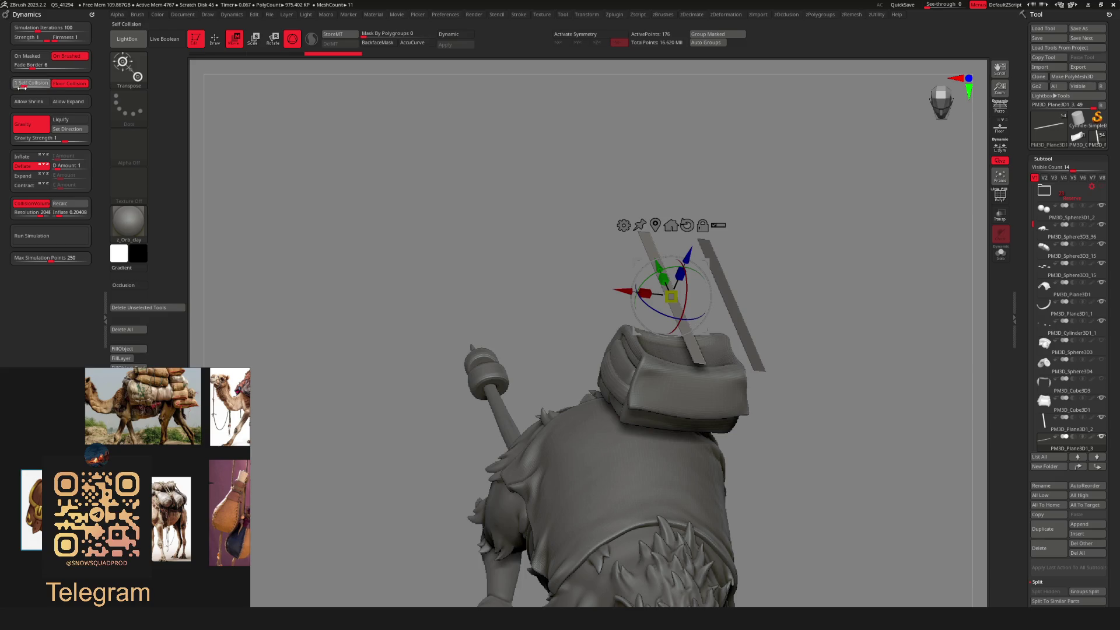
{"action": "left_click", "coordinate": [48, 237]}
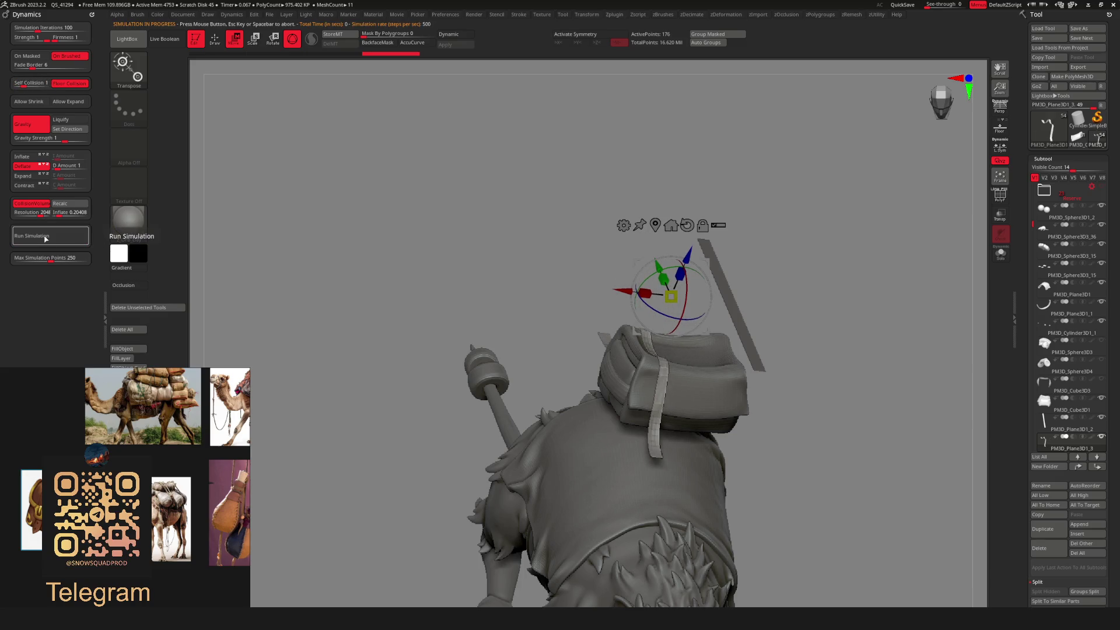
{"action": "left_click", "coordinate": [46, 239]}
{"action": "left_click_drag", "start_coordinate": [204, 245], "coordinate": [263, 233]}
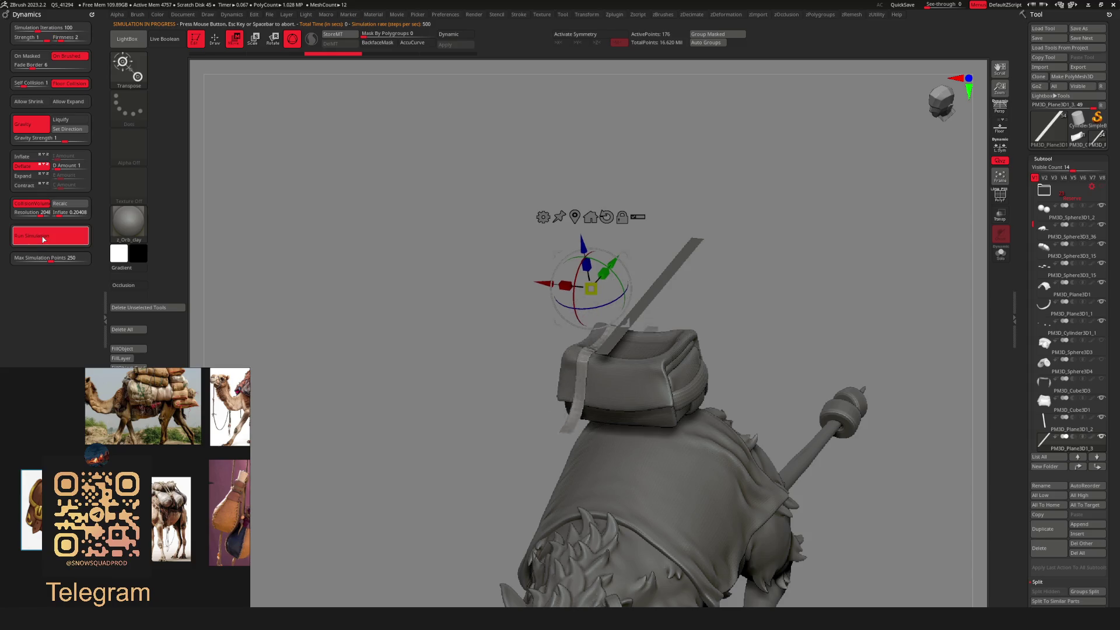
{"action": "left_click_drag", "start_coordinate": [787, 362], "coordinate": [511, 331]}
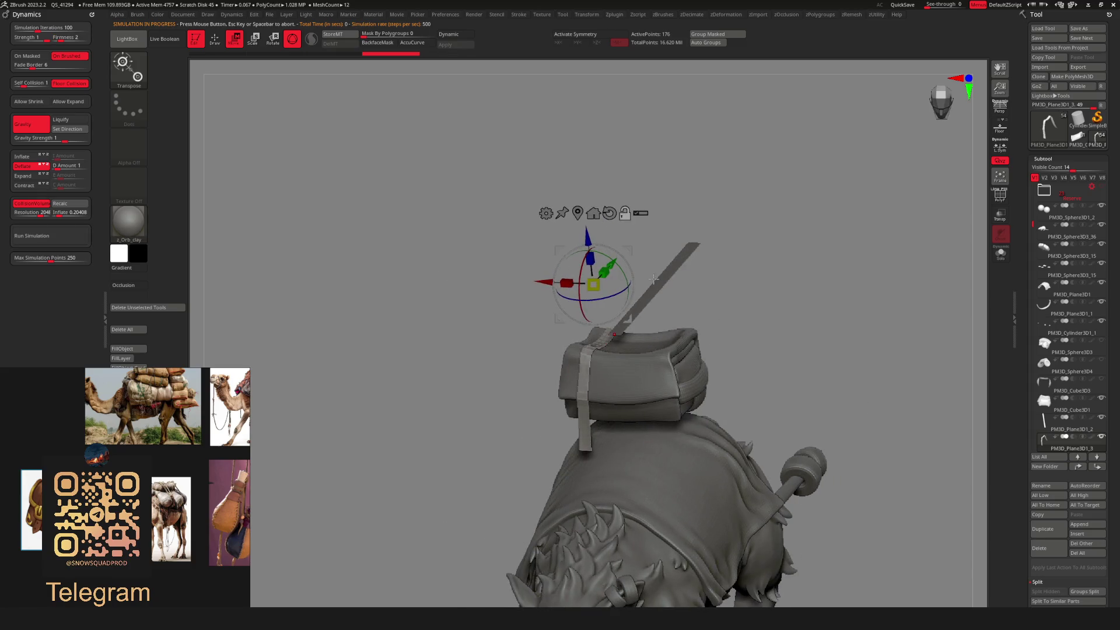
Switch to the second strap, drape it with Run Simulation, and check it from behind.
{"action": "key", "text": "q"}
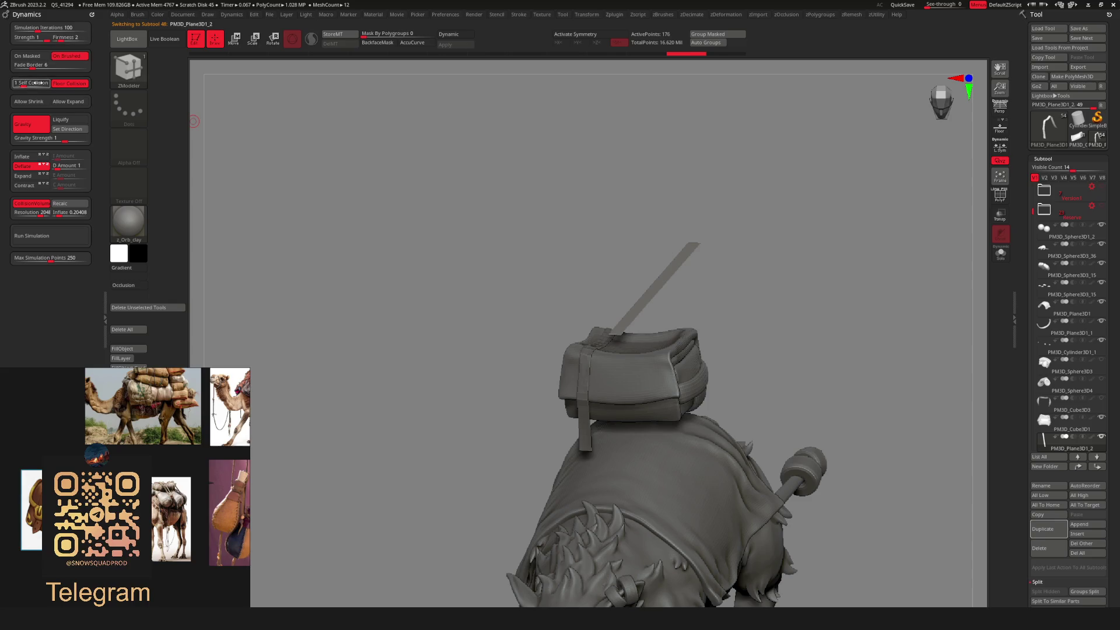
{"action": "left_click", "coordinate": [50, 233]}
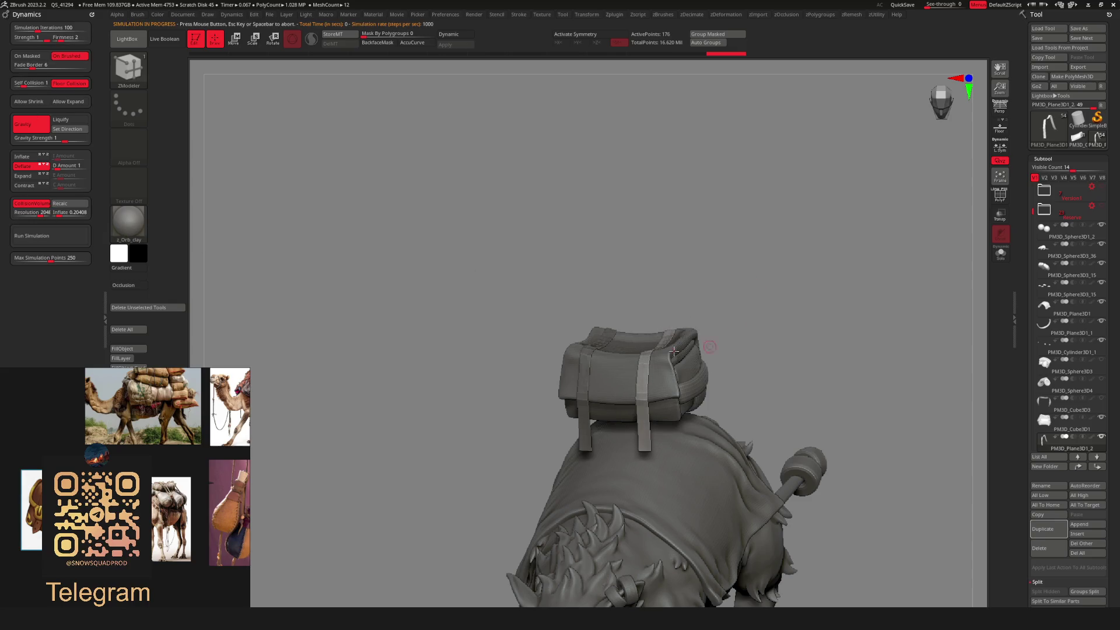
{"action": "left_click_drag", "start_coordinate": [717, 327], "coordinate": [663, 333], "text": "shift"}
{"action": "key", "text": "f"}
{"action": "mouse_move", "coordinate": [746, 391]}
{"action": "left_mouse_down"}
{"action": "mouse_move", "coordinate": [708, 449]}
{"action": "mouse_move", "coordinate": [767, 378]}
{"action": "mouse_move", "coordinate": [607, 383]}
{"action": "mouse_move", "coordinate": [554, 441]}
{"action": "mouse_move", "coordinate": [930, 325]}
{"action": "left_mouse_up"}
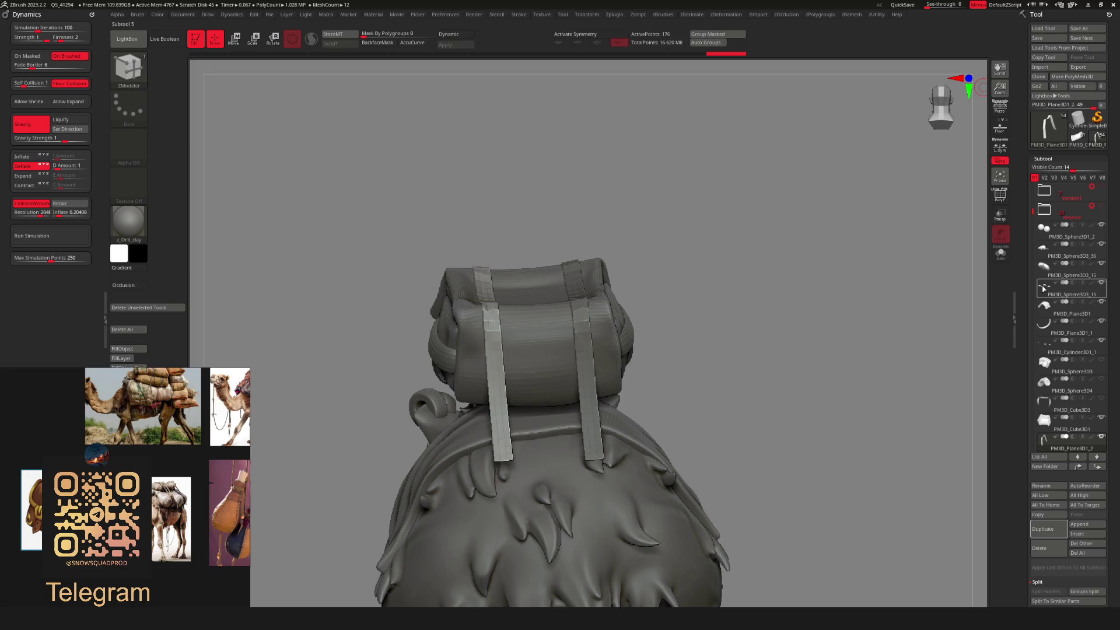
Combine the two strap subtools into one with Merge Down.
{"action": "left_click_drag", "start_coordinate": [1025, 286], "coordinate": [1022, 262]}
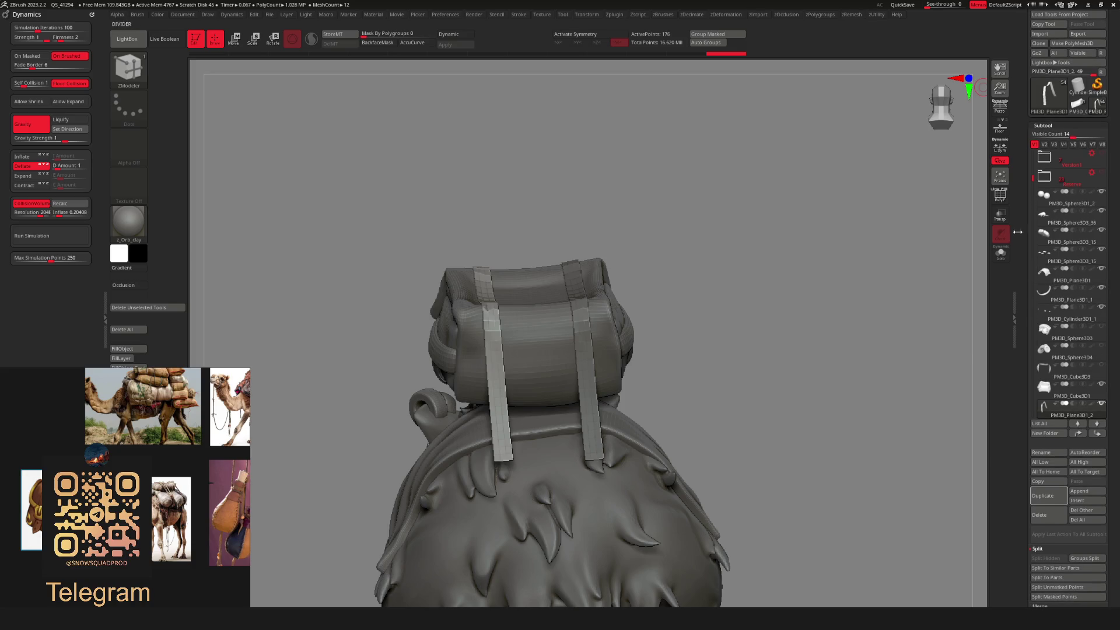
{"action": "left_click_drag", "start_coordinate": [1030, 179], "coordinate": [1031, 222]}
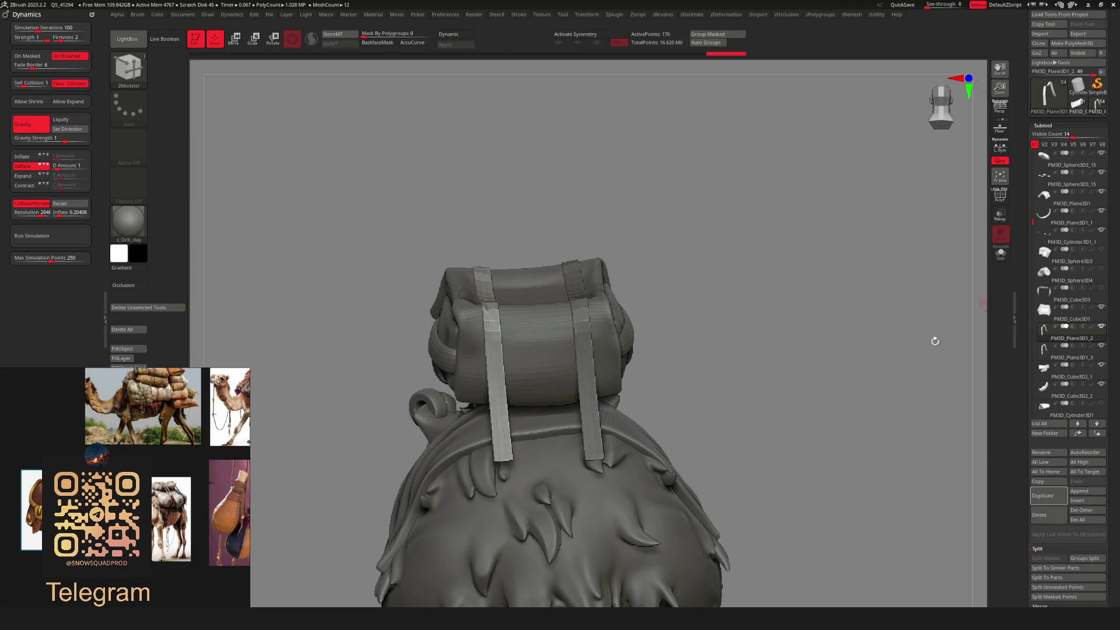
{"action": "key", "text": "space"}
{"action": "left_click", "coordinate": [771, 402]}
Solo the merged straps, mask and hide their lower ends, and delete the hidden geometry.
{"action": "mouse_move", "coordinate": [825, 387]}
{"action": "left_mouse_down"}
{"action": "mouse_move", "coordinate": [758, 382]}
{"action": "mouse_move", "coordinate": [835, 376]}
{"action": "left_mouse_up"}
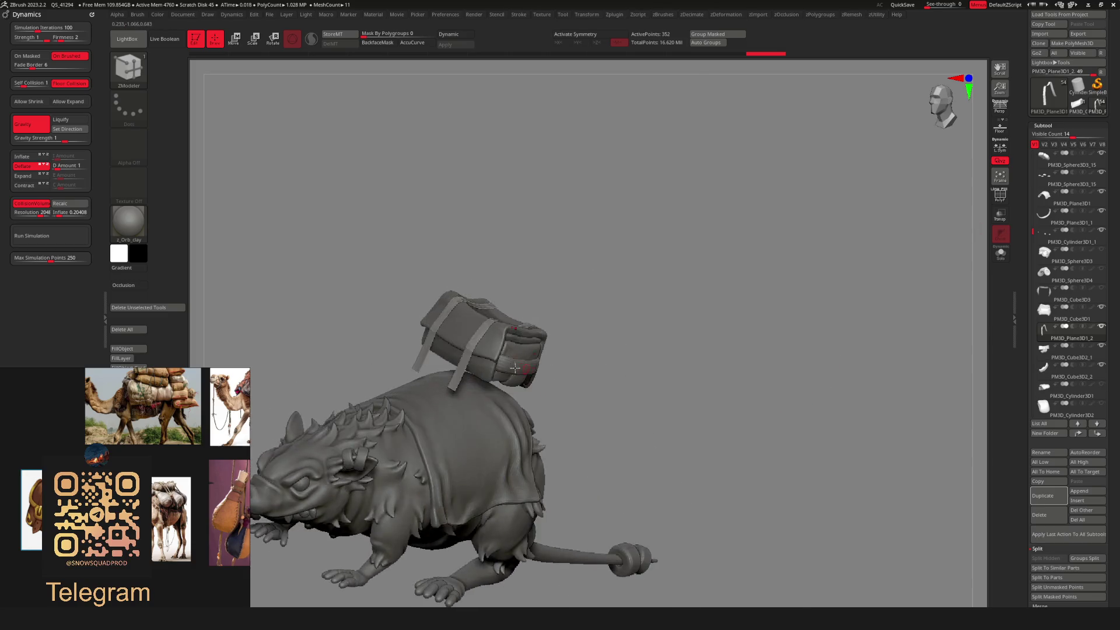
{"action": "left_click_drag", "start_coordinate": [443, 373], "coordinate": [477, 375]}
{"action": "key", "text": "alt+shift+s"}
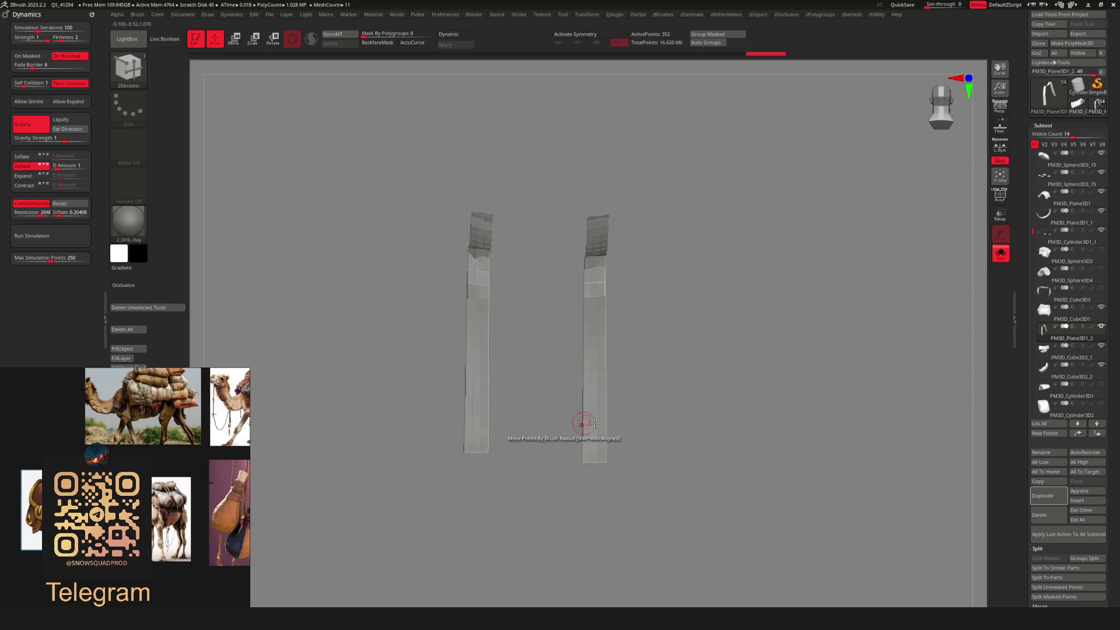
{"action": "key", "text": "ctrl"}
{"action": "mouse_move", "coordinate": [441, 411]}
{"action": "left_mouse_down", "text": "ctrl"}
{"action": "mouse_move", "coordinate": [684, 412]}
{"action": "mouse_move", "coordinate": [677, 403]}
{"action": "left_mouse_up", "text": "ctrl"}
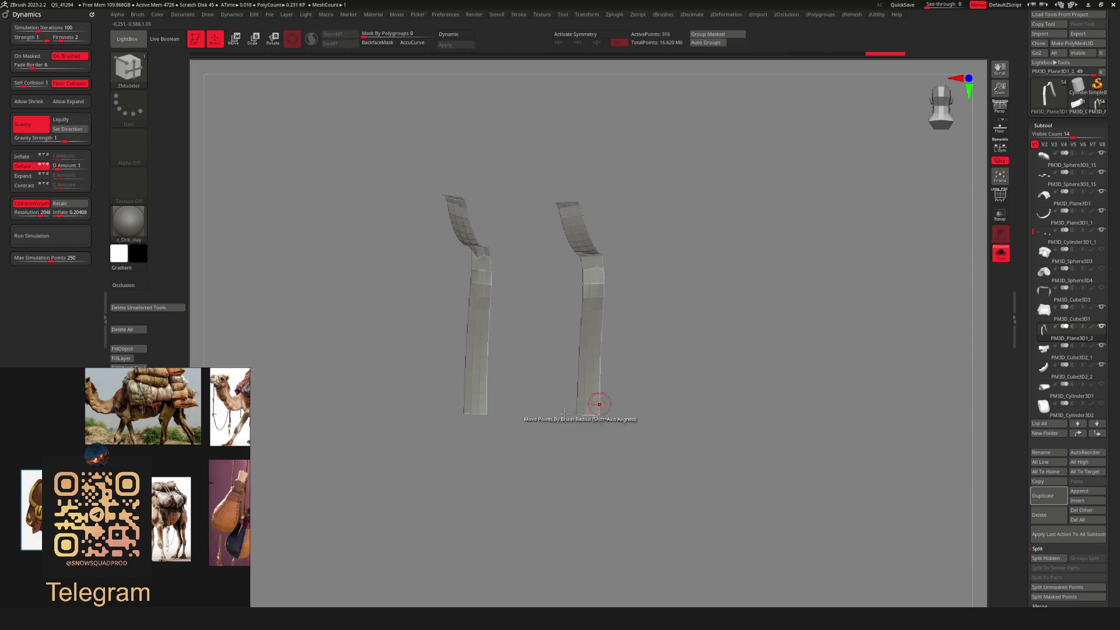
{"action": "key", "text": "space"}
{"action": "key", "text": "alt+s"}
{"action": "left_click", "coordinate": [609, 394]}
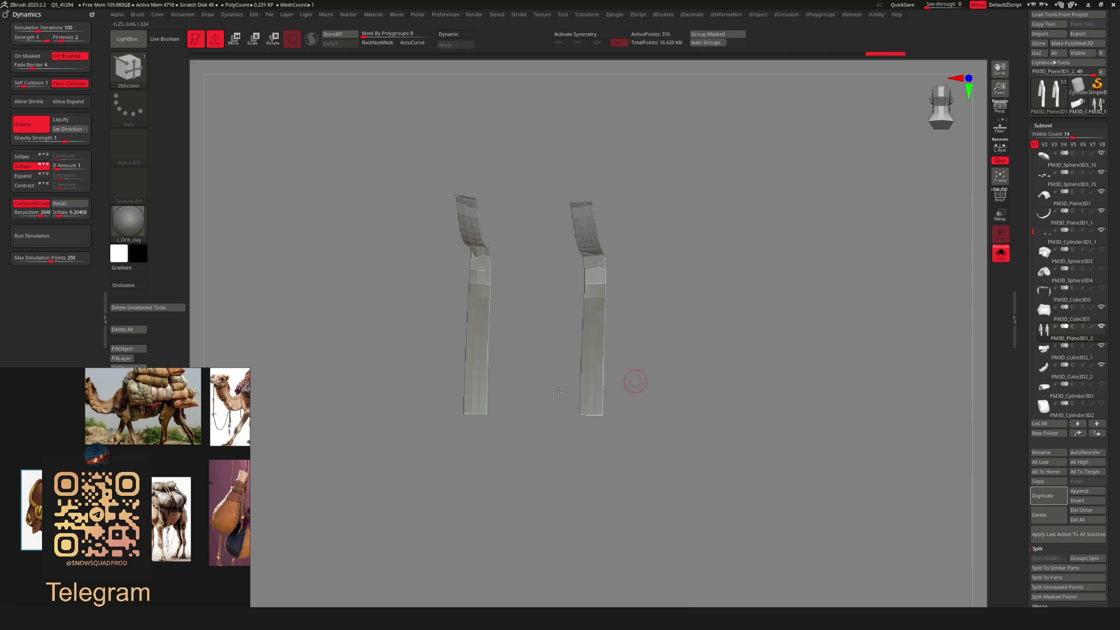
{"action": "mouse_move", "coordinate": [633, 380]}
{"action": "left_mouse_down"}
{"action": "mouse_move", "coordinate": [695, 426]}
{"action": "mouse_move", "coordinate": [492, 404]}
{"action": "left_mouse_up"}
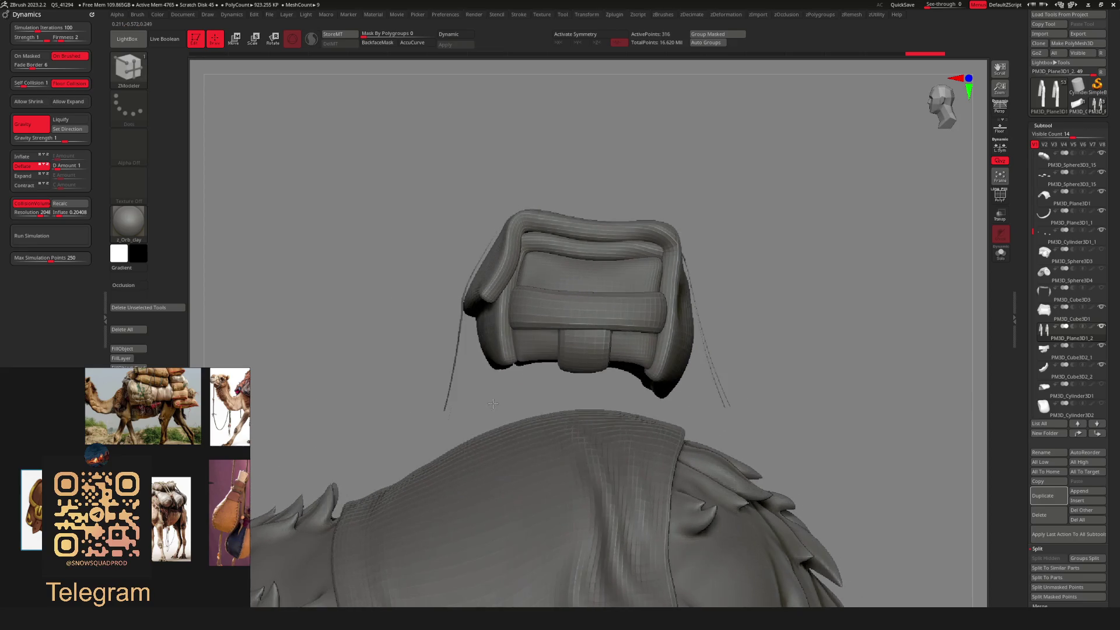
{"action": "mouse_move", "coordinate": [390, 436]}
{"action": "left_mouse_down", "text": "ctrl"}
{"action": "mouse_move", "coordinate": [483, 387]}
{"action": "mouse_move", "coordinate": [449, 402]}
{"action": "left_mouse_up", "text": "ctrl"}
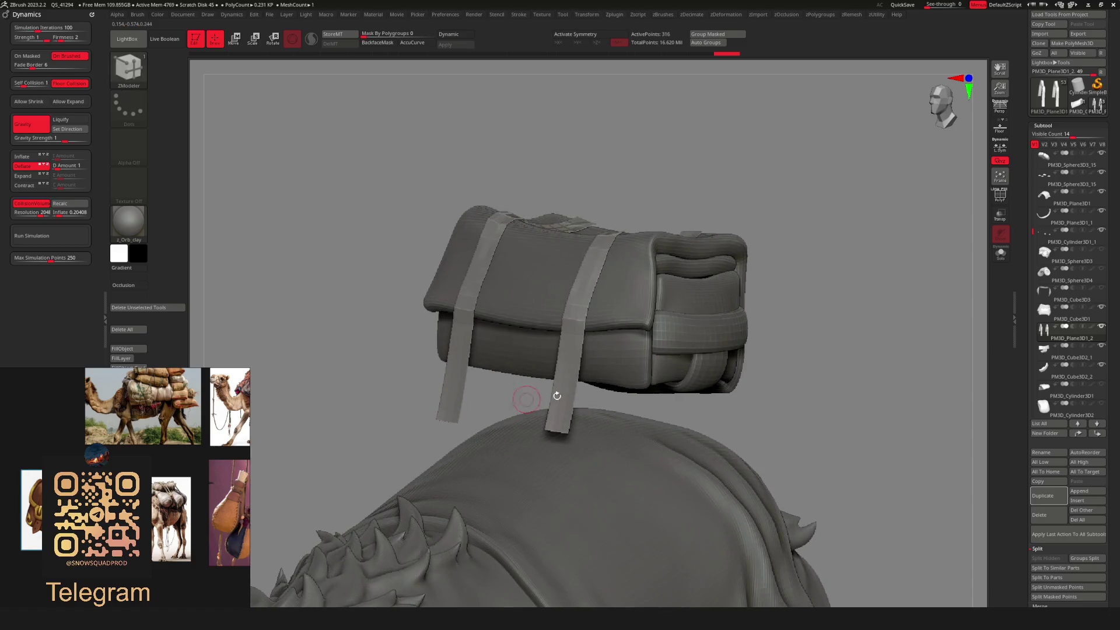
Delete the hidden portion of the strap mesh.
{"action": "left_click_drag", "start_coordinate": [558, 425], "coordinate": [602, 429]}
{"action": "key", "text": "m"}
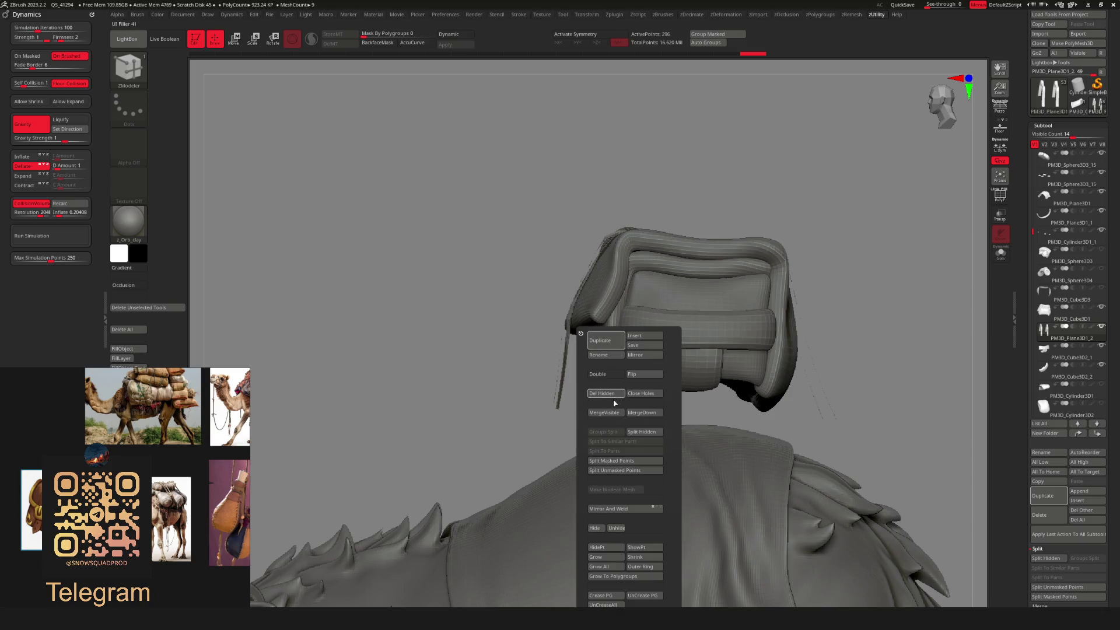
{"action": "left_click", "coordinate": [607, 393]}
Switch to the Move brush, then to the ClothMove brush.
{"action": "left_click_drag", "start_coordinate": [795, 387], "coordinate": [623, 379]}
{"action": "key", "text": "b"}
{"action": "left_click", "coordinate": [601, 401]}
{"action": "key", "text": "space"}
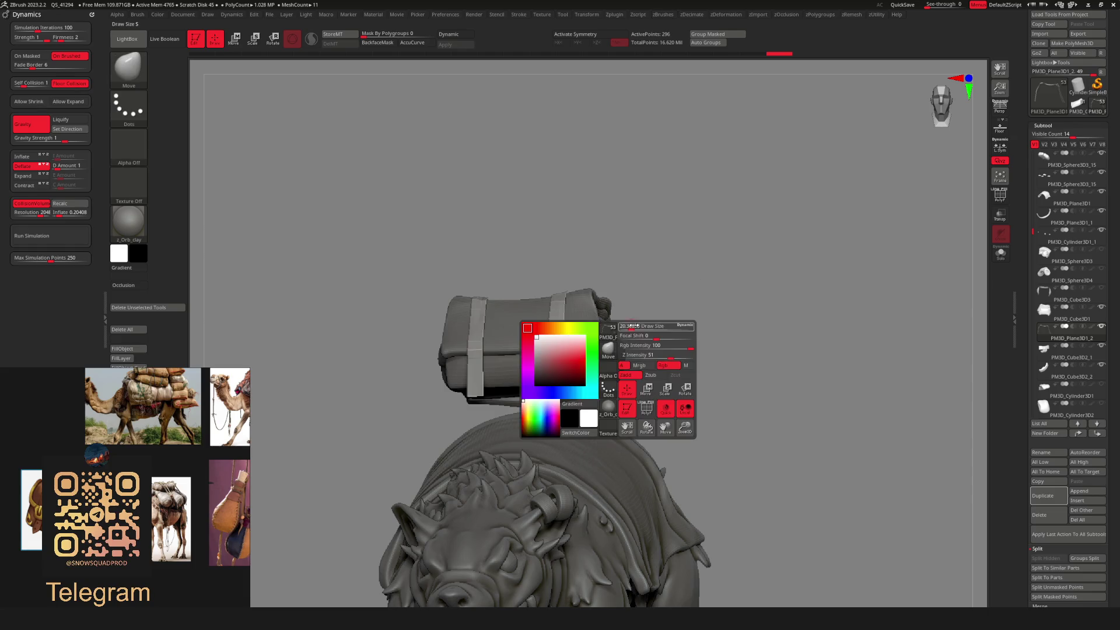
{"action": "mouse_move", "coordinate": [613, 288]}
{"action": "left_mouse_down"}
{"action": "mouse_move", "coordinate": [530, 375]}
{"action": "mouse_move", "coordinate": [583, 387]}
{"action": "mouse_move", "coordinate": [555, 404]}
{"action": "left_mouse_up"}
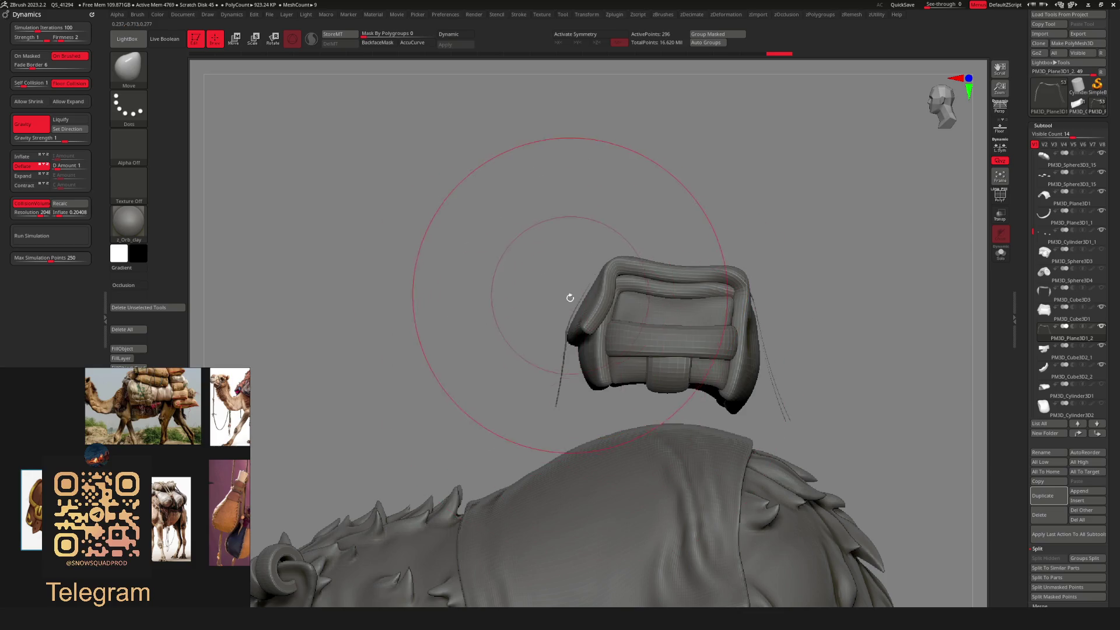
{"action": "key", "text": "b"}
{"action": "key", "text": "b"}
{"action": "left_click", "coordinate": [394, 400]}
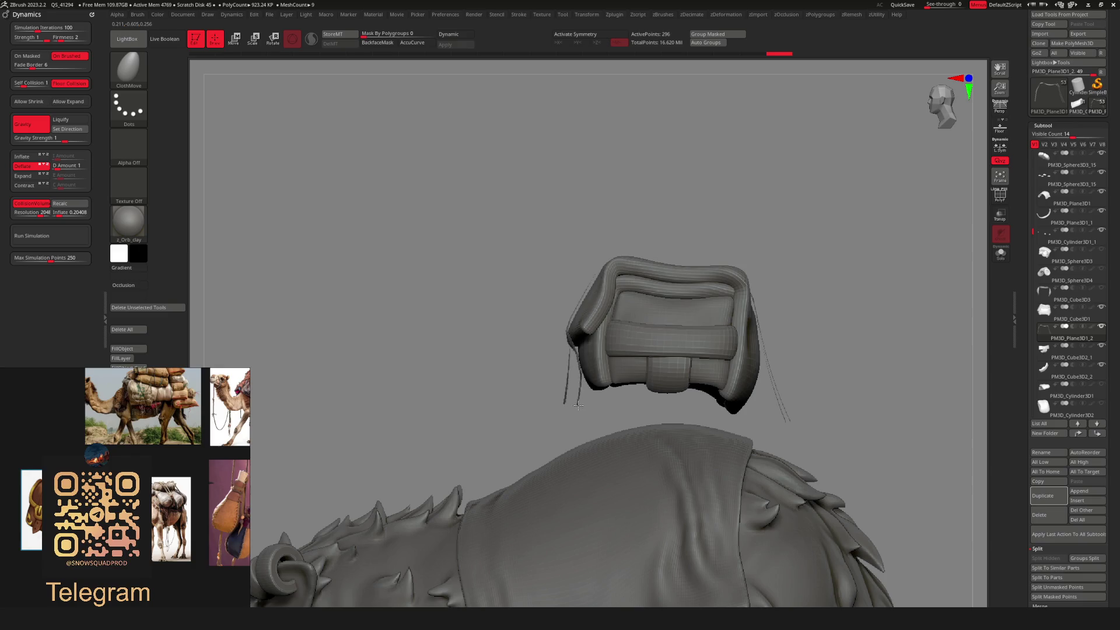
Solo the straps briefly, then inspect the rat and saddle bag from several angles.
{"action": "left_click_drag", "start_coordinate": [609, 399], "coordinate": [712, 375]}
{"action": "key", "text": "alt+shift+s"}
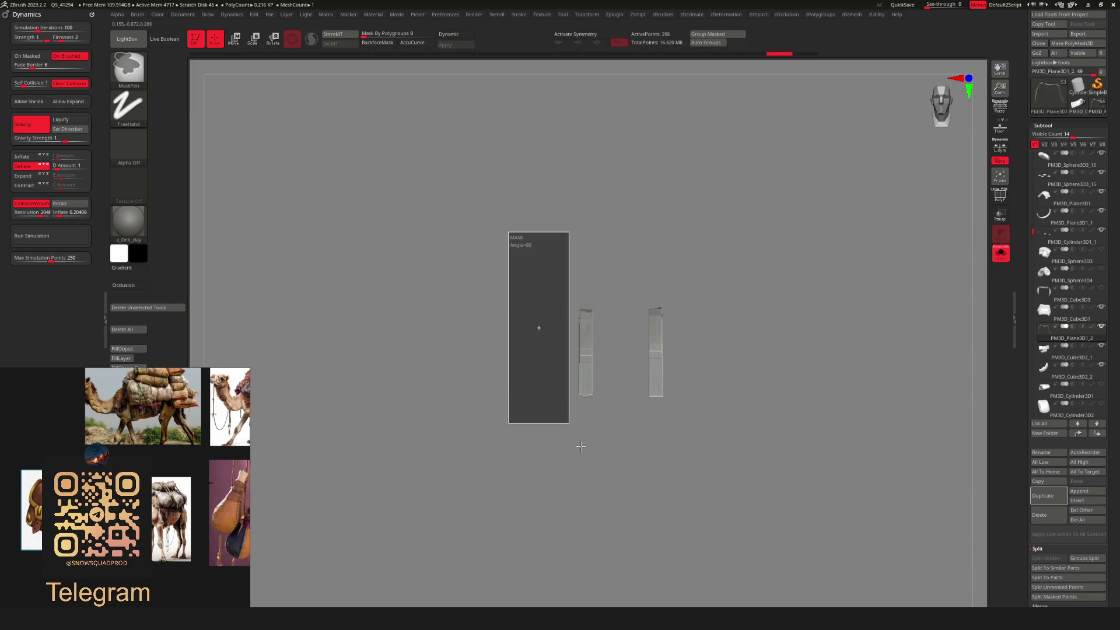
{"action": "mouse_move", "coordinate": [614, 455]}
{"action": "left_mouse_down"}
{"action": "mouse_move", "coordinate": [654, 400]}
{"action": "mouse_move", "coordinate": [695, 407]}
{"action": "left_mouse_up"}
{"action": "key", "text": "alt+shift+s"}
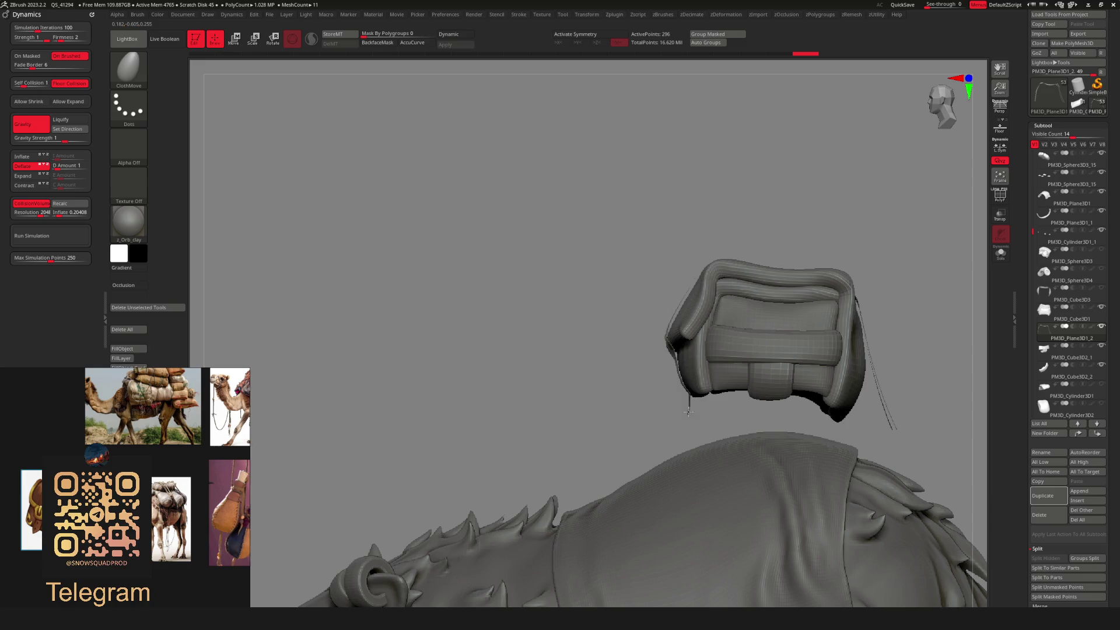
{"action": "mouse_move", "coordinate": [691, 411]}
{"action": "left_mouse_down"}
{"action": "mouse_move", "coordinate": [717, 402]}
{"action": "mouse_move", "coordinate": [670, 391]}
{"action": "mouse_move", "coordinate": [717, 396]}
{"action": "mouse_move", "coordinate": [692, 379]}
{"action": "mouse_move", "coordinate": [767, 395]}
{"action": "left_mouse_up"}
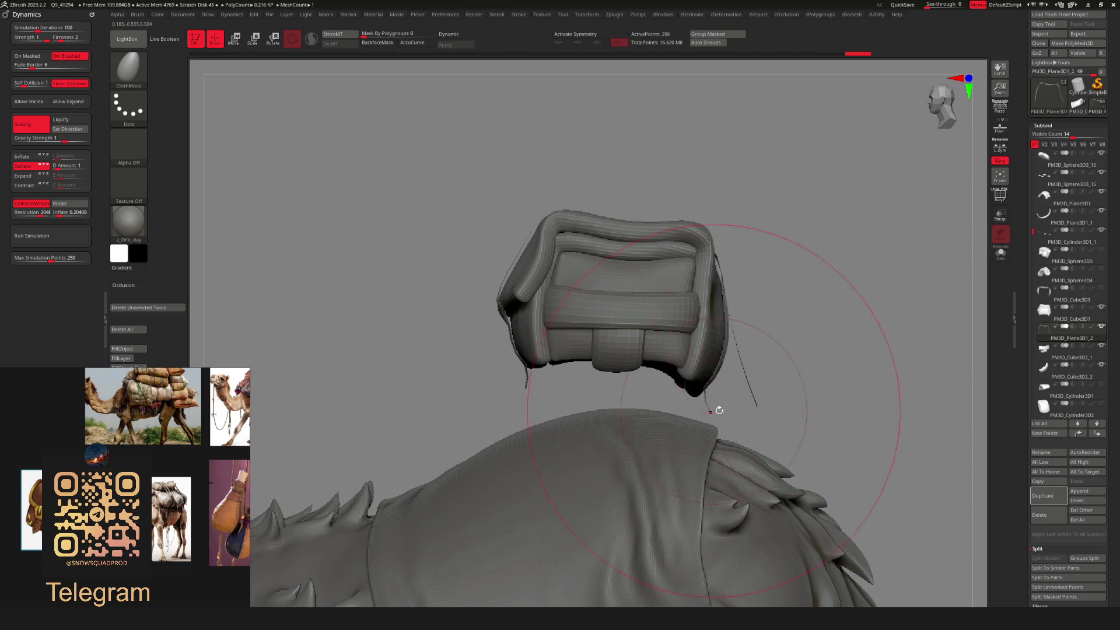
{"action": "mouse_move", "coordinate": [719, 410]}
{"action": "left_mouse_down"}
{"action": "mouse_move", "coordinate": [712, 387]}
{"action": "mouse_move", "coordinate": [781, 315]}
{"action": "mouse_move", "coordinate": [692, 371]}
{"action": "mouse_move", "coordinate": [769, 430]}
{"action": "mouse_move", "coordinate": [670, 408]}
{"action": "mouse_move", "coordinate": [614, 414]}
{"action": "mouse_move", "coordinate": [624, 415]}
{"action": "left_mouse_up"}
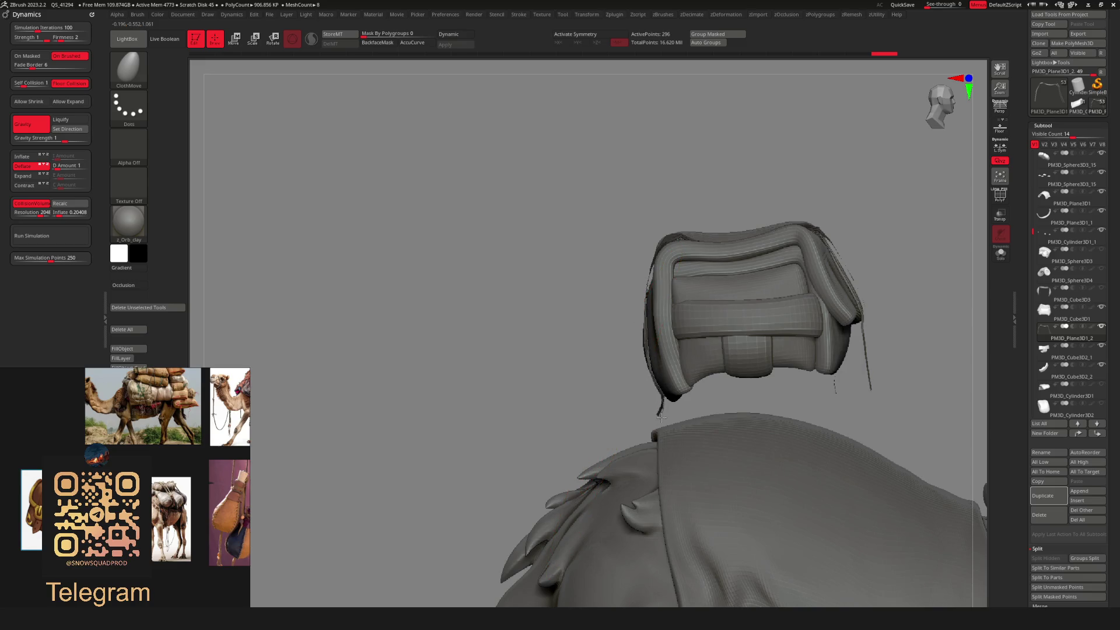
{"action": "left_click_drag", "start_coordinate": [662, 417], "coordinate": [771, 409]}
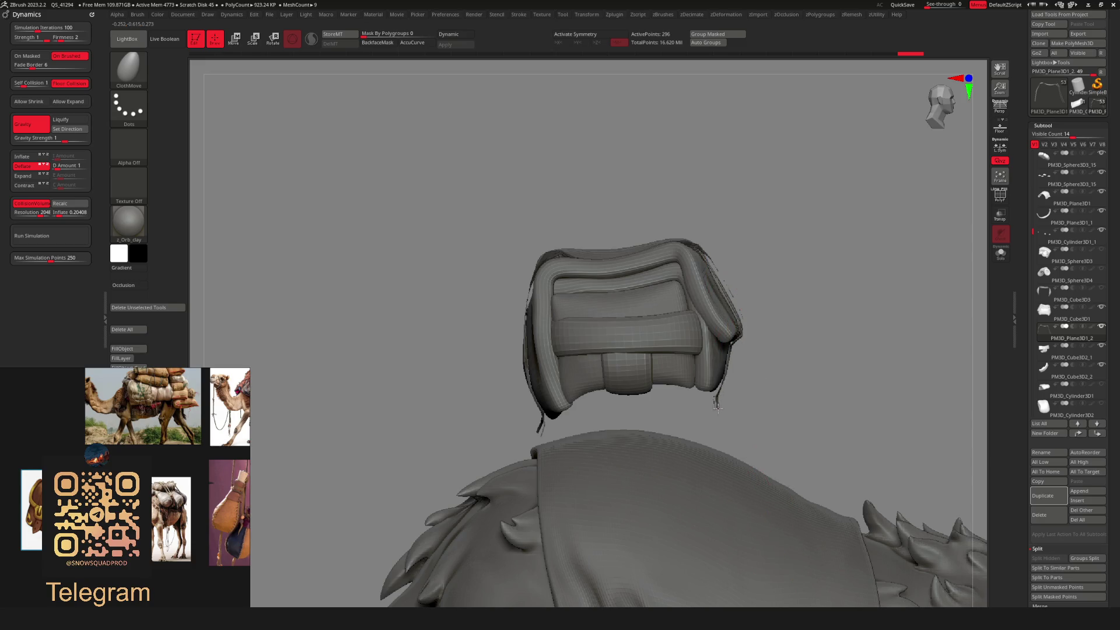
{"action": "mouse_move", "coordinate": [742, 406]}
{"action": "left_mouse_down"}
{"action": "mouse_move", "coordinate": [700, 373]}
{"action": "mouse_move", "coordinate": [825, 369]}
{"action": "mouse_move", "coordinate": [737, 362]}
{"action": "mouse_move", "coordinate": [722, 404]}
{"action": "mouse_move", "coordinate": [741, 412]}
{"action": "left_mouse_up"}
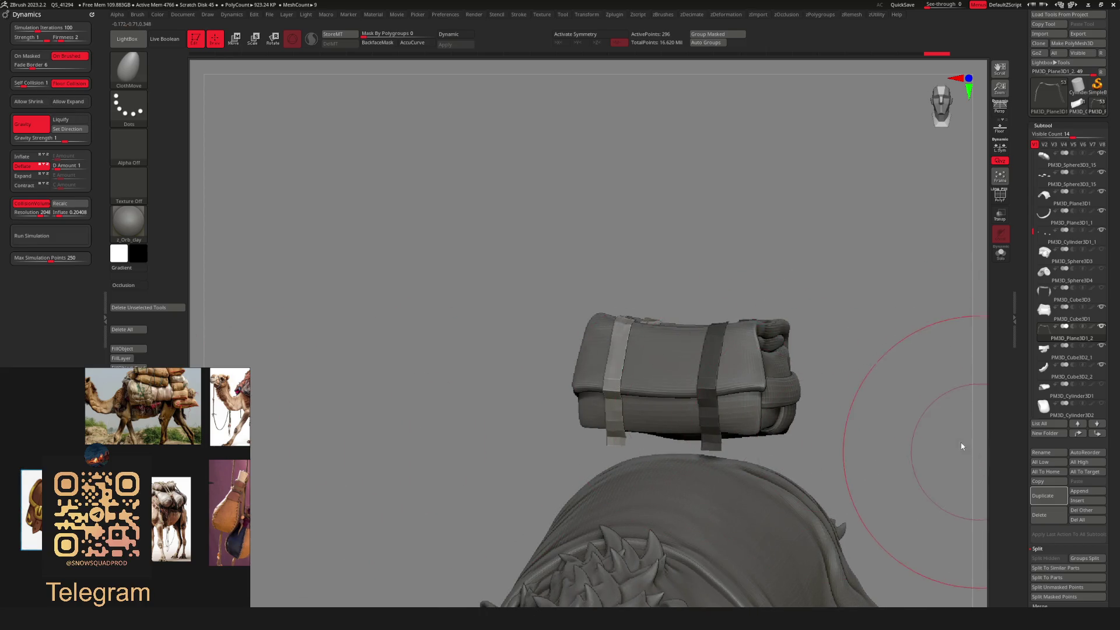
{"action": "mouse_move", "coordinate": [962, 446]}
{"action": "left_mouse_down"}
{"action": "mouse_move", "coordinate": [776, 455]}
{"action": "mouse_move", "coordinate": [801, 375]}
{"action": "mouse_move", "coordinate": [632, 406]}
{"action": "mouse_move", "coordinate": [763, 425]}
{"action": "mouse_move", "coordinate": [927, 378]}
{"action": "left_mouse_up"}
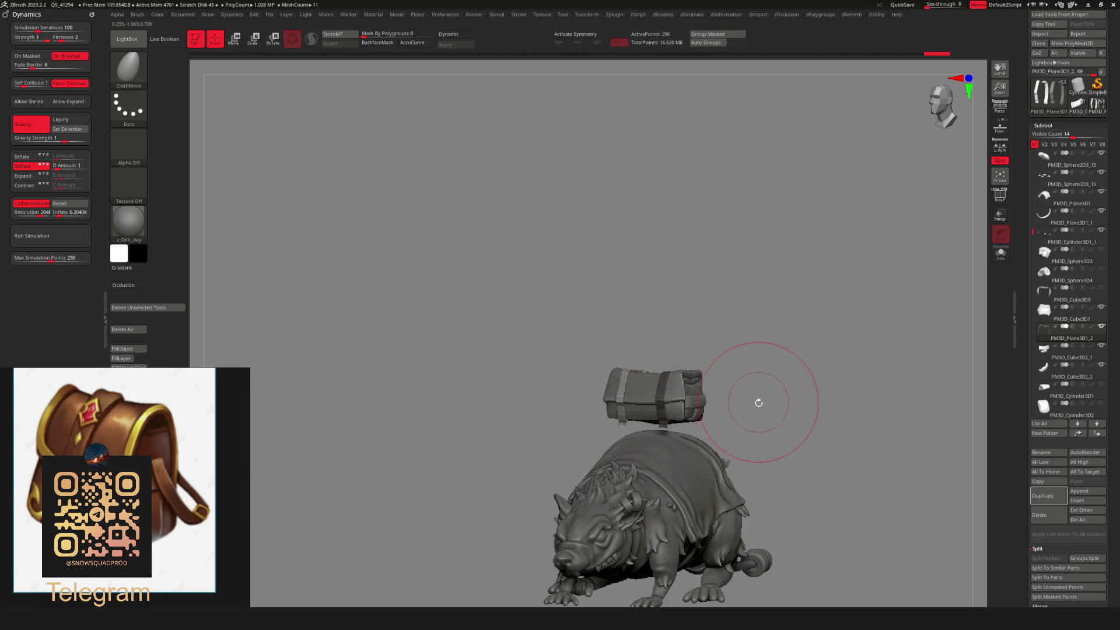
{"action": "mouse_move", "coordinate": [742, 406]}
{"action": "left_mouse_down"}
{"action": "mouse_move", "coordinate": [793, 385]}
{"action": "mouse_move", "coordinate": [770, 373]}
{"action": "left_mouse_up"}
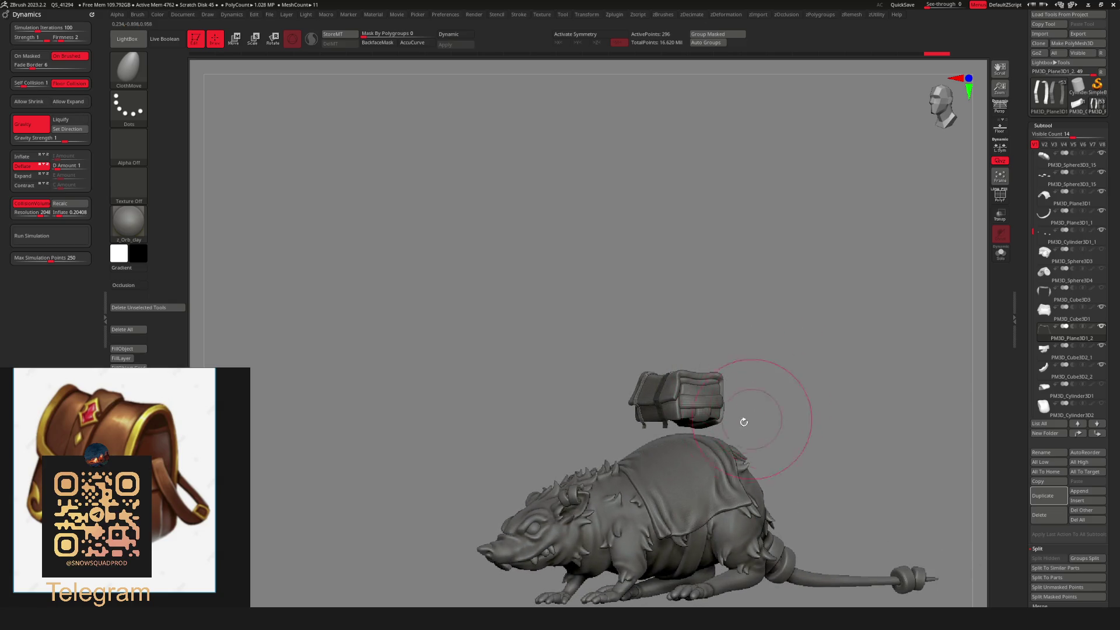
{"action": "left_click_drag", "start_coordinate": [743, 422], "coordinate": [755, 432]}
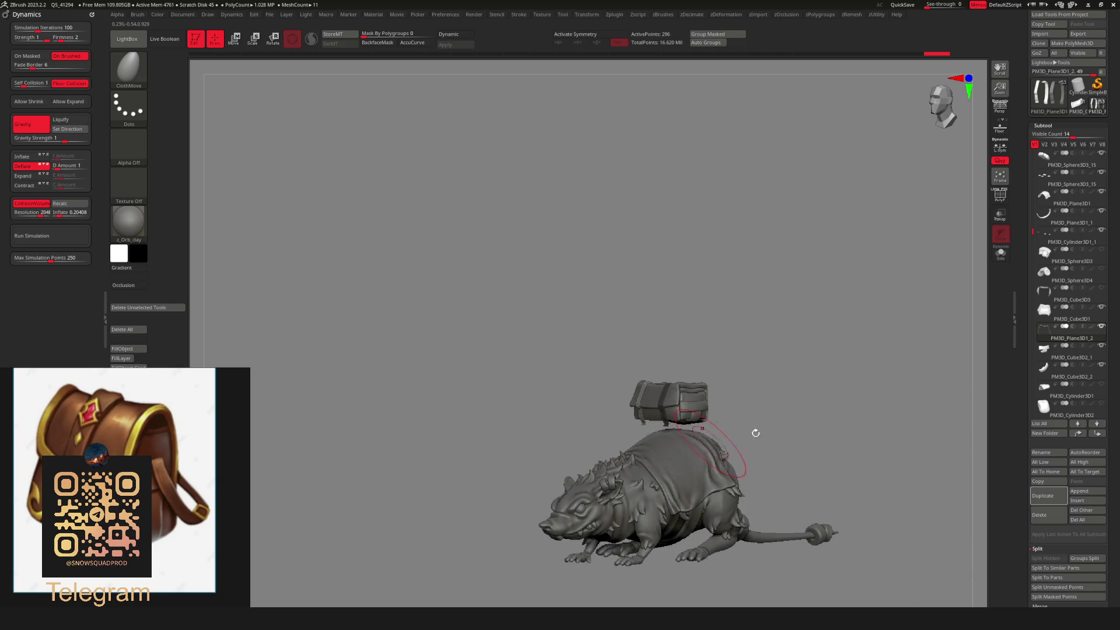
Mask the dangling strap ends below the saddle bag.
{"action": "key", "text": "f"}
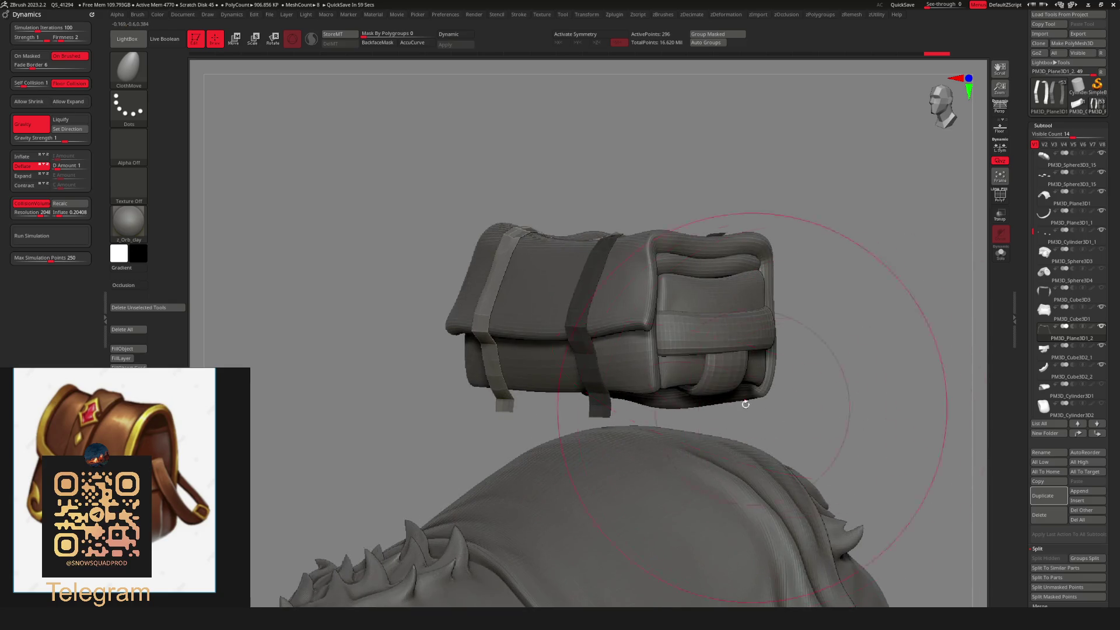
{"action": "key", "text": "space"}
{"action": "mouse_move", "coordinate": [646, 383]}
{"action": "left_mouse_down"}
{"action": "mouse_move", "coordinate": [769, 400]}
{"action": "mouse_move", "coordinate": [742, 412]}
{"action": "mouse_move", "coordinate": [828, 417]}
{"action": "mouse_move", "coordinate": [690, 405]}
{"action": "mouse_move", "coordinate": [715, 412]}
{"action": "left_mouse_up"}
{"action": "key", "text": "ctrl"}
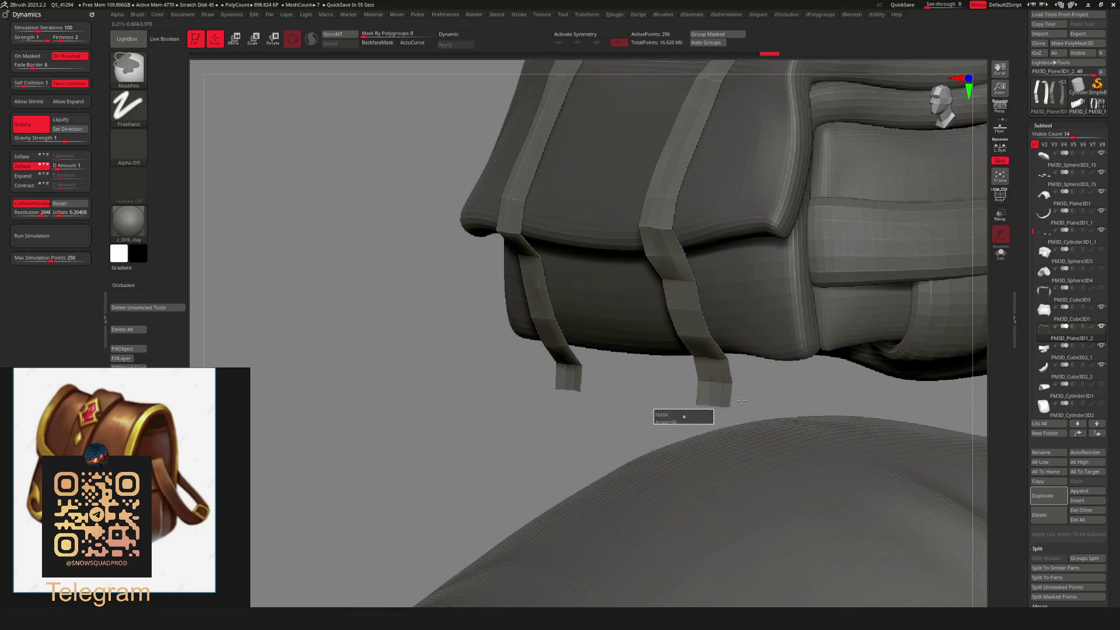
{"action": "left_click_drag", "start_coordinate": [765, 348], "coordinate": [816, 384]}
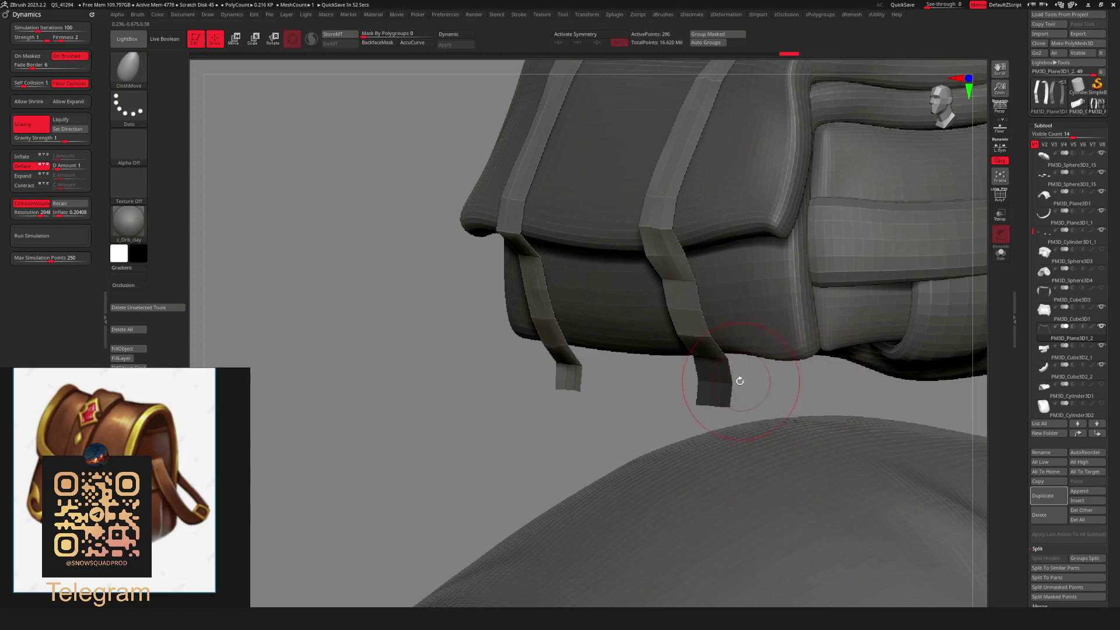
{"action": "left_click_drag", "start_coordinate": [740, 381], "coordinate": [738, 374]}
{"action": "mouse_move", "coordinate": [501, 431]}
{"action": "left_mouse_down", "text": "ctrl"}
{"action": "mouse_move", "coordinate": [578, 381]}
{"action": "mouse_move", "coordinate": [573, 366]}
{"action": "left_mouse_up", "text": "ctrl"}
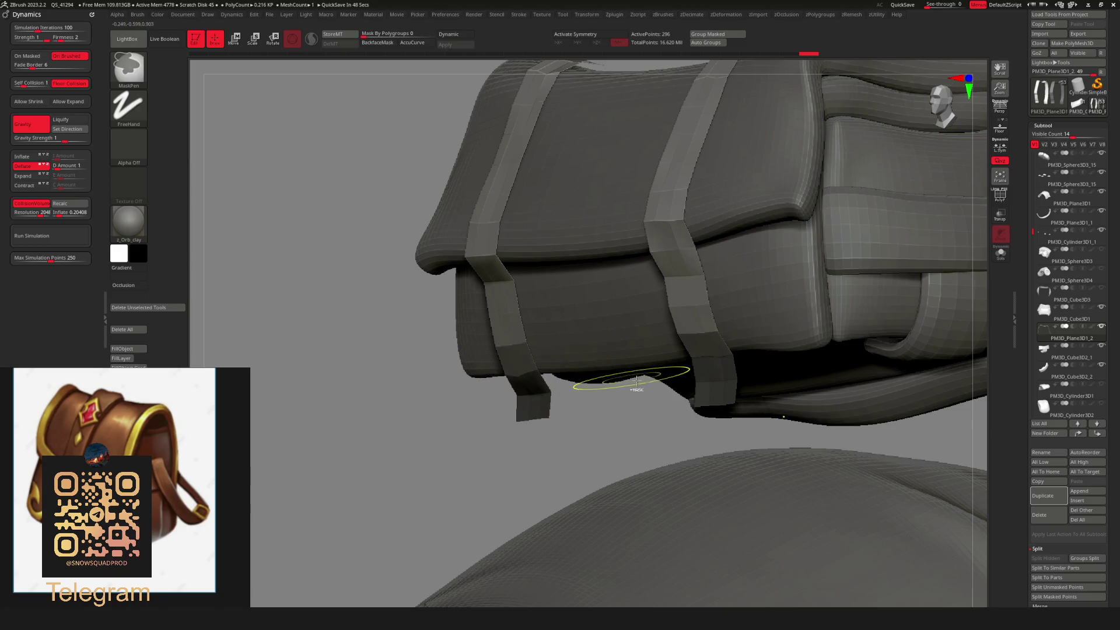
Hide the dangling strap ends and split them off with Split Hidden.
{"action": "left_click", "coordinate": [708, 325], "text": "ctrl+alt+shift"}
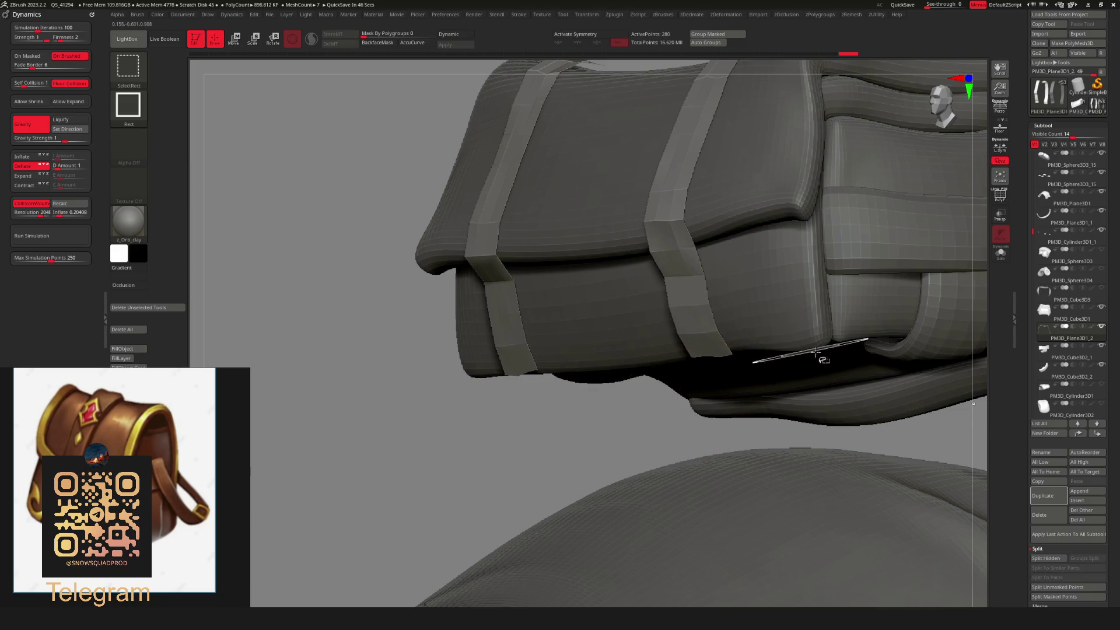
{"action": "key", "text": "space"}
{"action": "left_click", "coordinate": [800, 432]}
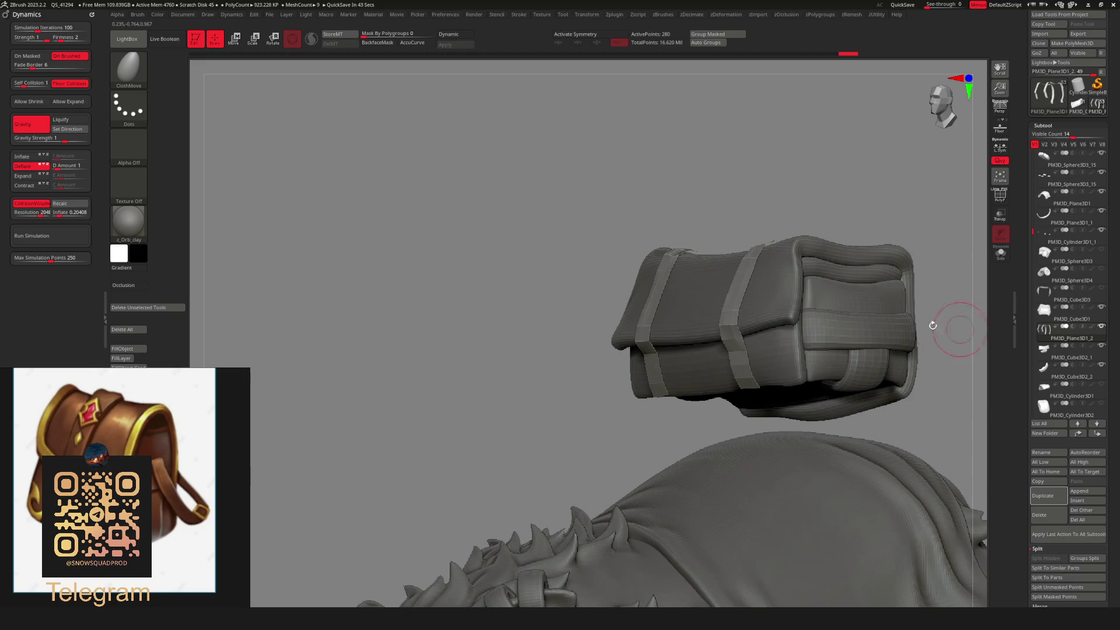
Mask the lower strap ends from a front view.
{"action": "left_click_drag", "start_coordinate": [932, 324], "coordinate": [674, 374], "text": "shift"}
{"action": "right_click_drag", "start_coordinate": [640, 446], "coordinate": [607, 443], "text": "alt"}
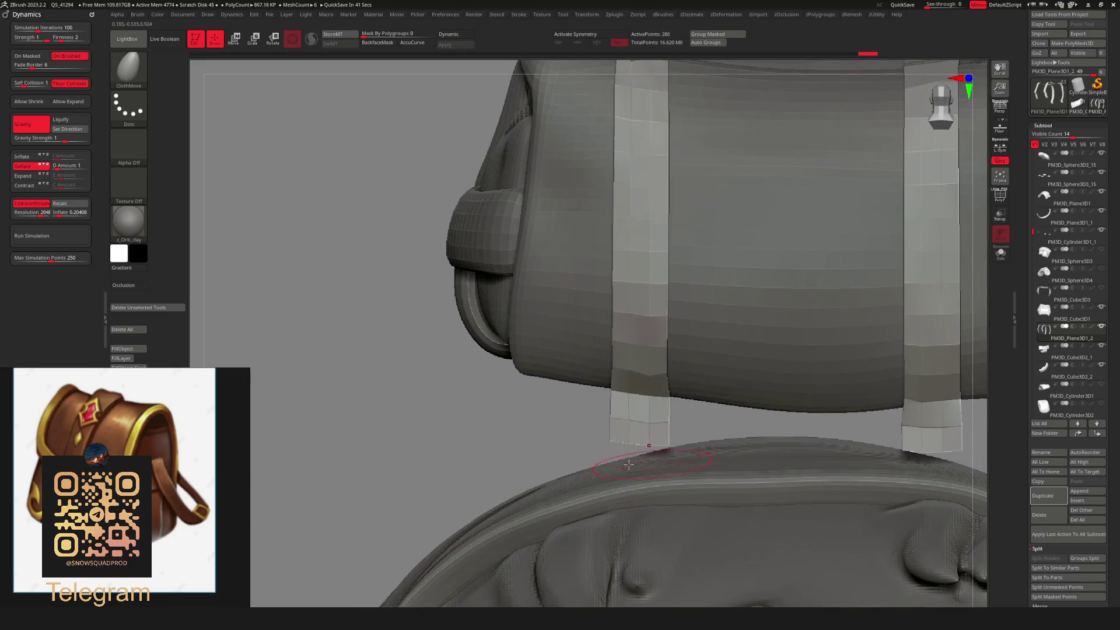
{"action": "mouse_move", "coordinate": [577, 461]}
{"action": "left_mouse_down", "text": "ctrl"}
{"action": "mouse_move", "coordinate": [672, 418]}
{"action": "mouse_move", "coordinate": [718, 382]}
{"action": "left_mouse_up", "text": "ctrl"}
{"action": "mouse_move", "coordinate": [718, 382]}
{"action": "right_mouse_down", "text": "alt"}
{"action": "mouse_move", "coordinate": [712, 375]}
{"action": "mouse_move", "coordinate": [694, 408]}
{"action": "right_mouse_up", "text": "alt"}
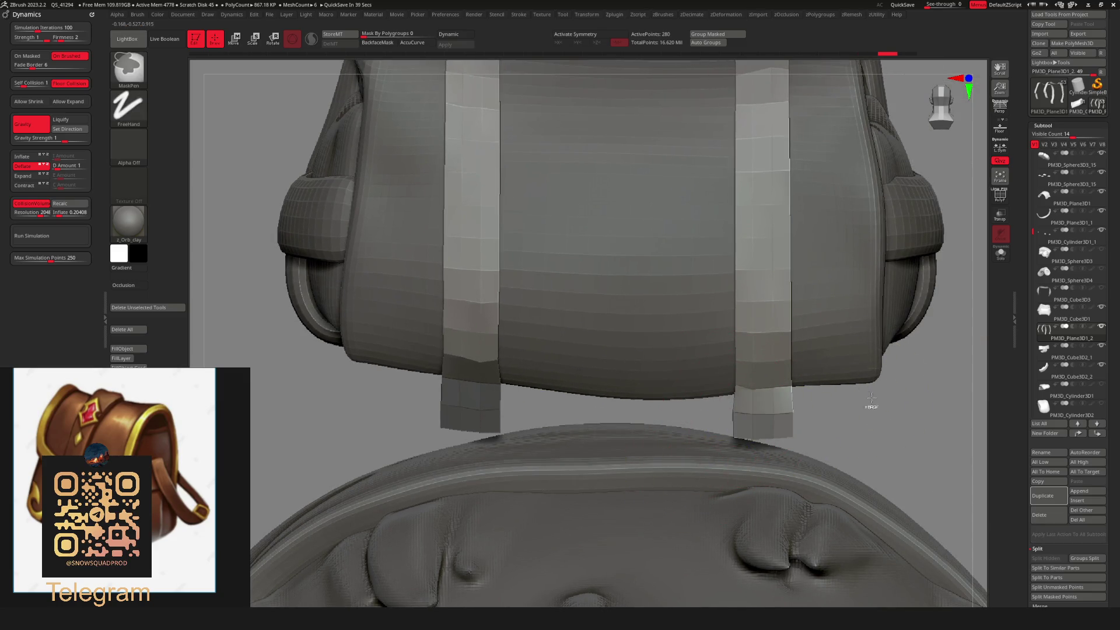
{"action": "key", "text": "b"}
{"action": "key", "text": "c"}
{"action": "key", "text": "m"}
Hide the strap bottoms below the bag and remove them with Del Hidden.
{"action": "mouse_move", "coordinate": [622, 342]}
{"action": "right_mouse_down", "text": "alt"}
{"action": "mouse_move", "coordinate": [653, 361]}
{"action": "mouse_move", "coordinate": [794, 388]}
{"action": "right_mouse_up", "text": "alt"}
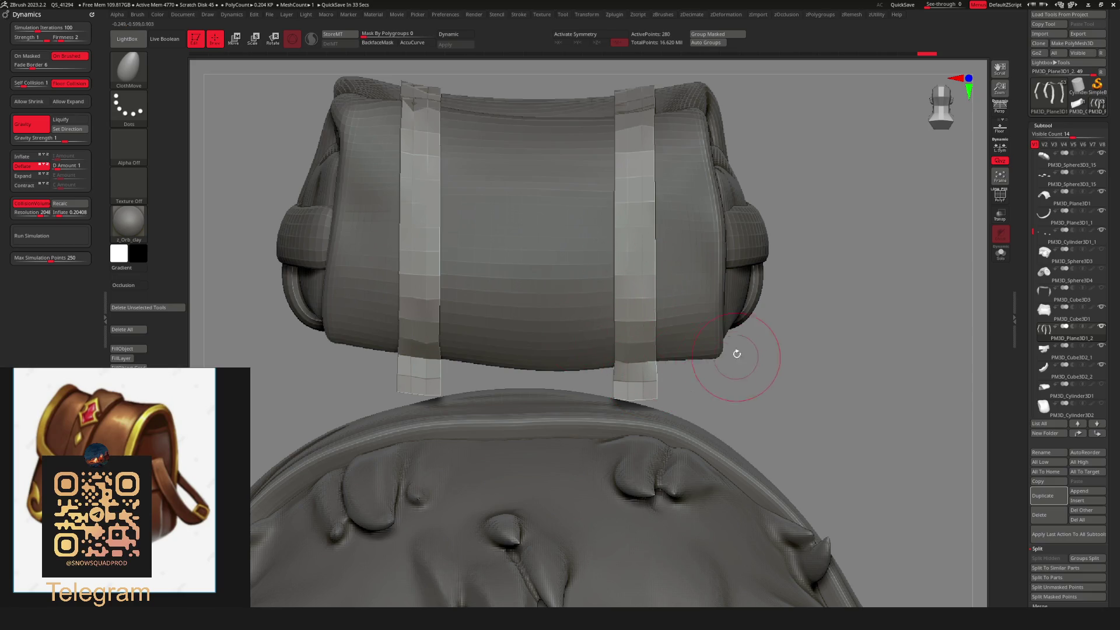
{"action": "left_click", "coordinate": [637, 362], "text": "ctrl+shift"}
{"action": "left_click", "coordinate": [732, 380], "text": "ctrl+shift"}
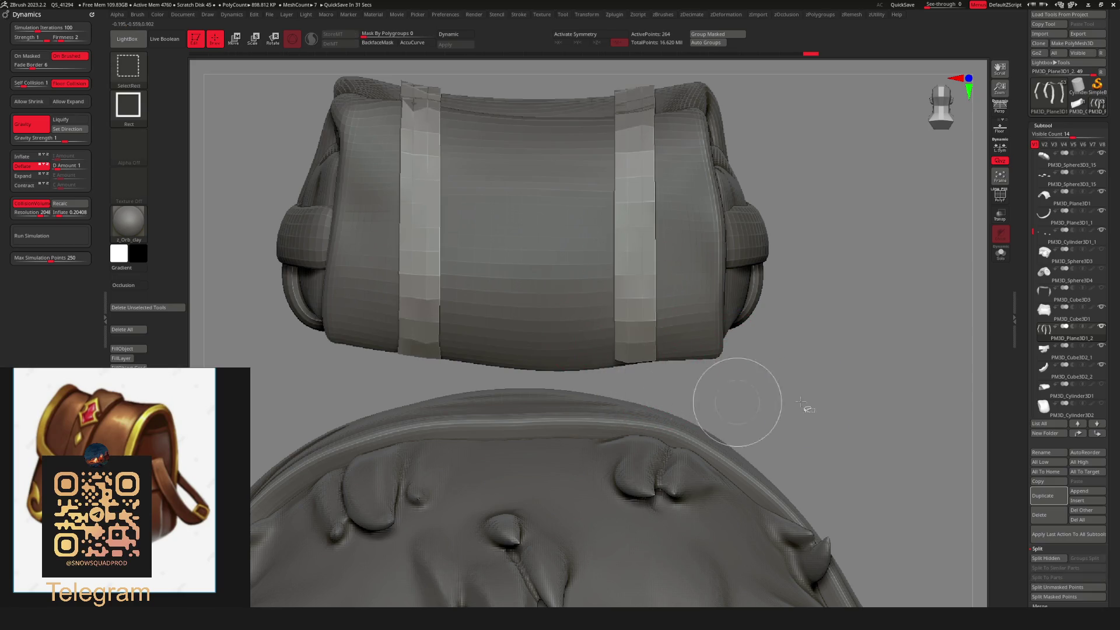
{"action": "key", "text": "u"}
{"action": "left_click", "coordinate": [785, 401]}
{"action": "mouse_move", "coordinate": [775, 397]}
{"action": "right_mouse_down"}
{"action": "mouse_move", "coordinate": [537, 353]}
{"action": "mouse_move", "coordinate": [575, 375]}
{"action": "mouse_move", "coordinate": [487, 365]}
{"action": "mouse_move", "coordinate": [536, 362]}
{"action": "right_mouse_up"}
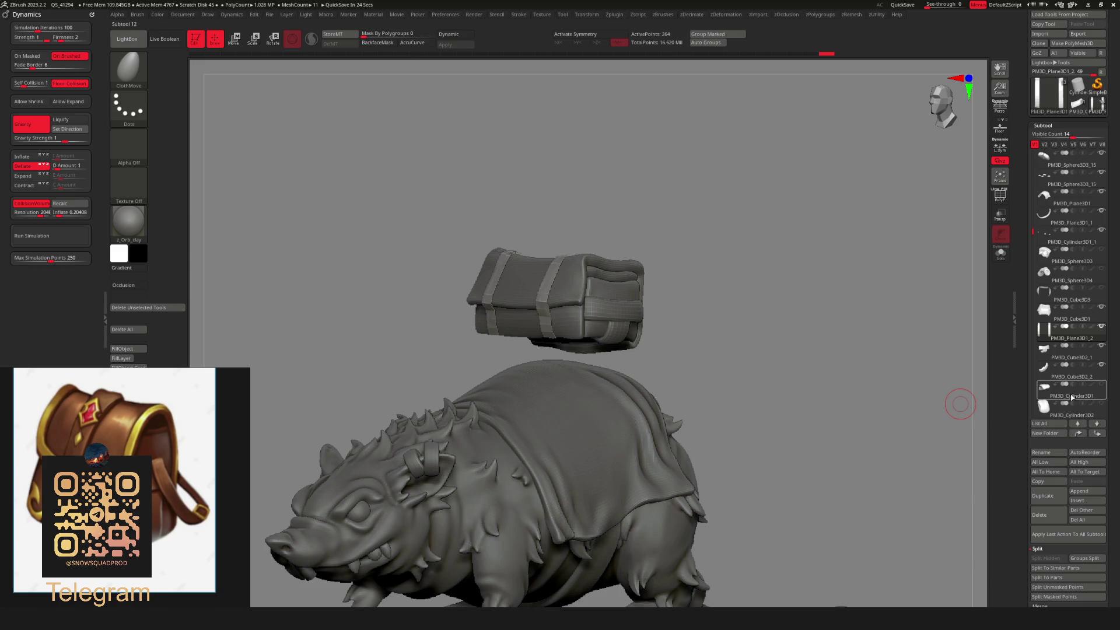
Make PM3D_Cylinder3D1, PM3D_Cylinder3D2 and PM3D_Sphere3D4 visible again, viewing the whole rat.
{"action": "left_click", "coordinate": [1101, 384]}
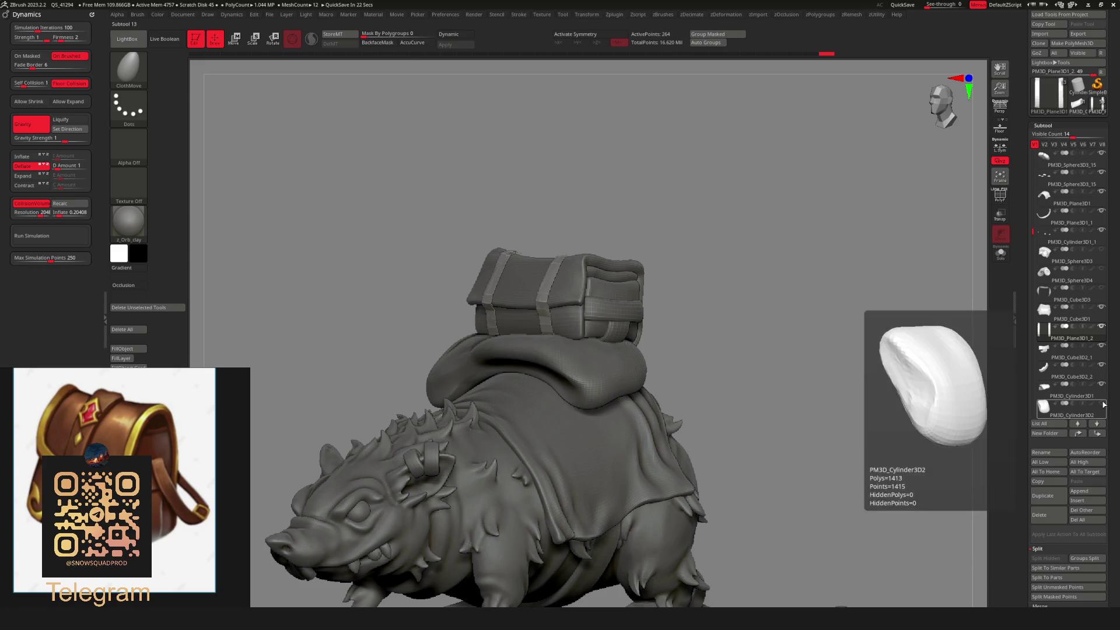
{"action": "left_click", "coordinate": [1101, 403]}
{"action": "left_click_drag", "start_coordinate": [1033, 231], "coordinate": [1034, 258]}
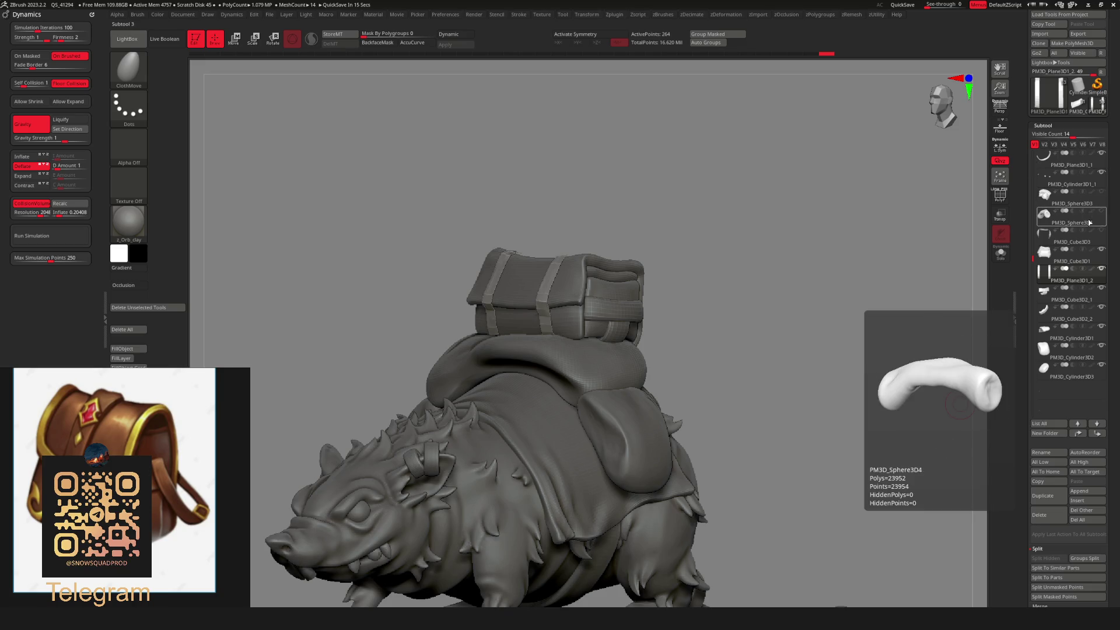
{"action": "left_click", "coordinate": [1100, 211]}
{"action": "mouse_move", "coordinate": [758, 432]}
{"action": "left_mouse_down"}
{"action": "mouse_move", "coordinate": [705, 393]}
{"action": "mouse_move", "coordinate": [633, 402]}
{"action": "mouse_move", "coordinate": [802, 383]}
{"action": "mouse_move", "coordinate": [635, 418]}
{"action": "mouse_move", "coordinate": [767, 456]}
{"action": "left_mouse_up"}
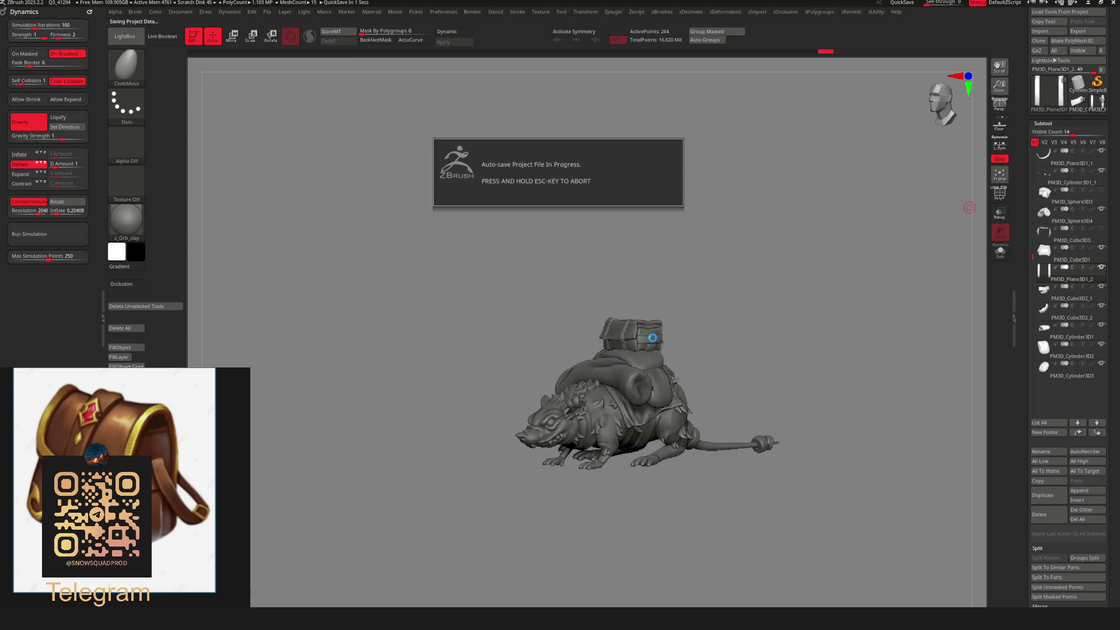
{"action": "mouse_move", "coordinate": [652, 337]}
{"action": "right_mouse_down"}
{"action": "mouse_move", "coordinate": [679, 353]}
{"action": "mouse_move", "coordinate": [624, 336]}
{"action": "mouse_move", "coordinate": [748, 283]}
{"action": "mouse_move", "coordinate": [649, 315]}
{"action": "mouse_move", "coordinate": [509, 403]}
{"action": "right_mouse_up"}
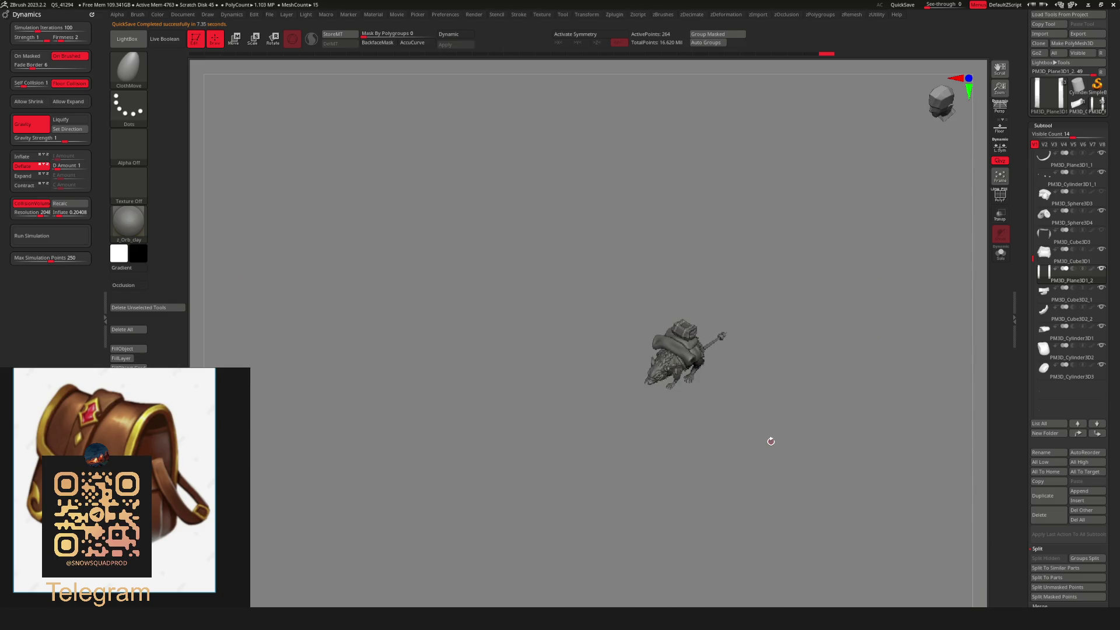
Scale the bag's cushion down slightly with the Transpose gizmo.
{"action": "key", "text": "f"}
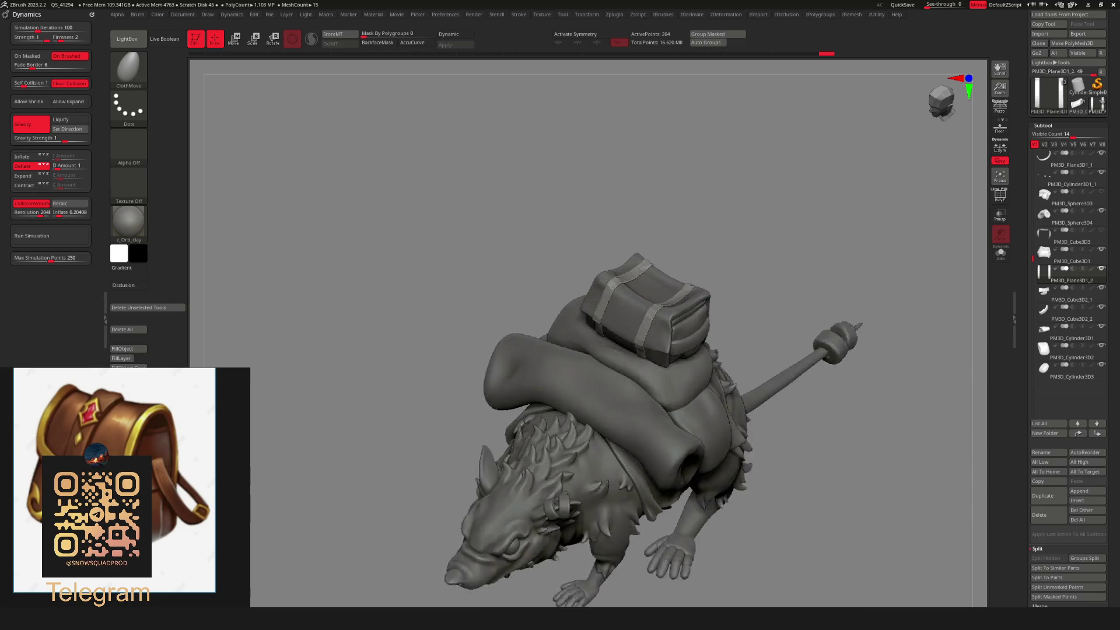
{"action": "right_click_drag", "start_coordinate": [589, 460], "coordinate": [754, 357]}
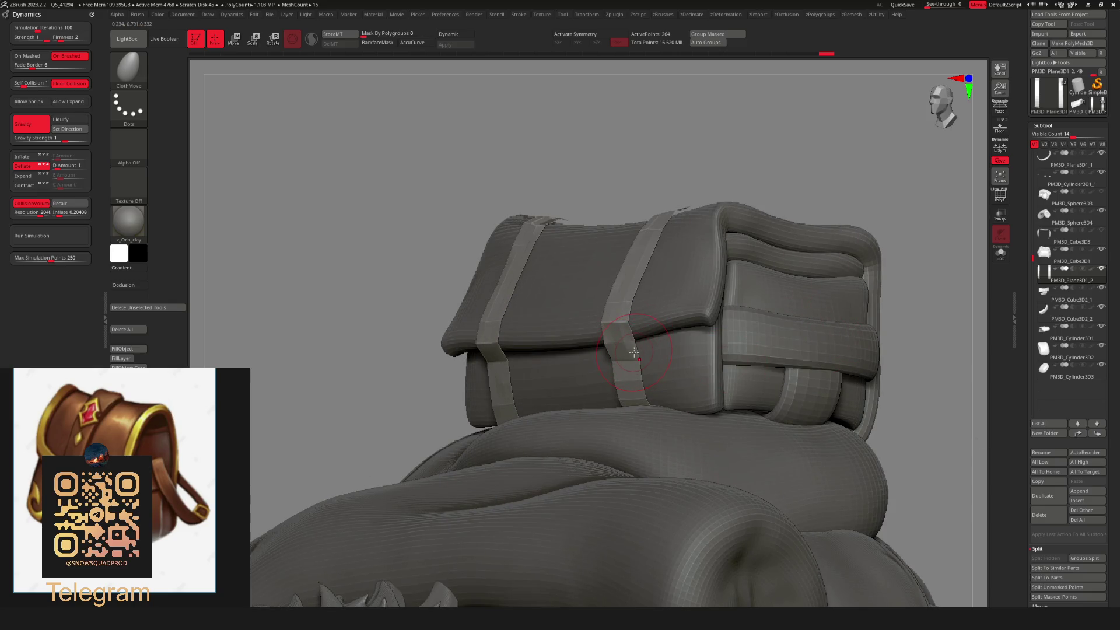
{"action": "key", "text": "space"}
{"action": "right_click_drag", "start_coordinate": [614, 315], "coordinate": [730, 371]}
{"action": "mouse_move", "coordinate": [617, 365]}
{"action": "right_mouse_down"}
{"action": "mouse_move", "coordinate": [654, 379]}
{"action": "mouse_move", "coordinate": [727, 377]}
{"action": "mouse_move", "coordinate": [701, 424]}
{"action": "mouse_move", "coordinate": [736, 377]}
{"action": "mouse_move", "coordinate": [612, 380]}
{"action": "mouse_move", "coordinate": [807, 392]}
{"action": "right_mouse_up"}
{"action": "mouse_move", "coordinate": [713, 401]}
{"action": "right_mouse_down"}
{"action": "mouse_move", "coordinate": [665, 461]}
{"action": "mouse_move", "coordinate": [739, 168]}
{"action": "right_mouse_up"}
{"action": "key", "text": "w"}
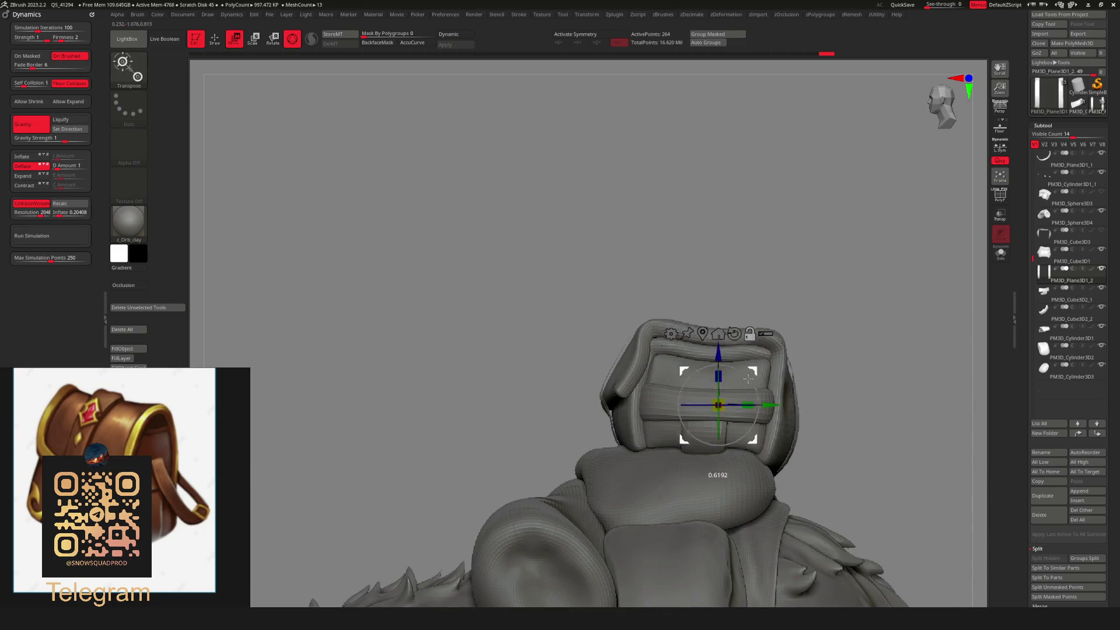
{"action": "left_click", "coordinate": [697, 438]}
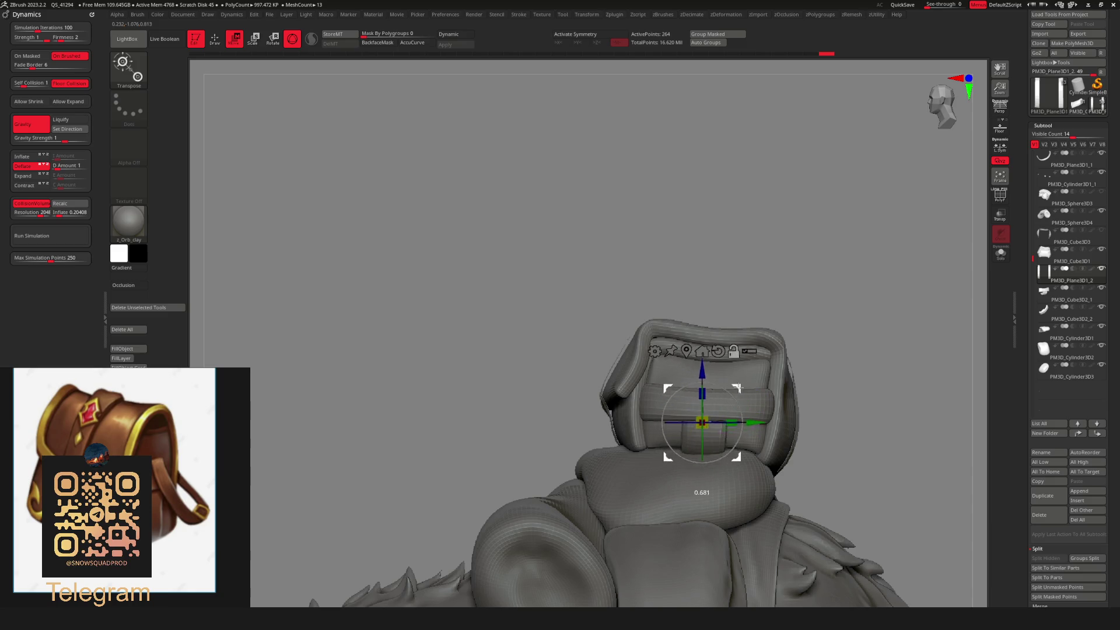
{"action": "right_click_drag", "start_coordinate": [729, 402], "coordinate": [672, 437]}
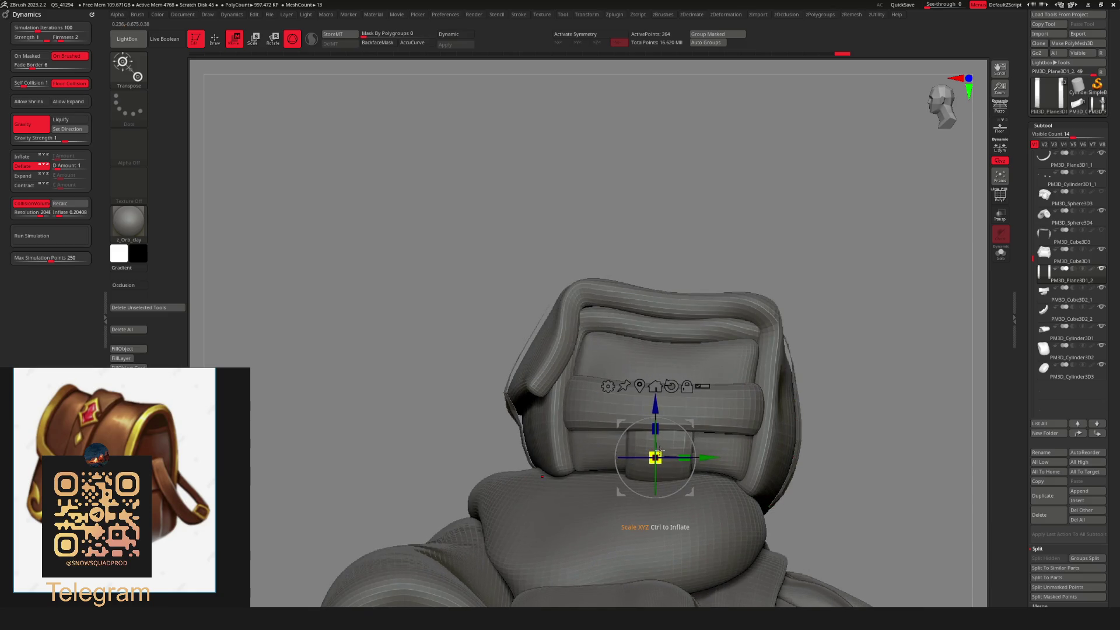
{"action": "left_click_drag", "start_coordinate": [659, 447], "coordinate": [646, 454]}
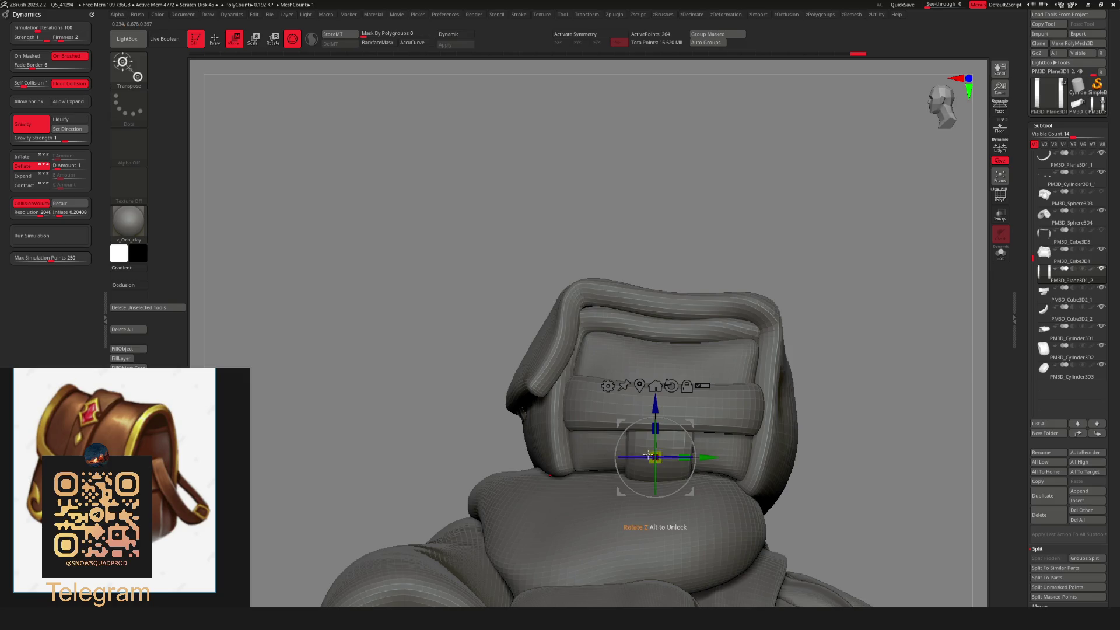
Solo the strap mesh so it shows on its own.
{"action": "mouse_move", "coordinate": [625, 464]}
{"action": "left_mouse_down"}
{"action": "mouse_move", "coordinate": [626, 386]}
{"action": "mouse_move", "coordinate": [569, 375]}
{"action": "mouse_move", "coordinate": [667, 380]}
{"action": "left_mouse_up"}
{"action": "key", "text": "q"}
{"action": "key", "text": "b"}
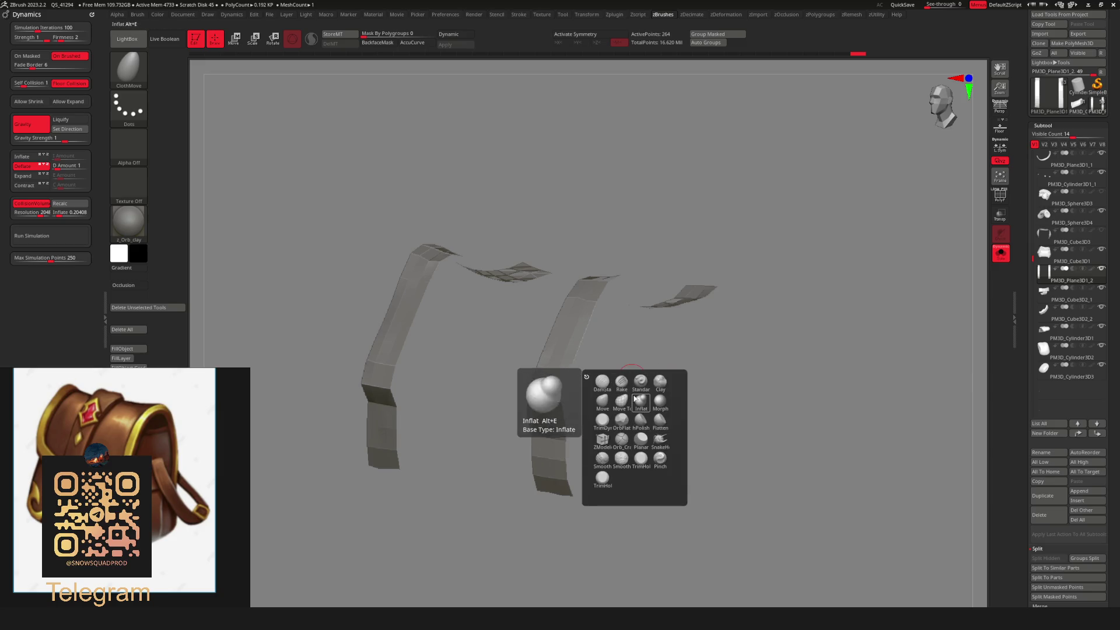
Pick ZModeler with the Extrude Polygroup All polygon action.
{"action": "left_click", "coordinate": [603, 442]}
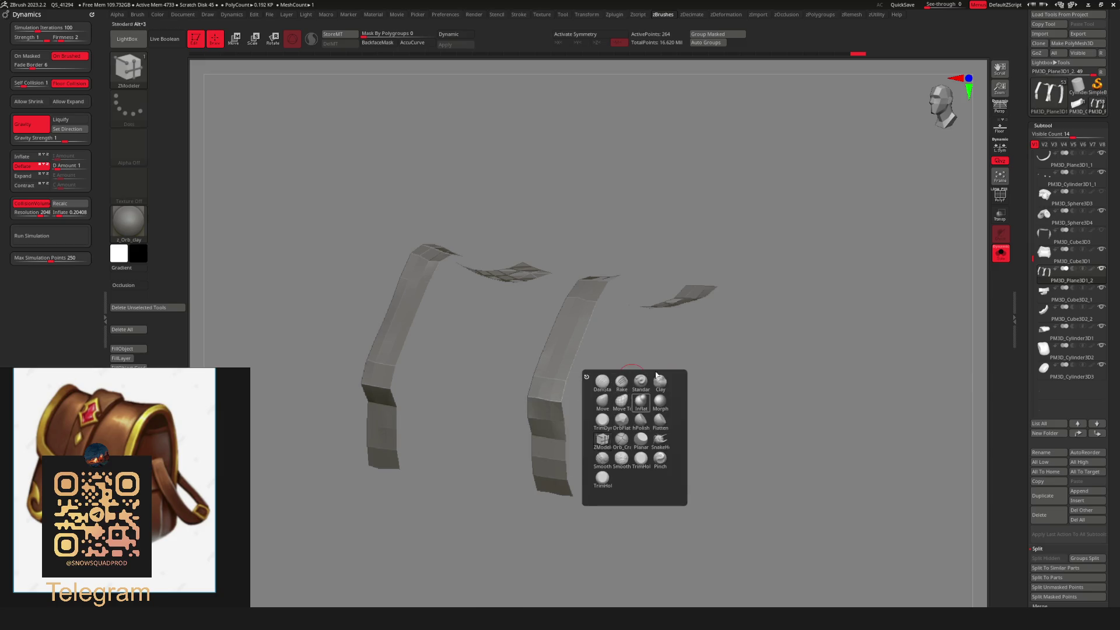
{"action": "key", "text": "space"}
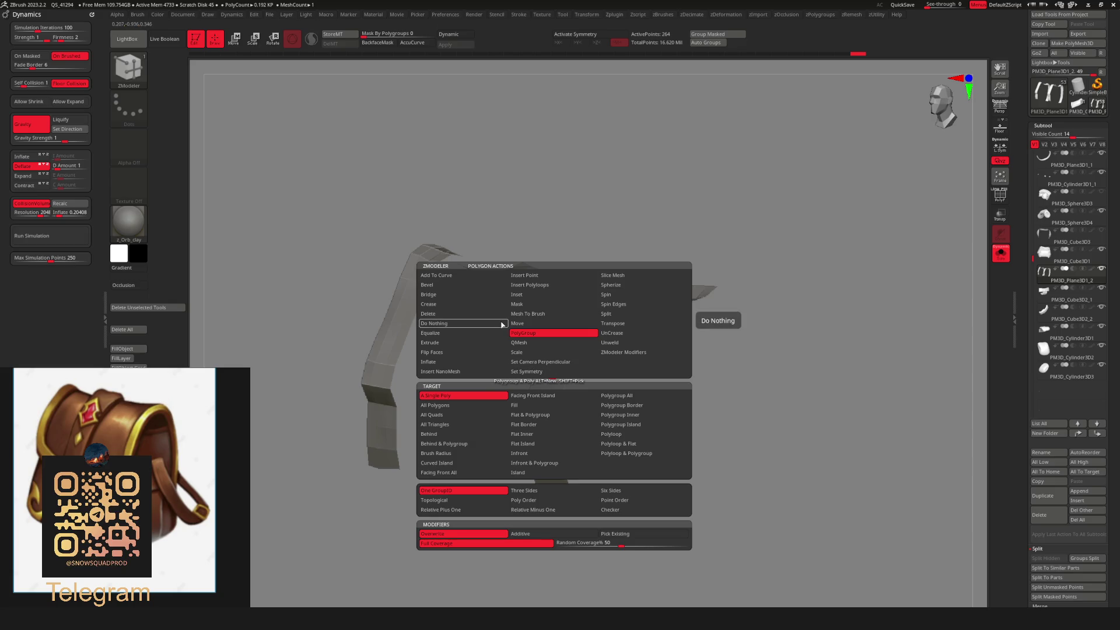
{"action": "left_click", "coordinate": [430, 343]}
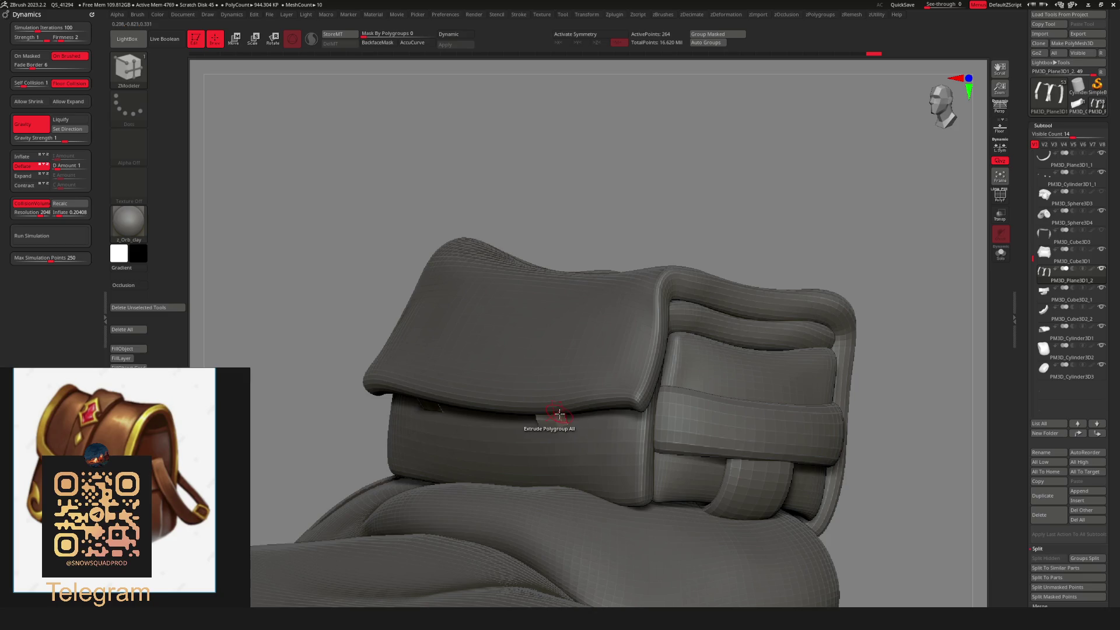
Merge the ribbon into one polygroup, extrude it thick, and enable Dynamic subdivision.
{"action": "key", "text": "ctrl+shift+s"}
{"action": "key", "text": "shift+f"}
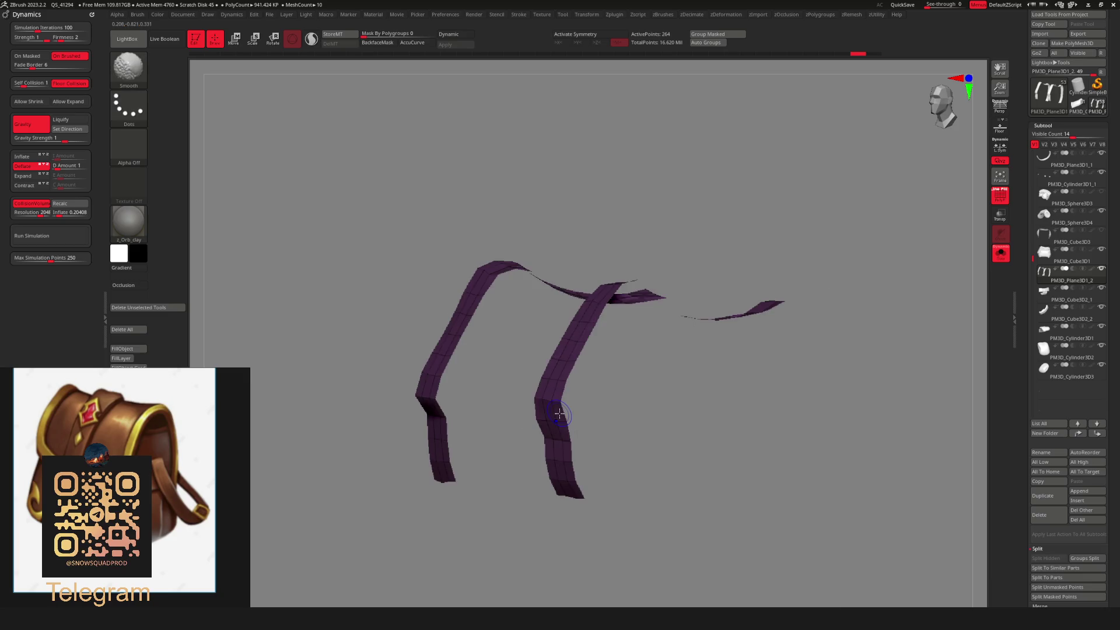
{"action": "key", "text": "ctrl+w"}
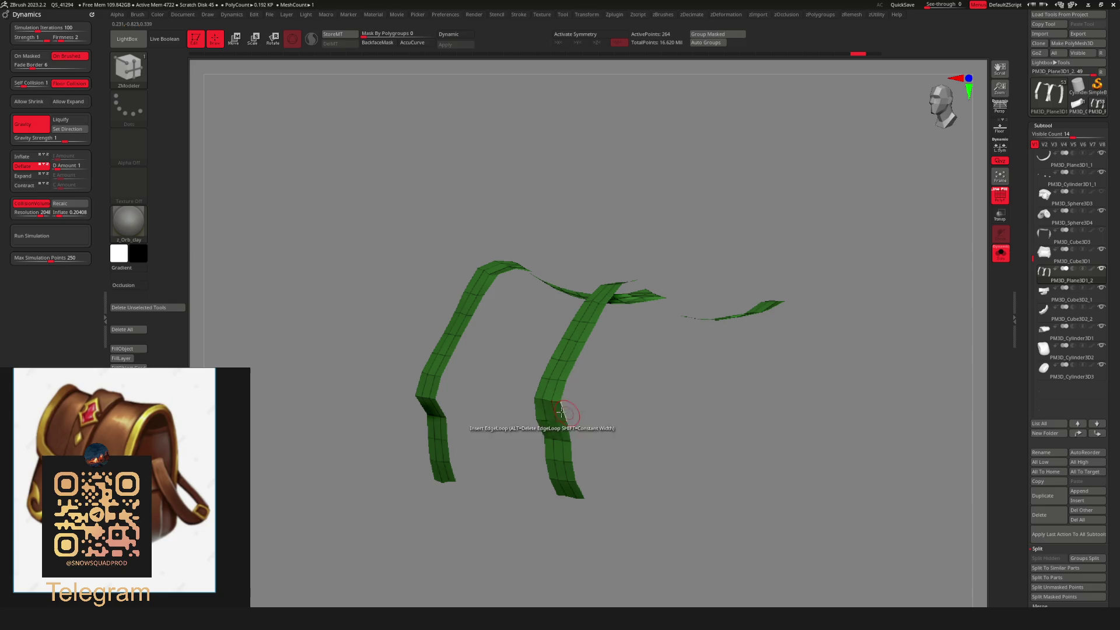
{"action": "key", "text": "ctrl+shift+s"}
{"action": "key", "text": "ctrl+shift+s"}
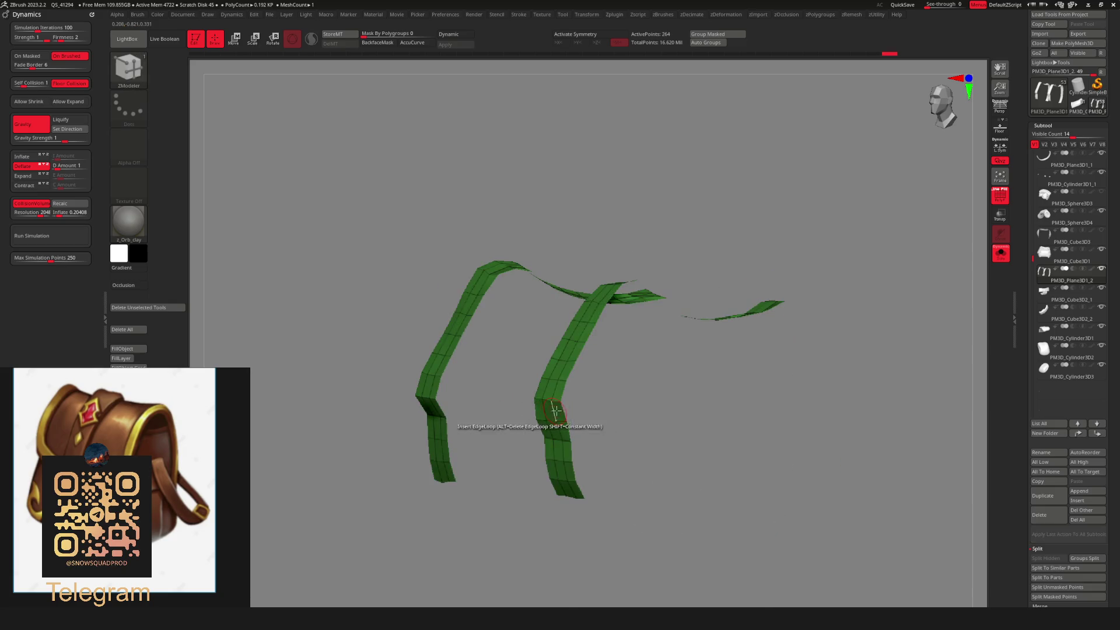
{"action": "key", "text": "shift+f"}
{"action": "key", "text": "shift+f"}
{"action": "key", "text": "ctrl+shift+s"}
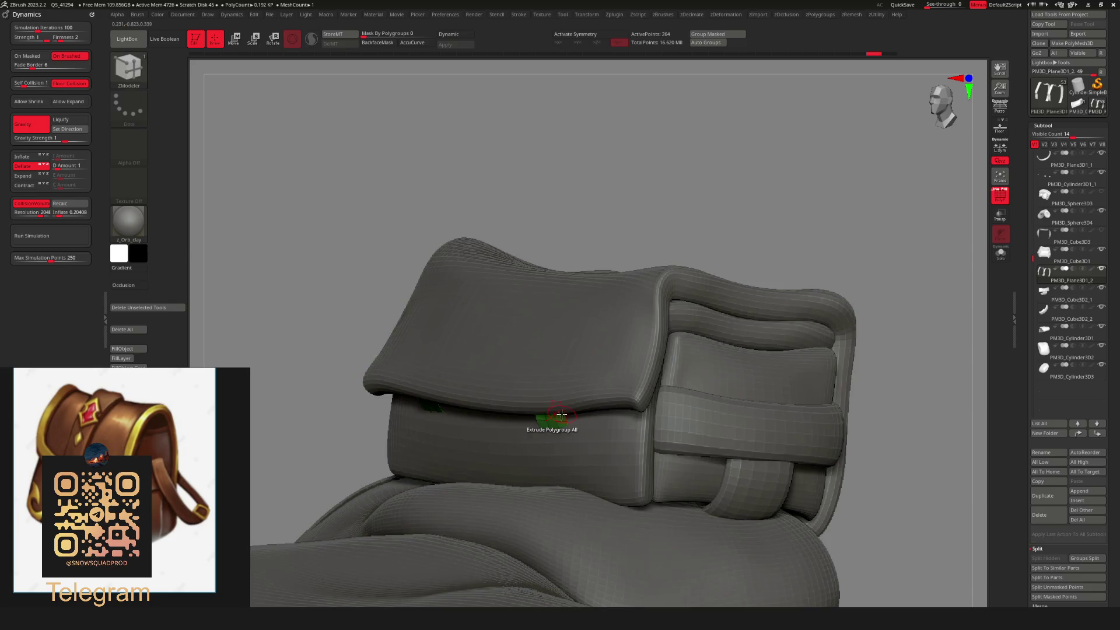
{"action": "mouse_move", "coordinate": [552, 425]}
{"action": "left_mouse_down"}
{"action": "mouse_move", "coordinate": [525, 432]}
{"action": "mouse_move", "coordinate": [775, 415]}
{"action": "left_mouse_up"}
{"action": "key", "text": "d"}
{"action": "key", "text": "g"}
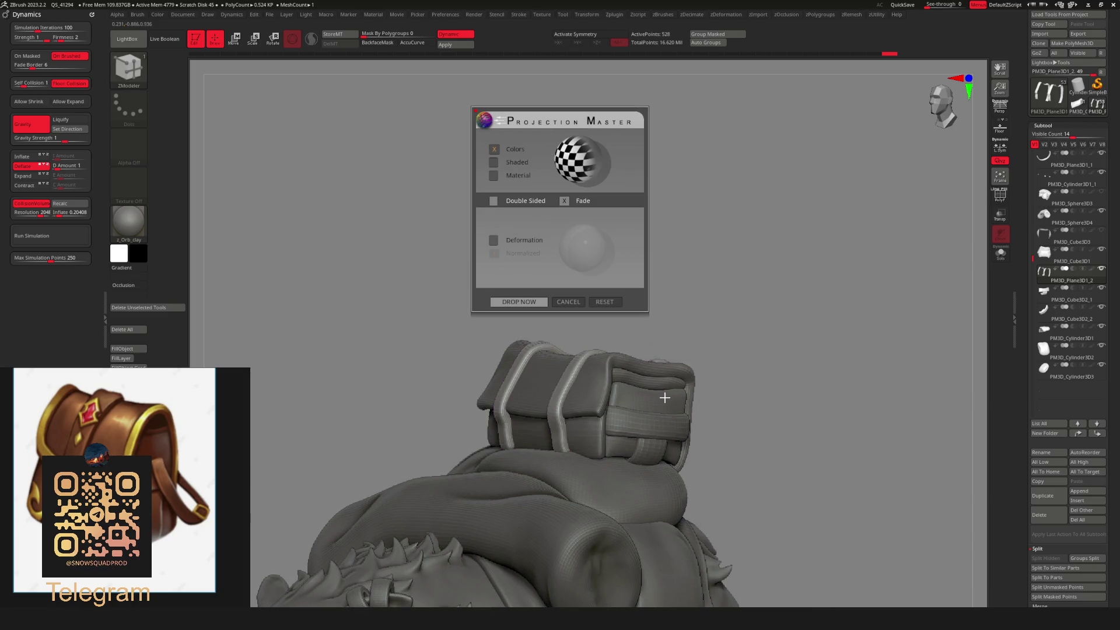
Dismiss the projection dialog and pick the Move brush.
{"action": "key", "text": "Escape"}
{"action": "mouse_move", "coordinate": [642, 325]}
{"action": "left_mouse_down"}
{"action": "mouse_move", "coordinate": [753, 445]}
{"action": "mouse_move", "coordinate": [596, 481]}
{"action": "mouse_move", "coordinate": [730, 476]}
{"action": "mouse_move", "coordinate": [634, 444]}
{"action": "mouse_move", "coordinate": [655, 488]}
{"action": "mouse_move", "coordinate": [712, 412]}
{"action": "mouse_move", "coordinate": [658, 379]}
{"action": "left_mouse_up"}
{"action": "key", "text": "b"}
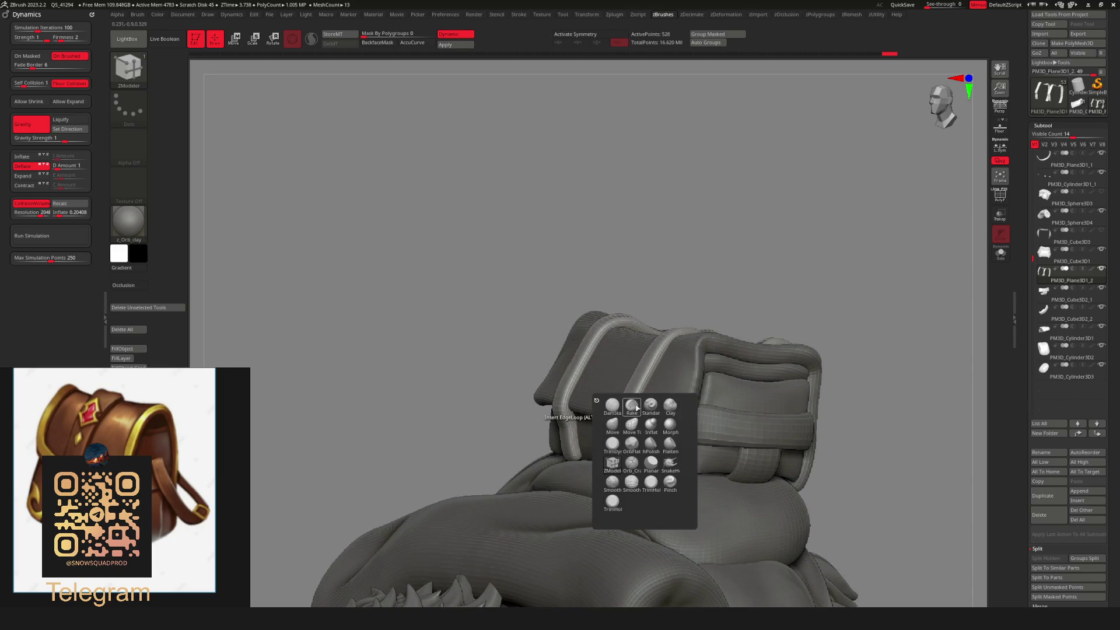
{"action": "key", "text": "space"}
{"action": "mouse_move", "coordinate": [712, 263]}
{"action": "left_mouse_down"}
{"action": "mouse_move", "coordinate": [638, 467]}
{"action": "mouse_move", "coordinate": [495, 481]}
{"action": "left_mouse_up"}
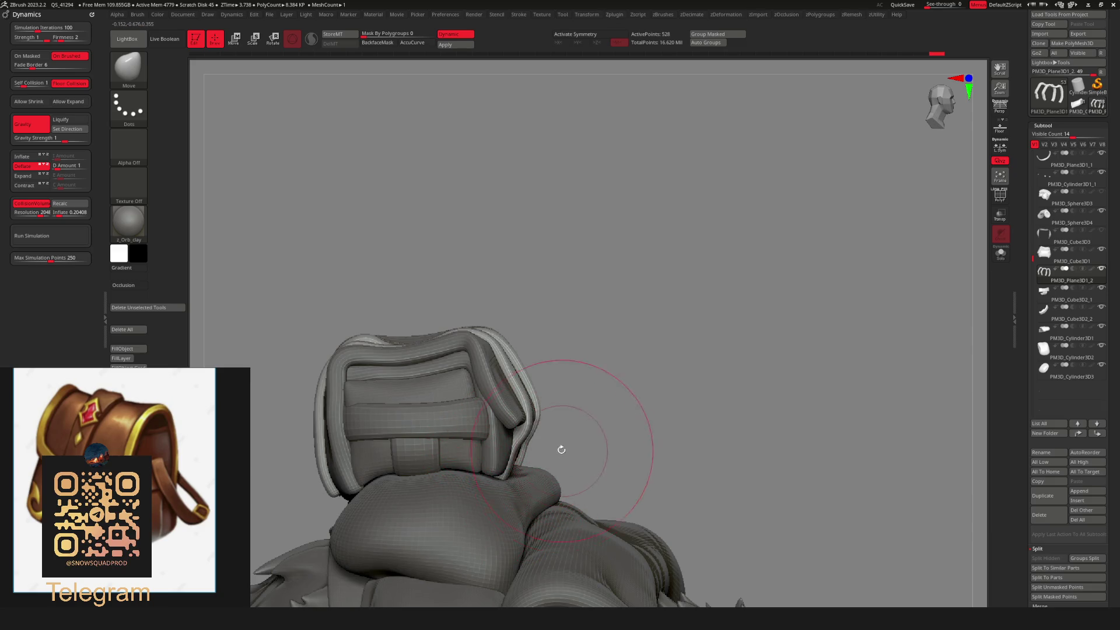
{"action": "left_click_drag", "start_coordinate": [561, 449], "coordinate": [655, 467]}
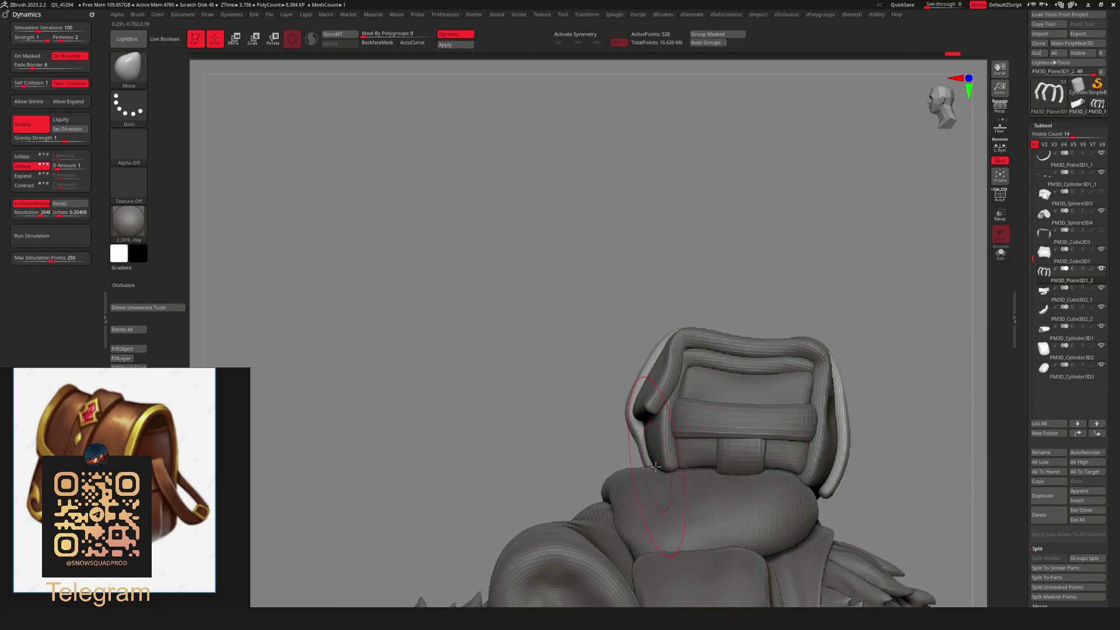
Pull the strap edges inward against the bedroll, then select the bedroll subtool.
{"action": "left_click_drag", "start_coordinate": [824, 495], "coordinate": [801, 499]}
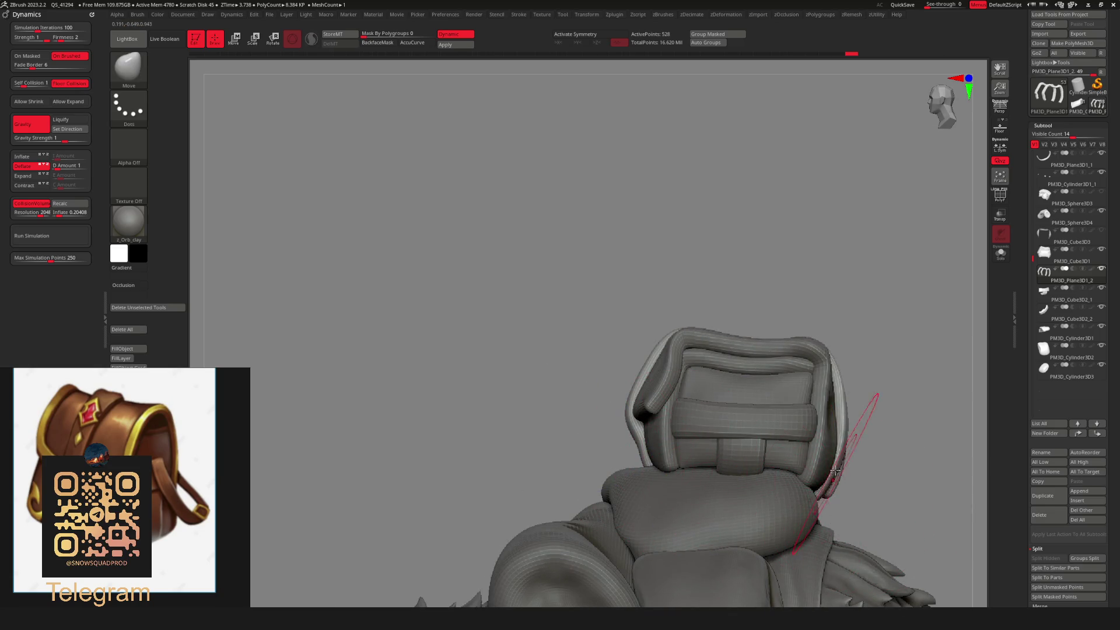
{"action": "key", "text": "space"}
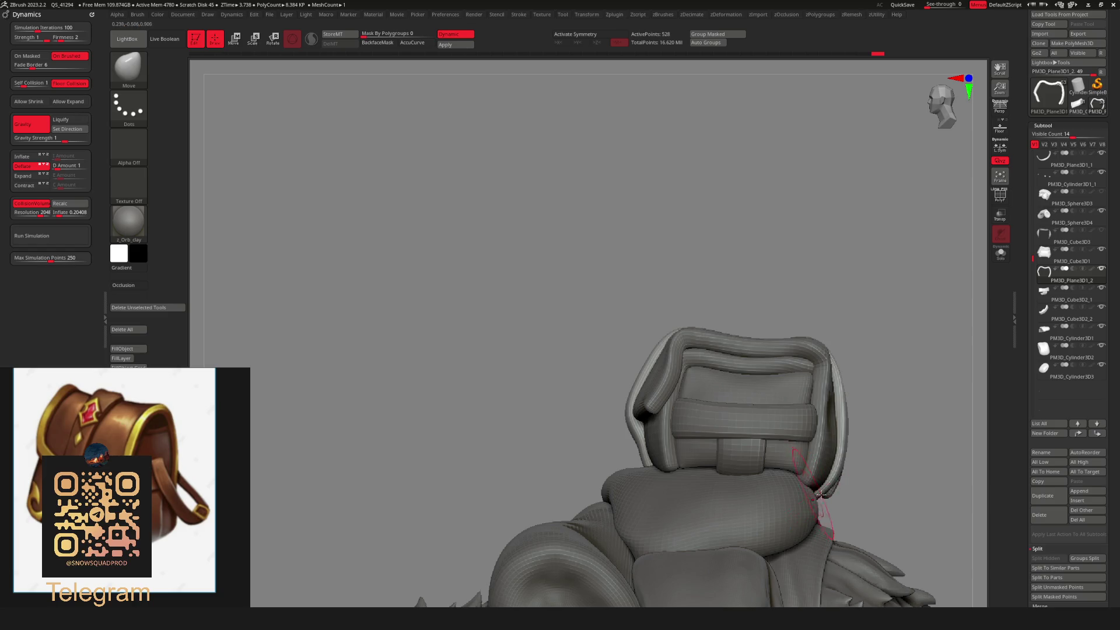
{"action": "mouse_move", "coordinate": [820, 494]}
{"action": "left_mouse_down"}
{"action": "mouse_move", "coordinate": [682, 468]}
{"action": "mouse_move", "coordinate": [685, 483]}
{"action": "left_mouse_up"}
{"action": "key", "text": "space"}
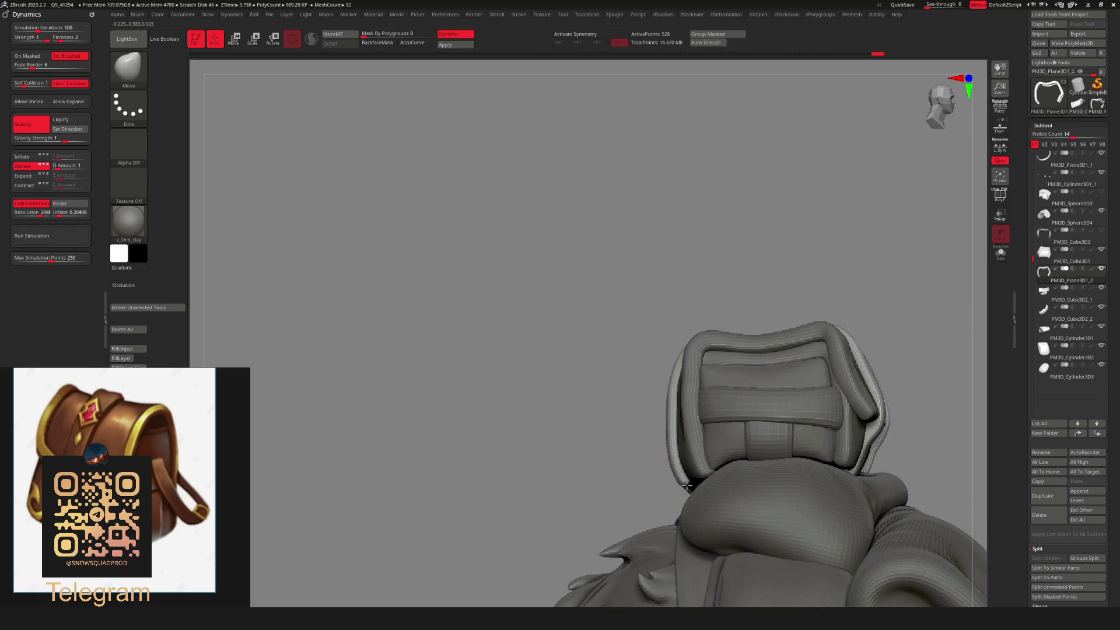
{"action": "key", "text": "space"}
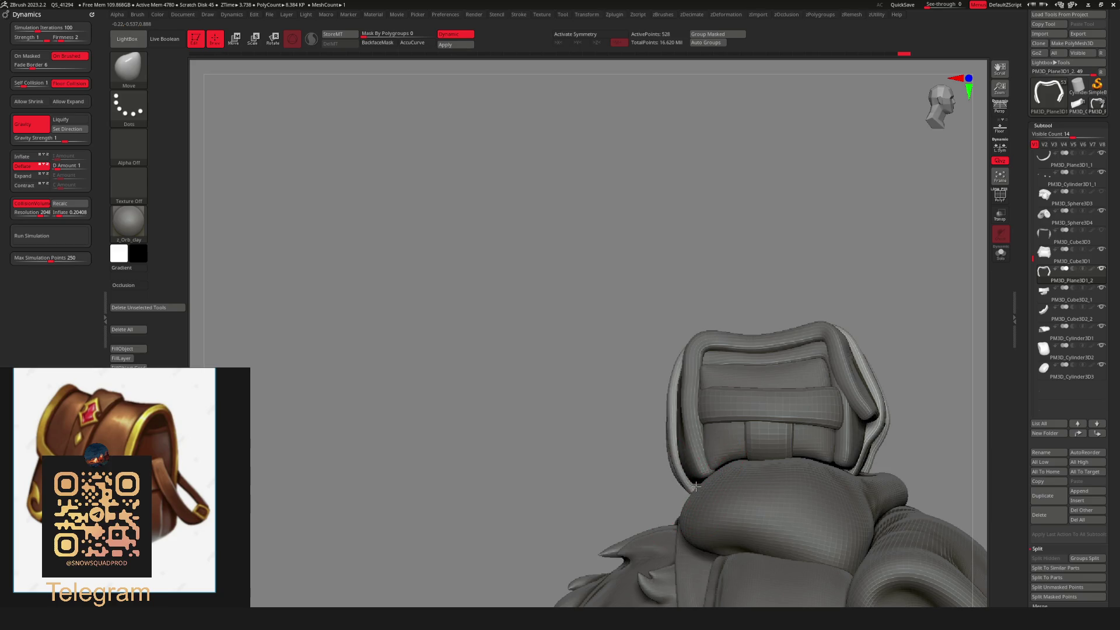
{"action": "mouse_move", "coordinate": [671, 468]}
{"action": "left_mouse_down"}
{"action": "mouse_move", "coordinate": [690, 492]}
{"action": "mouse_move", "coordinate": [664, 499]}
{"action": "mouse_move", "coordinate": [677, 499]}
{"action": "left_mouse_up"}
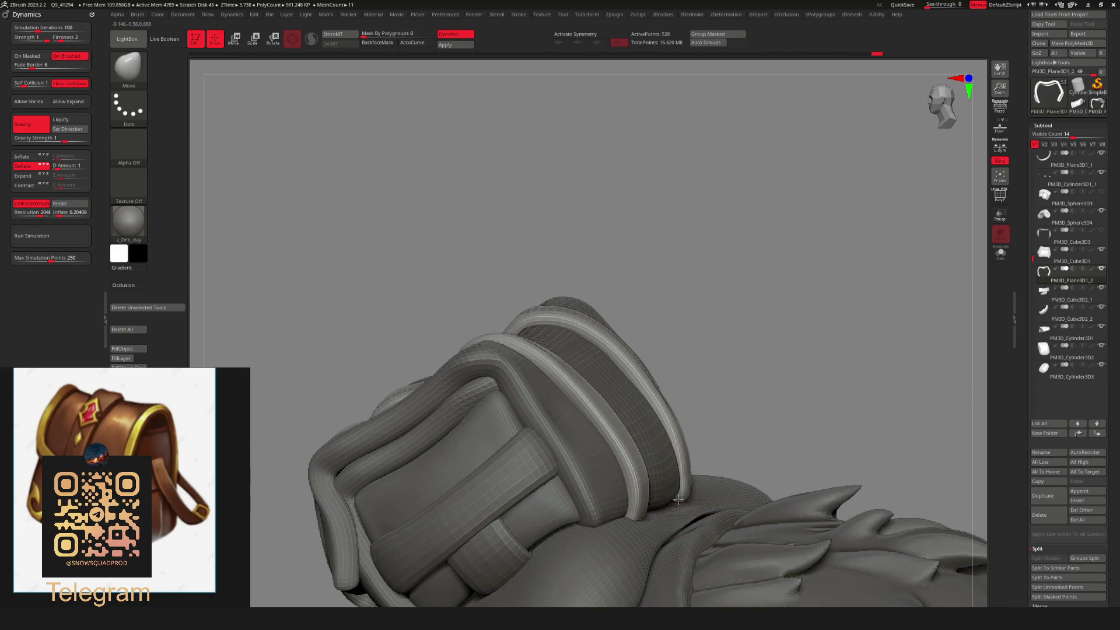
{"action": "key", "text": "space"}
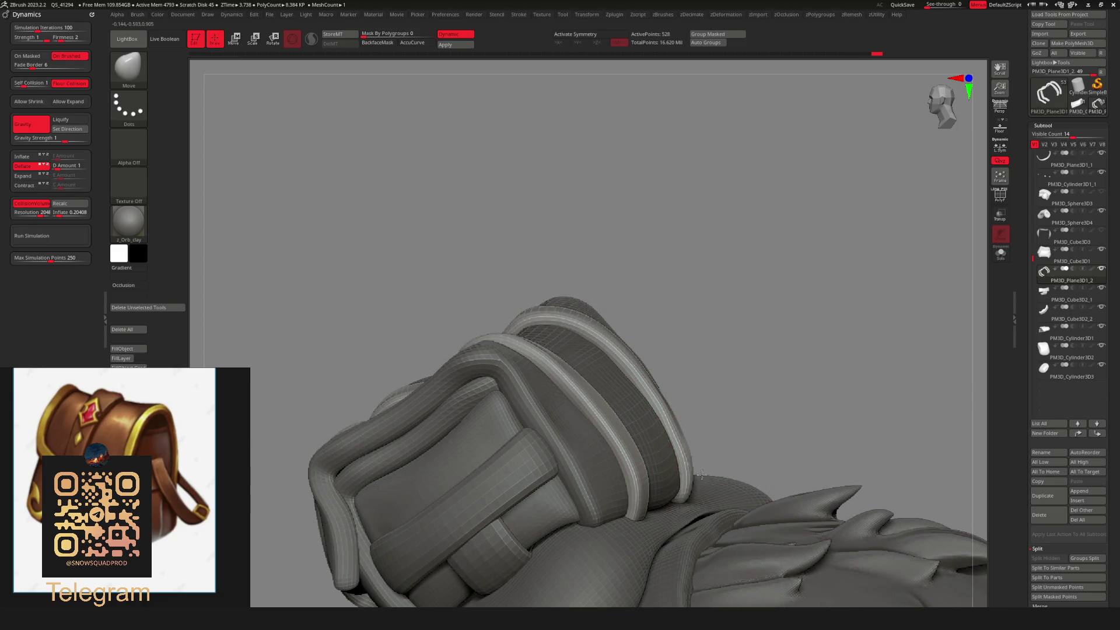
{"action": "mouse_move", "coordinate": [687, 456]}
{"action": "left_mouse_down"}
{"action": "mouse_move", "coordinate": [725, 476]}
{"action": "mouse_move", "coordinate": [752, 475]}
{"action": "mouse_move", "coordinate": [765, 459]}
{"action": "mouse_move", "coordinate": [751, 480]}
{"action": "mouse_move", "coordinate": [675, 518]}
{"action": "left_mouse_up"}
{"action": "left_click", "coordinate": [752, 475], "text": "alt"}
{"action": "key", "text": "space"}
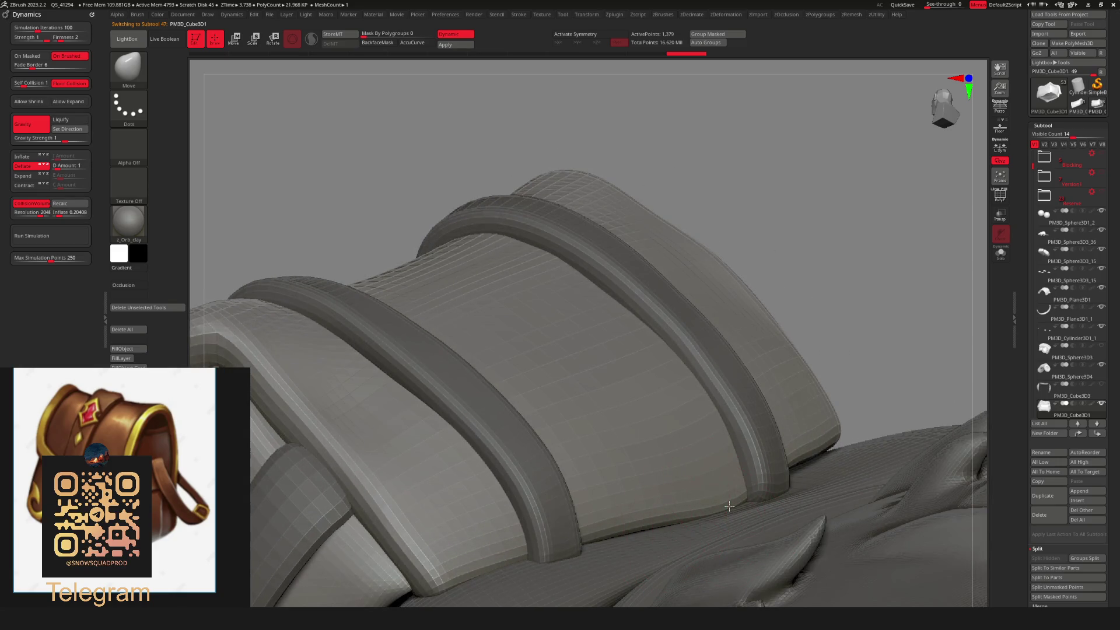
Select the strap bands subtool after inspecting the strap loop on the bedroll.
{"action": "mouse_move", "coordinate": [725, 497]}
{"action": "right_mouse_down"}
{"action": "mouse_move", "coordinate": [896, 420]}
{"action": "mouse_move", "coordinate": [892, 409]}
{"action": "mouse_move", "coordinate": [800, 431]}
{"action": "mouse_move", "coordinate": [745, 460]}
{"action": "right_mouse_up"}
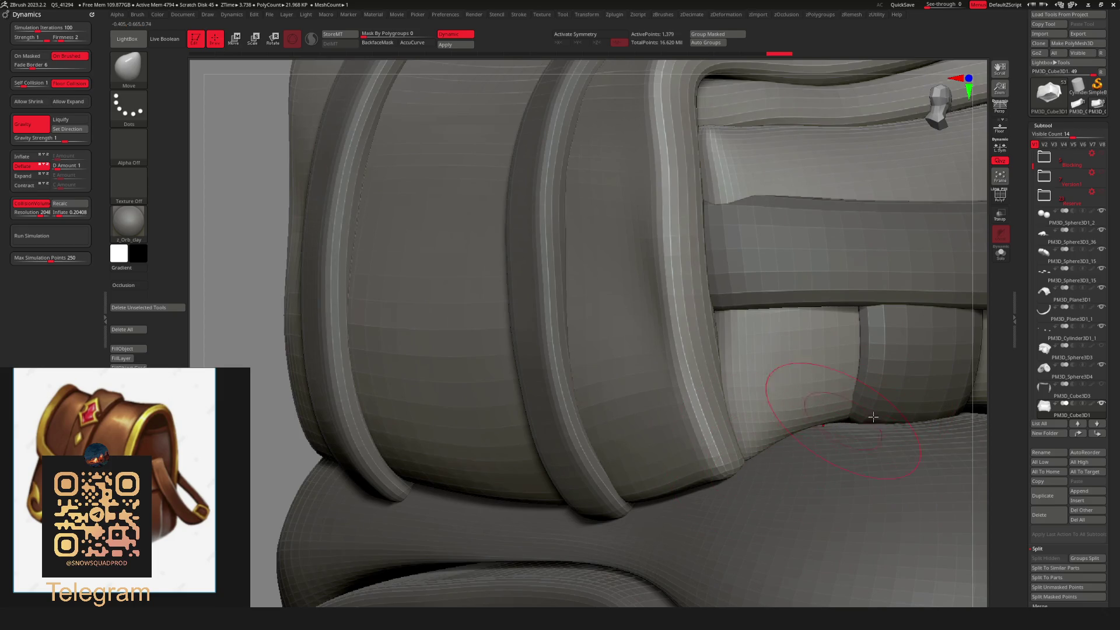
{"action": "mouse_move", "coordinate": [872, 416]}
{"action": "right_mouse_down"}
{"action": "mouse_move", "coordinate": [757, 437]}
{"action": "mouse_move", "coordinate": [907, 470]}
{"action": "right_mouse_up"}
{"action": "mouse_move", "coordinate": [907, 470]}
{"action": "right_mouse_down"}
{"action": "mouse_move", "coordinate": [775, 479]}
{"action": "mouse_move", "coordinate": [800, 477]}
{"action": "mouse_move", "coordinate": [758, 464]}
{"action": "mouse_move", "coordinate": [539, 462]}
{"action": "mouse_move", "coordinate": [554, 439]}
{"action": "mouse_move", "coordinate": [693, 453]}
{"action": "mouse_move", "coordinate": [778, 437]}
{"action": "mouse_move", "coordinate": [669, 425]}
{"action": "right_mouse_up"}
{"action": "key", "text": "f"}
{"action": "right_click_drag", "start_coordinate": [359, 383], "coordinate": [501, 418]}
{"action": "scroll", "coordinate": [661, 418], "scroll_direction": "up", "scroll_amount": 3}
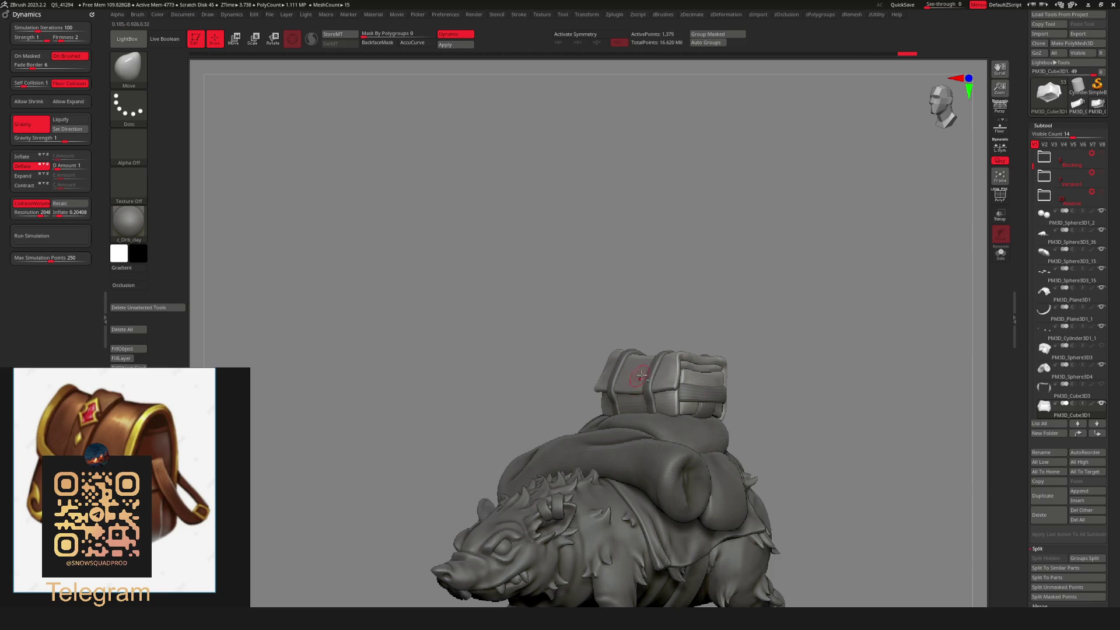
{"action": "left_click", "coordinate": [662, 418], "text": "alt"}
{"action": "scroll", "coordinate": [662, 419], "scroll_direction": "up", "scroll_amount": 3}
{"action": "right_click_drag", "start_coordinate": [662, 418], "coordinate": [652, 416]}
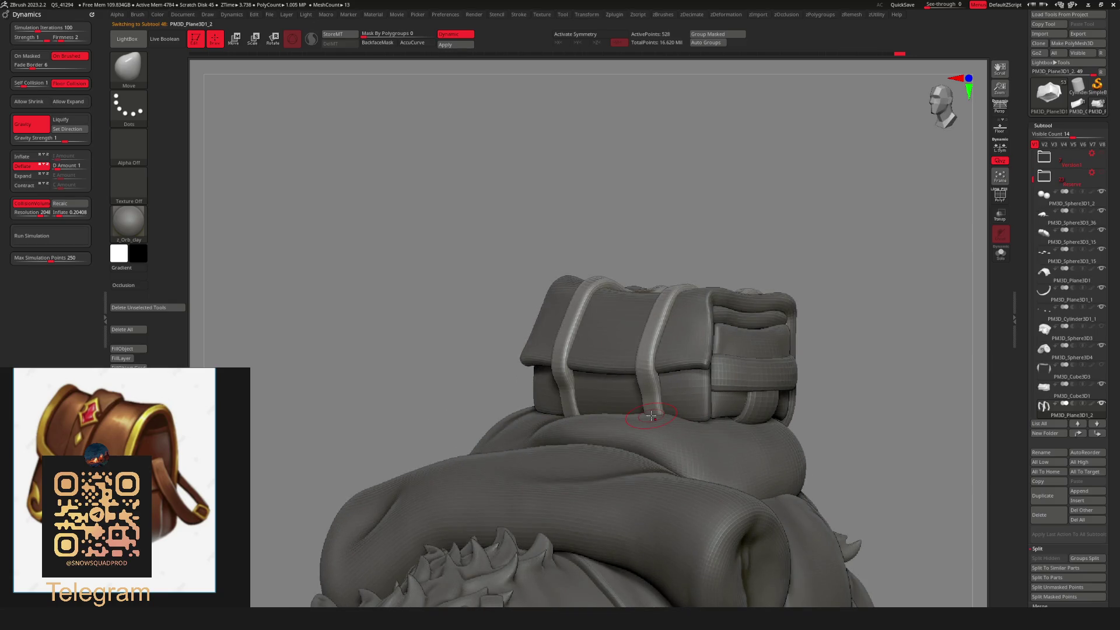
{"action": "scroll", "coordinate": [619, 357], "scroll_direction": "up", "scroll_amount": 6}
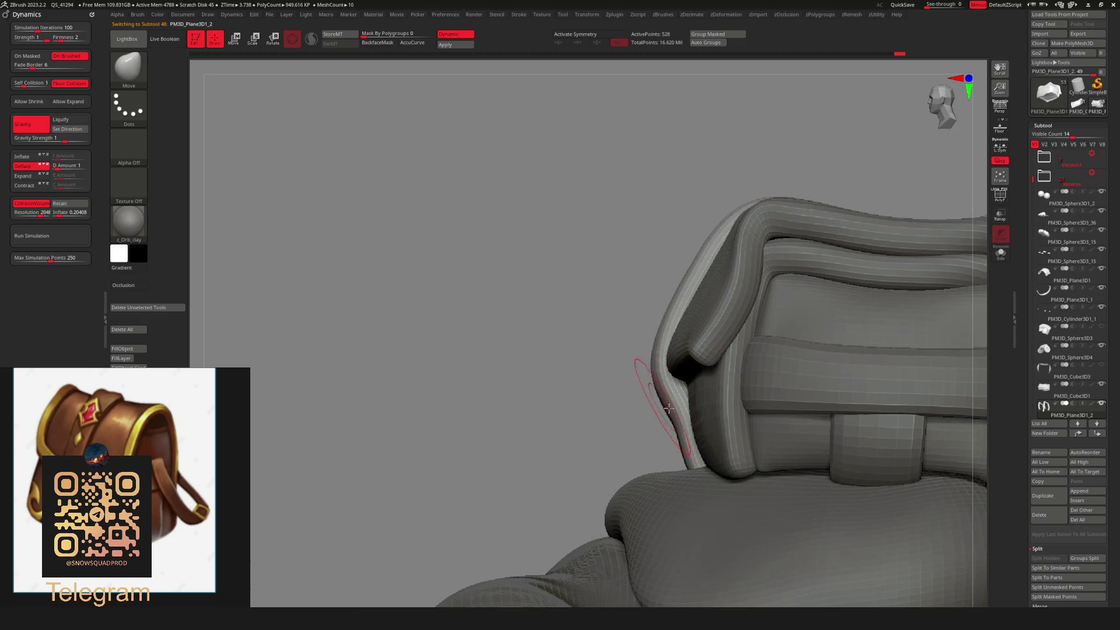
{"action": "scroll", "coordinate": [663, 404], "scroll_direction": "down", "scroll_amount": 5}
{"action": "right_click_drag", "start_coordinate": [663, 404], "coordinate": [677, 417]}
Enable AccuCurve and enlarge the Draw Size to cover the strap.
{"action": "key", "text": "shift+ctrl+s"}
{"action": "key", "text": "ctrl"}
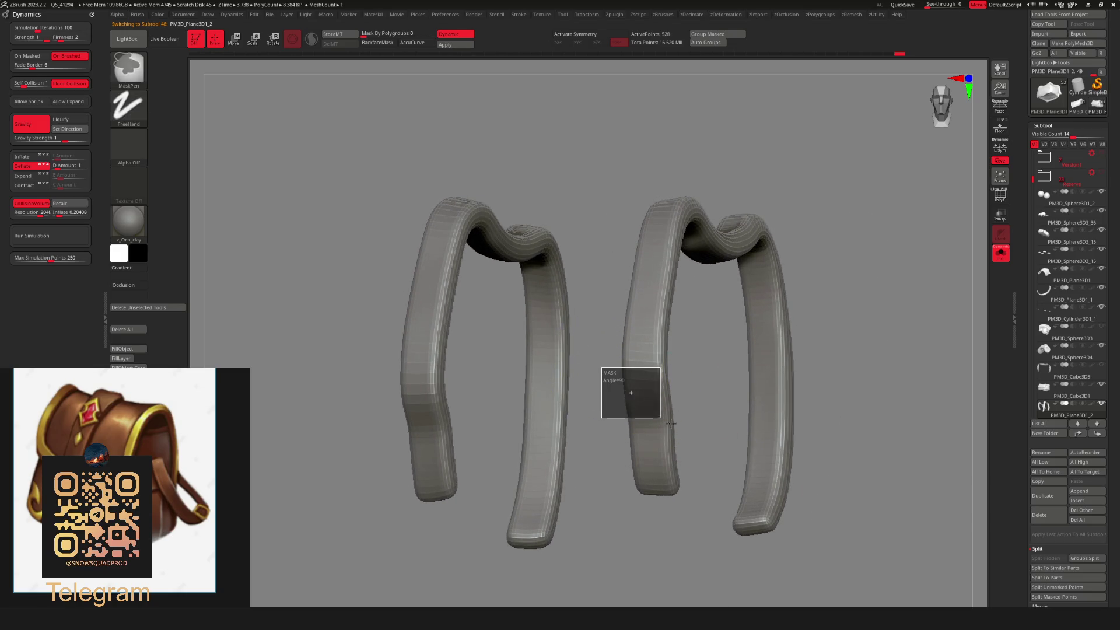
{"action": "key", "text": "shift+ctrl+s"}
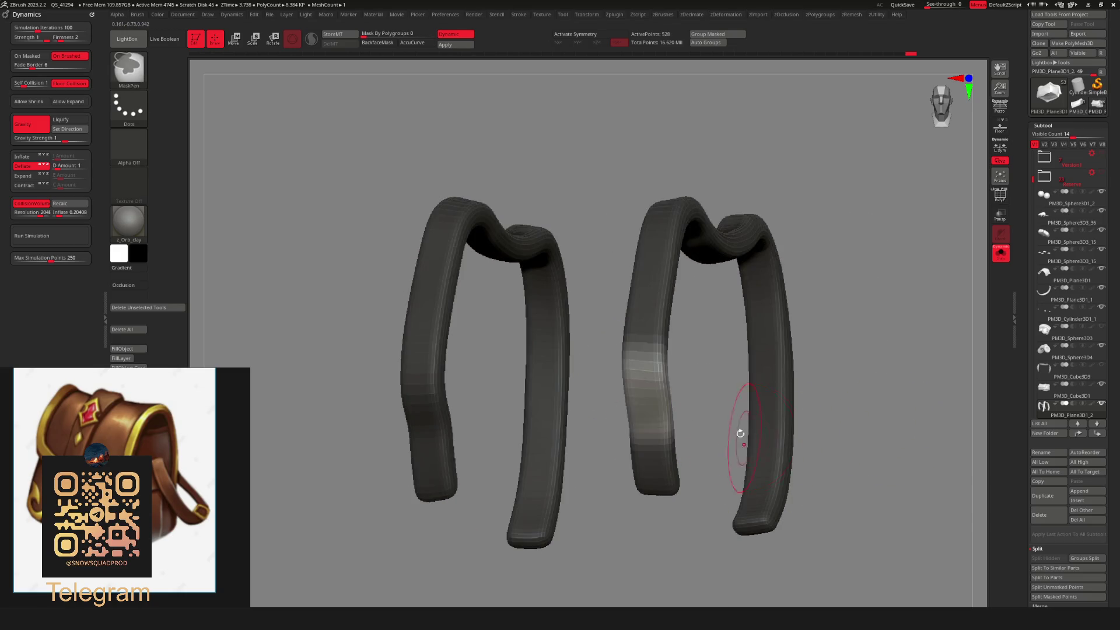
{"action": "right_click_drag", "start_coordinate": [715, 410], "coordinate": [642, 349]}
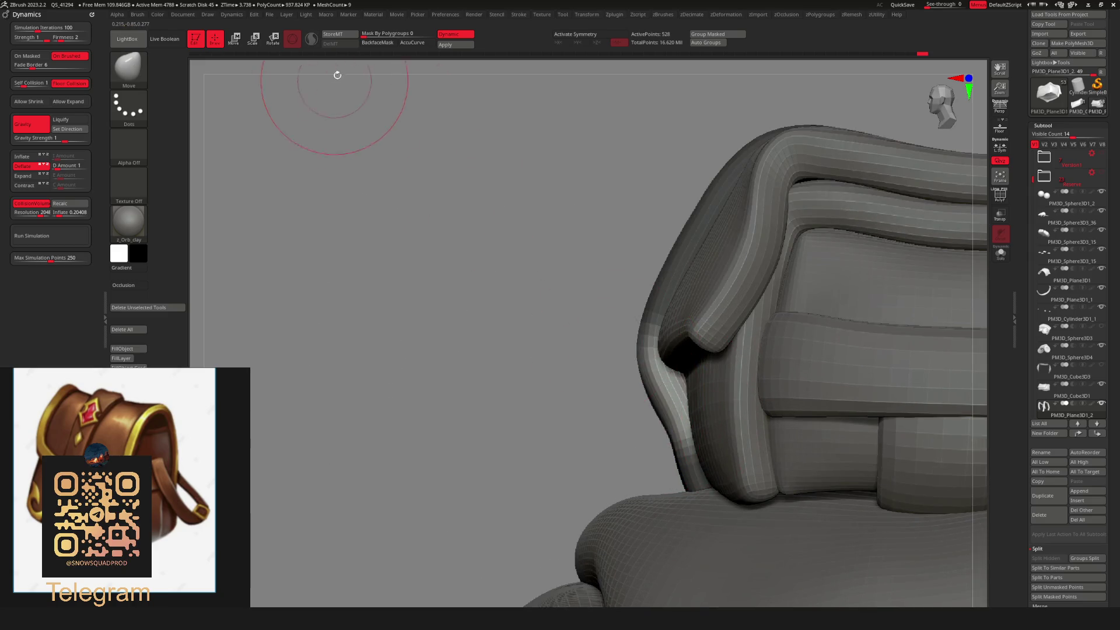
{"action": "left_click", "coordinate": [412, 42]}
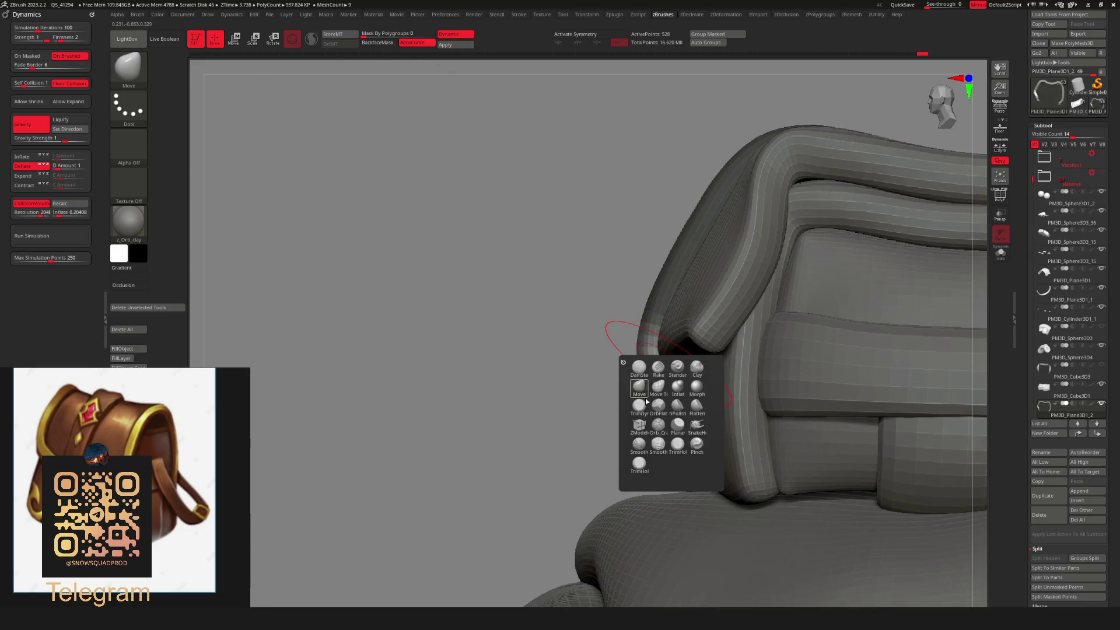
{"action": "key", "text": "space"}
{"action": "key", "text": "space"}
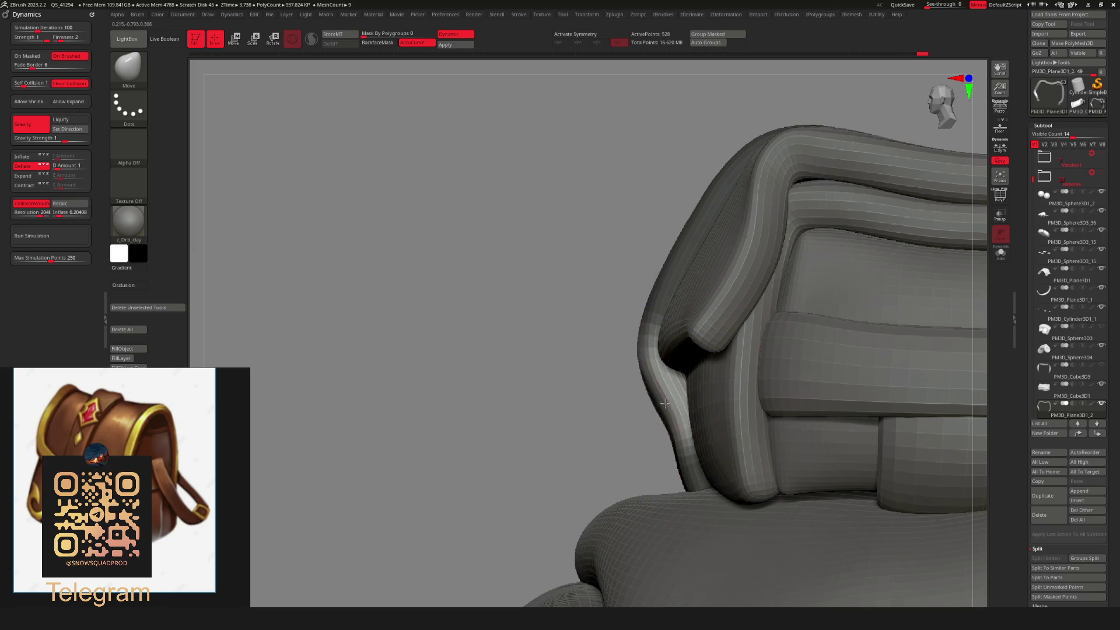
{"action": "key", "text": "space"}
Solo the strap bands, ready to draw a MaskPen rectangle.
{"action": "mouse_move", "coordinate": [665, 404]}
{"action": "right_mouse_down"}
{"action": "mouse_move", "coordinate": [611, 388]}
{"action": "mouse_move", "coordinate": [619, 376]}
{"action": "mouse_move", "coordinate": [594, 389]}
{"action": "mouse_move", "coordinate": [662, 405]}
{"action": "mouse_move", "coordinate": [627, 407]}
{"action": "mouse_move", "coordinate": [587, 389]}
{"action": "mouse_move", "coordinate": [575, 426]}
{"action": "mouse_move", "coordinate": [555, 391]}
{"action": "mouse_move", "coordinate": [590, 404]}
{"action": "mouse_move", "coordinate": [587, 395]}
{"action": "right_mouse_up"}
{"action": "key", "text": "ctrl+shift+s"}
{"action": "key", "text": "ctrl"}
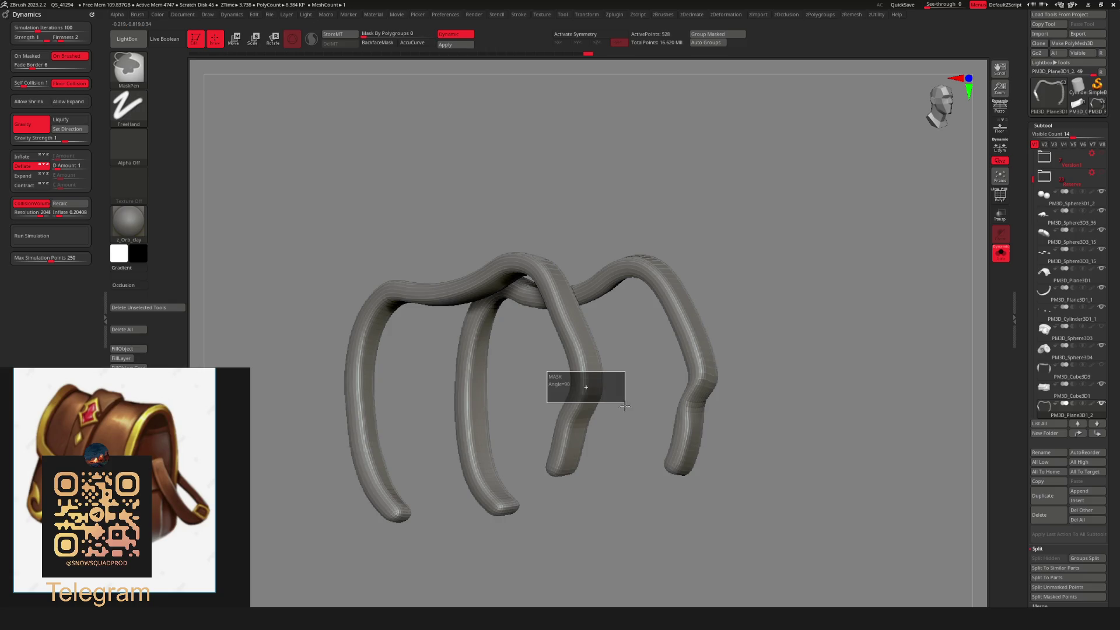
Mask part of one strap leg and push its curved edge outward.
{"action": "left_click_drag", "start_coordinate": [624, 427], "coordinate": [623, 427]}
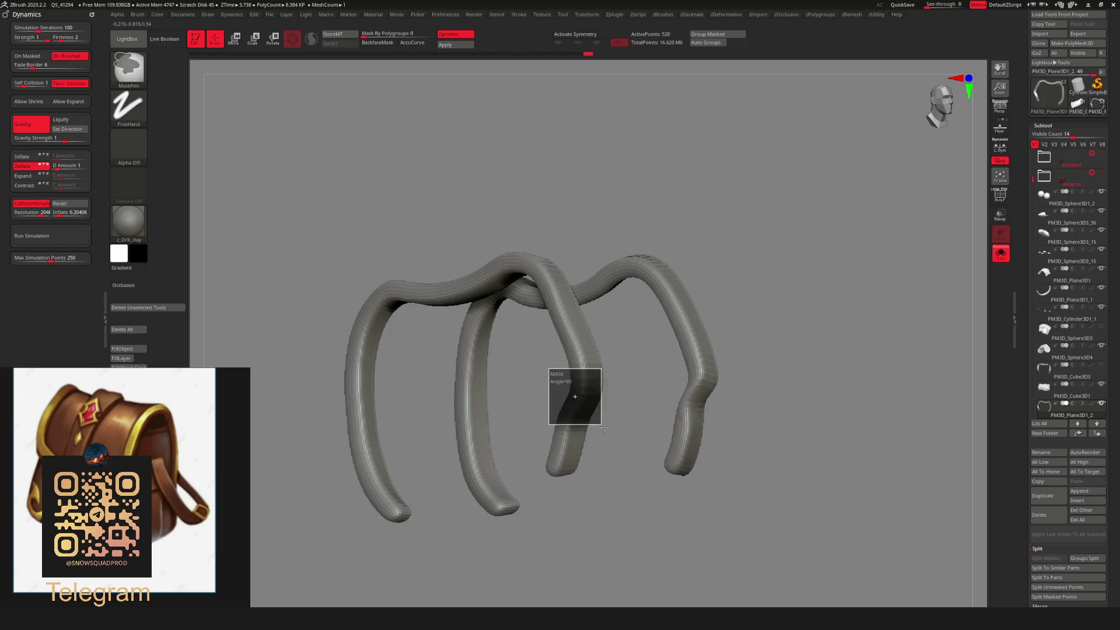
{"action": "left_click", "coordinate": [627, 429], "text": "ctrl"}
{"action": "key", "text": "b"}
{"action": "key", "text": "m"}
{"action": "key", "text": "v"}
{"action": "key", "text": "ctrl+shift+s"}
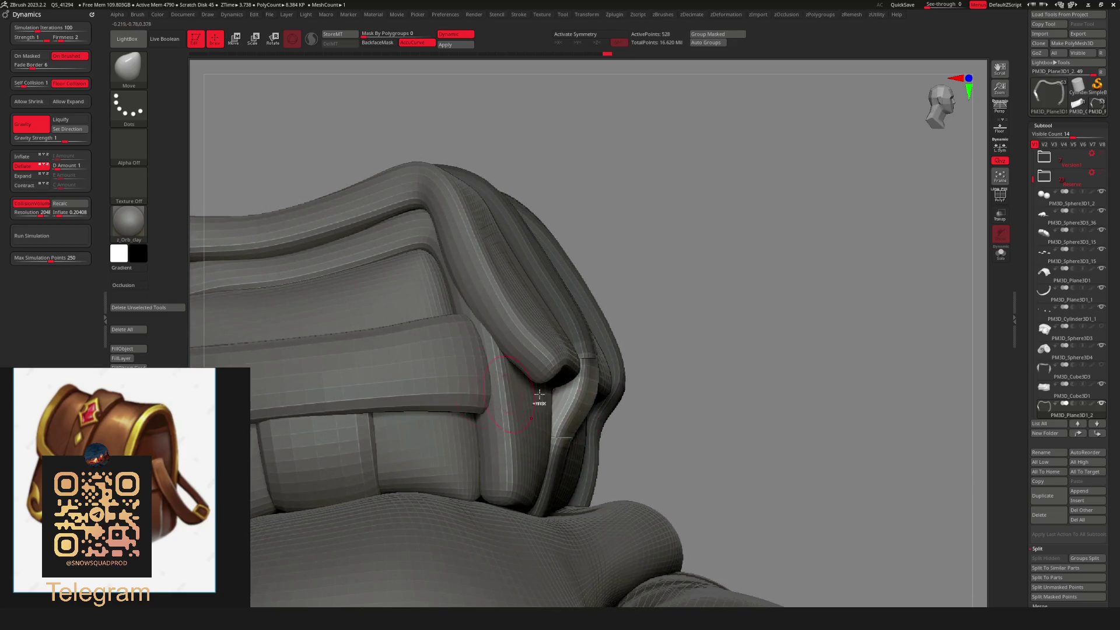
{"action": "left_click_drag", "start_coordinate": [607, 387], "coordinate": [636, 402]}
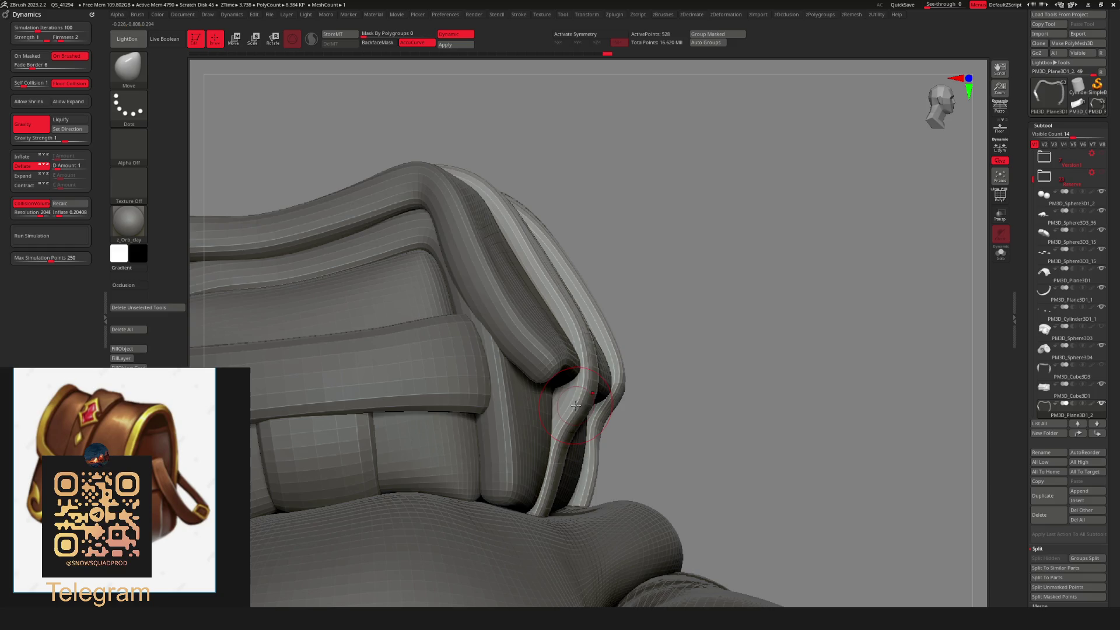
Set the brush size to about 47 and inspect the strap bands closely.
{"action": "right_click_drag", "start_coordinate": [490, 392], "coordinate": [520, 404]}
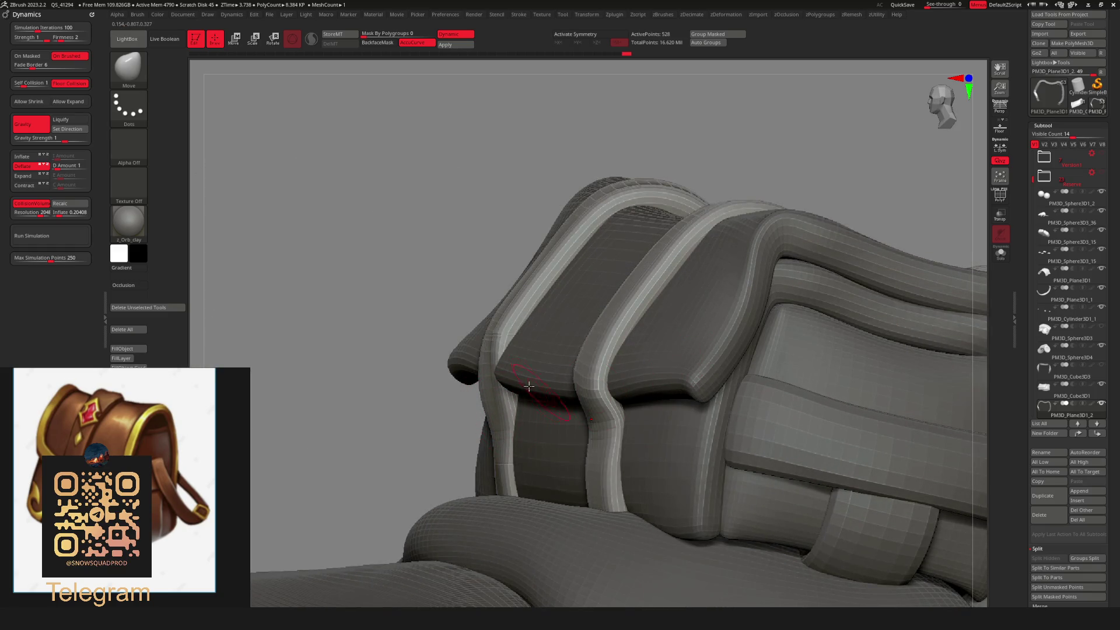
{"action": "mouse_move", "coordinate": [516, 399]}
{"action": "right_mouse_down"}
{"action": "mouse_move", "coordinate": [485, 370]}
{"action": "mouse_move", "coordinate": [484, 386]}
{"action": "mouse_move", "coordinate": [473, 379]}
{"action": "right_mouse_up"}
{"action": "right_click", "coordinate": [474, 379]}
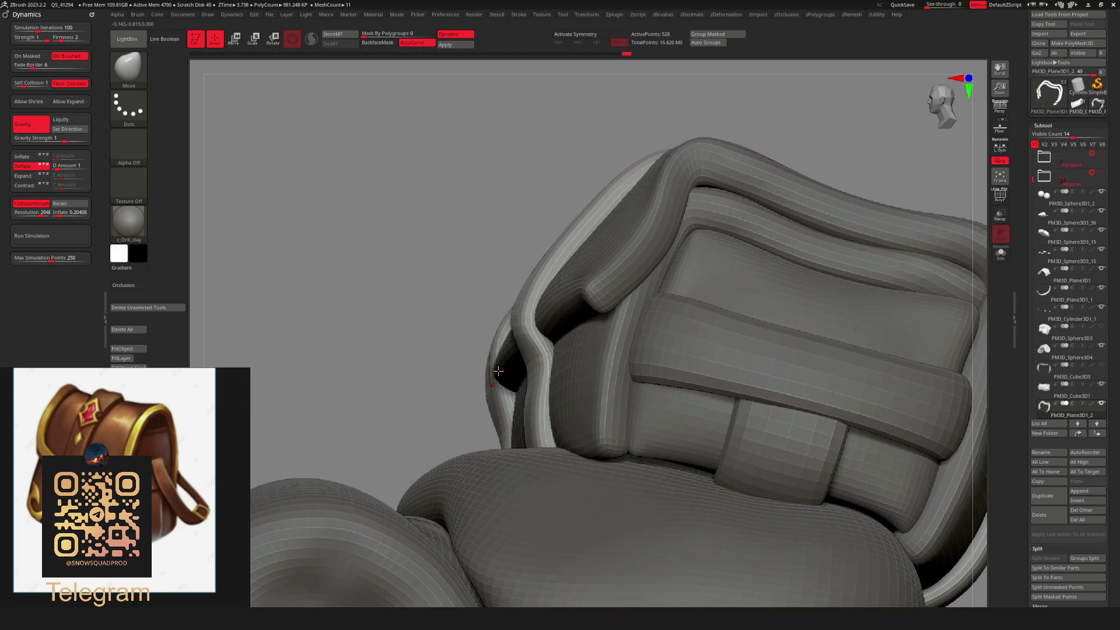
{"action": "right_click", "coordinate": [483, 379]}
{"action": "mouse_move", "coordinate": [495, 377]}
{"action": "left_mouse_down"}
{"action": "mouse_move", "coordinate": [506, 379]}
{"action": "mouse_move", "coordinate": [493, 378]}
{"action": "left_mouse_up"}
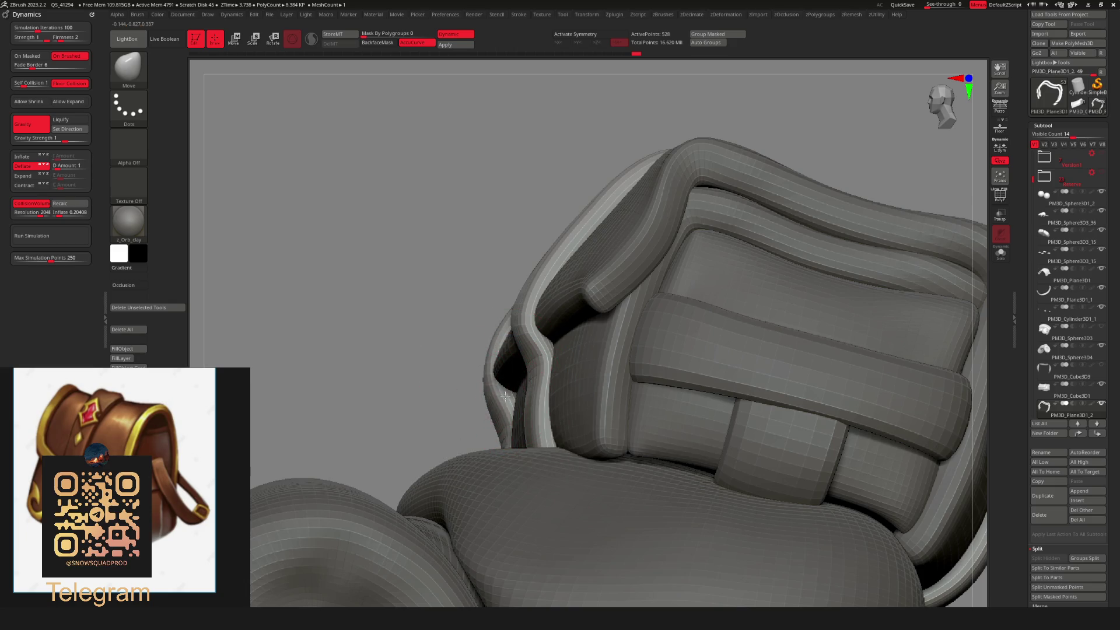
{"action": "mouse_move", "coordinate": [487, 389]}
{"action": "right_mouse_down"}
{"action": "mouse_move", "coordinate": [478, 385]}
{"action": "mouse_move", "coordinate": [487, 388]}
{"action": "right_mouse_up"}
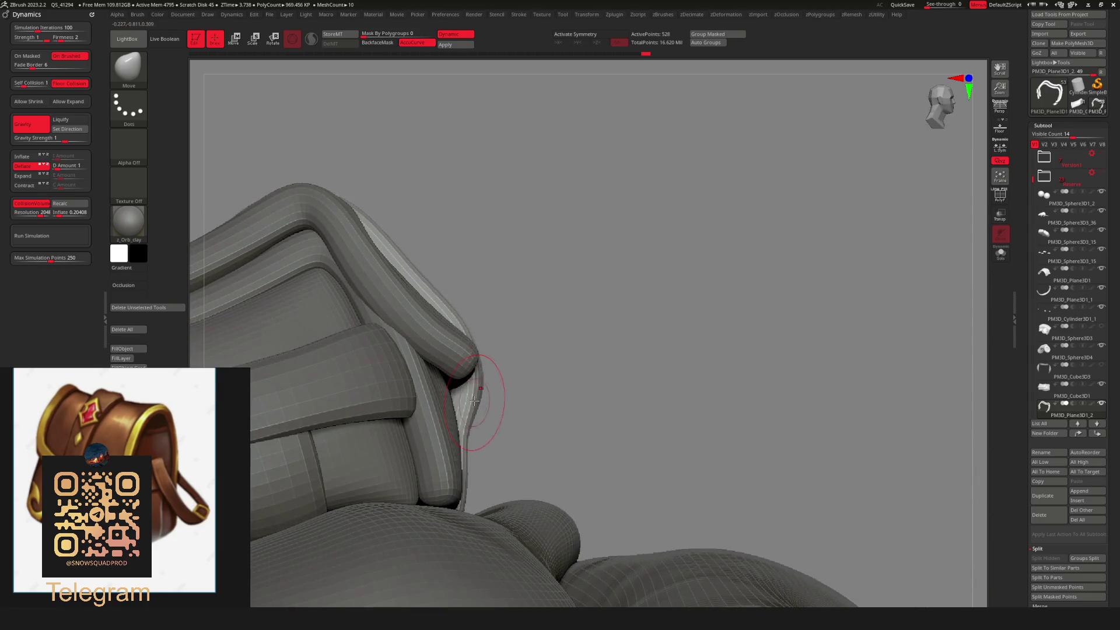
{"action": "right_click_drag", "start_coordinate": [489, 329], "coordinate": [472, 361]}
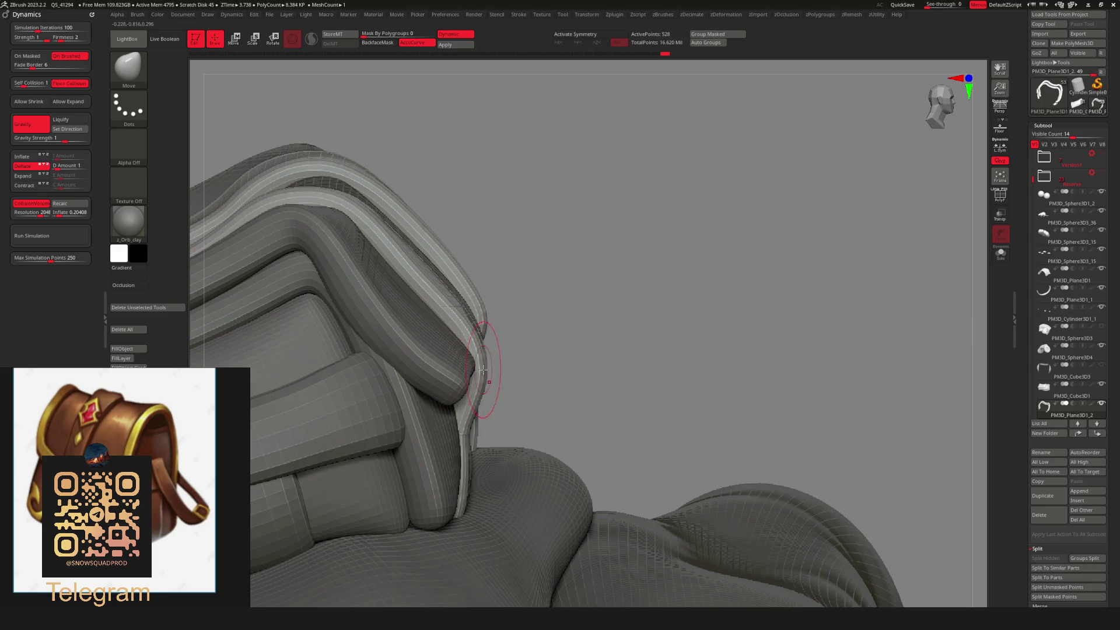
{"action": "right_click_drag", "start_coordinate": [529, 390], "coordinate": [602, 356]}
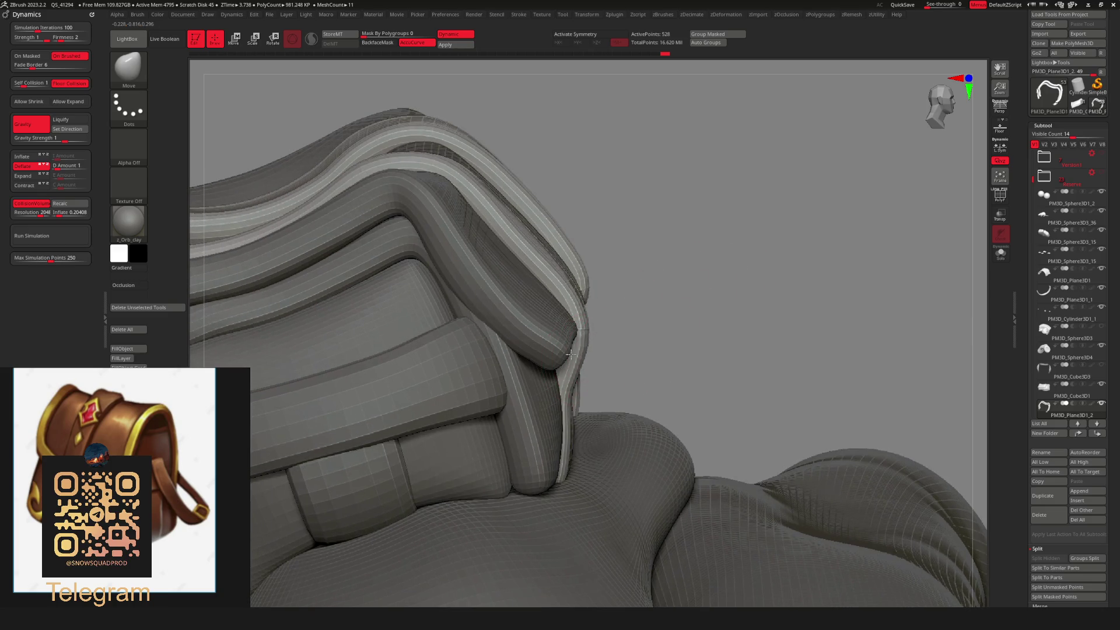
{"action": "mouse_move", "coordinate": [695, 303]}
{"action": "right_mouse_down"}
{"action": "mouse_move", "coordinate": [705, 220]}
{"action": "mouse_move", "coordinate": [591, 370]}
{"action": "right_mouse_up"}
Compare strap versions with undo and redo, ending on the finished bands.
{"action": "key", "text": "ctrl+z"}
{"action": "key", "text": "ctrl+z"}
{"action": "key", "text": "ctrl+z"}
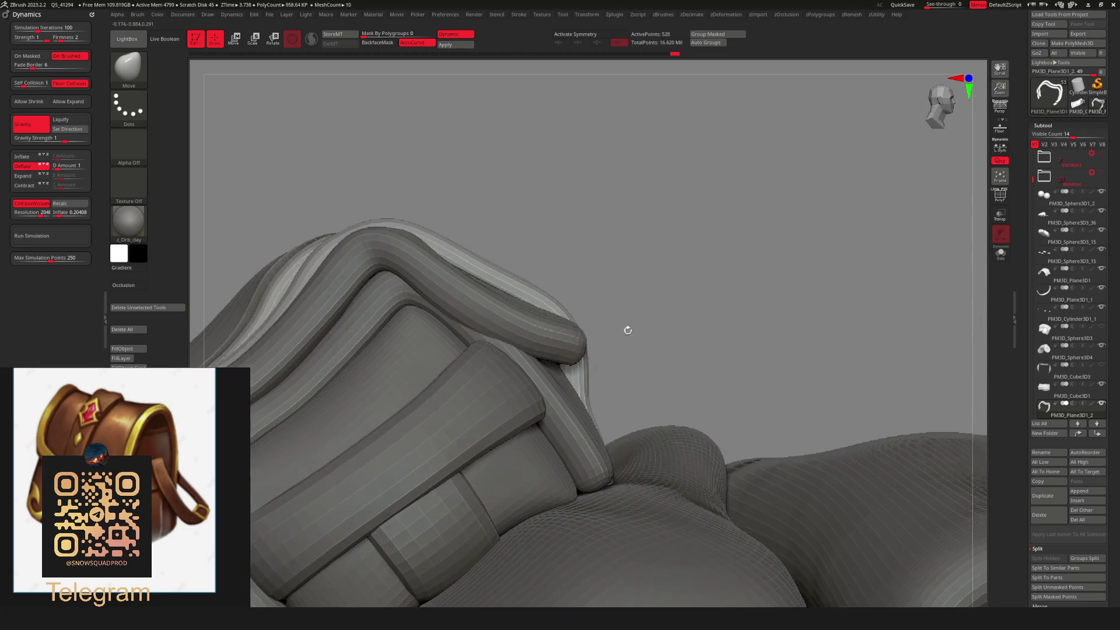
{"action": "key", "text": "ctrl+shift+z"}
{"action": "key", "text": "ctrl+shift+z"}
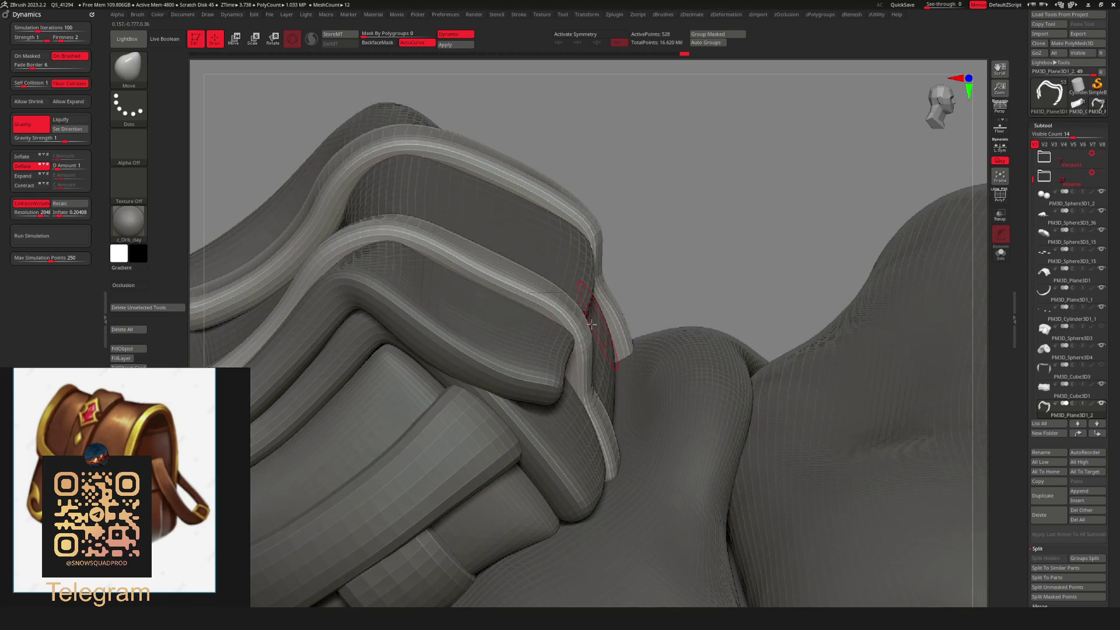
{"action": "key", "text": "ctrl+z"}
{"action": "key", "text": "ctrl+z"}
{"action": "key", "text": "ctrl+z"}
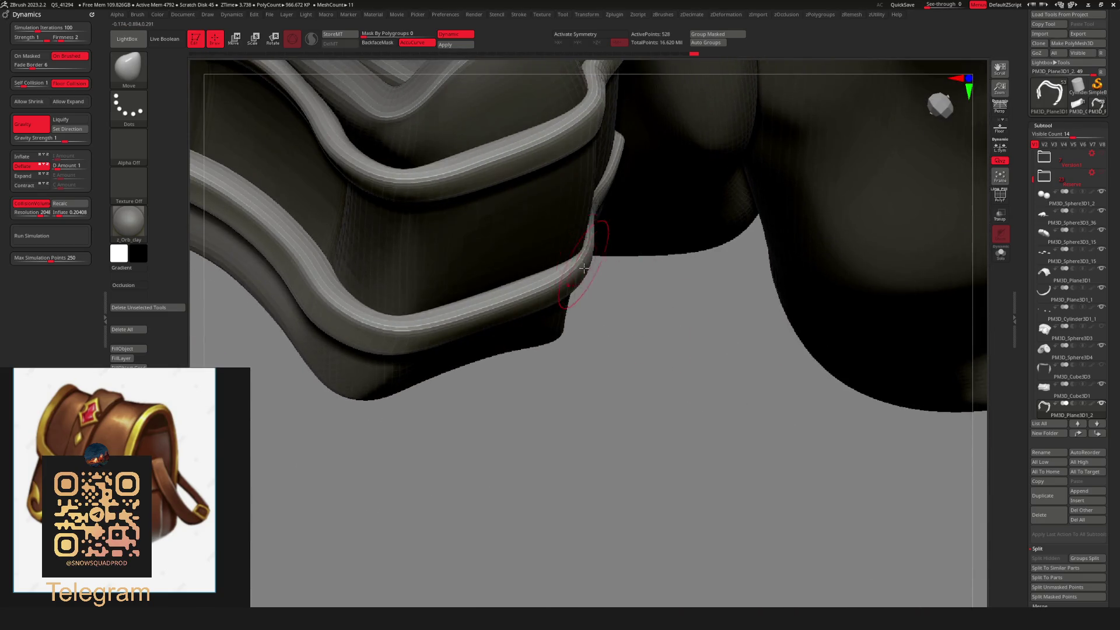
{"action": "key", "text": "ctrl+shift+z"}
{"action": "key", "text": "ctrl+shift+z"}
{"action": "key", "text": "ctrl+shift+z"}
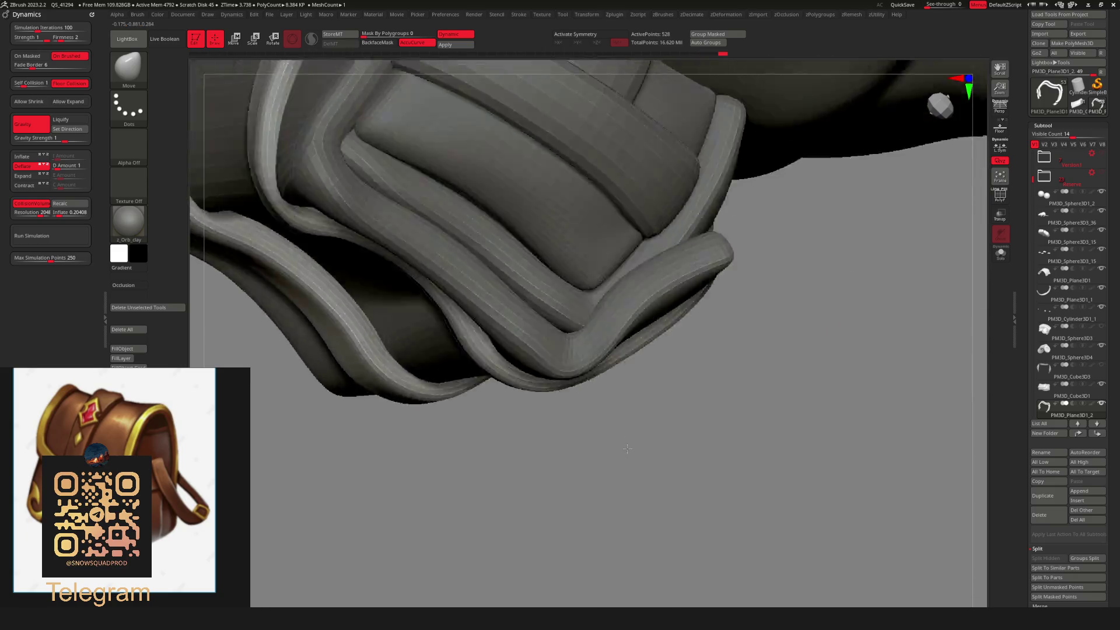
{"action": "key", "text": "space"}
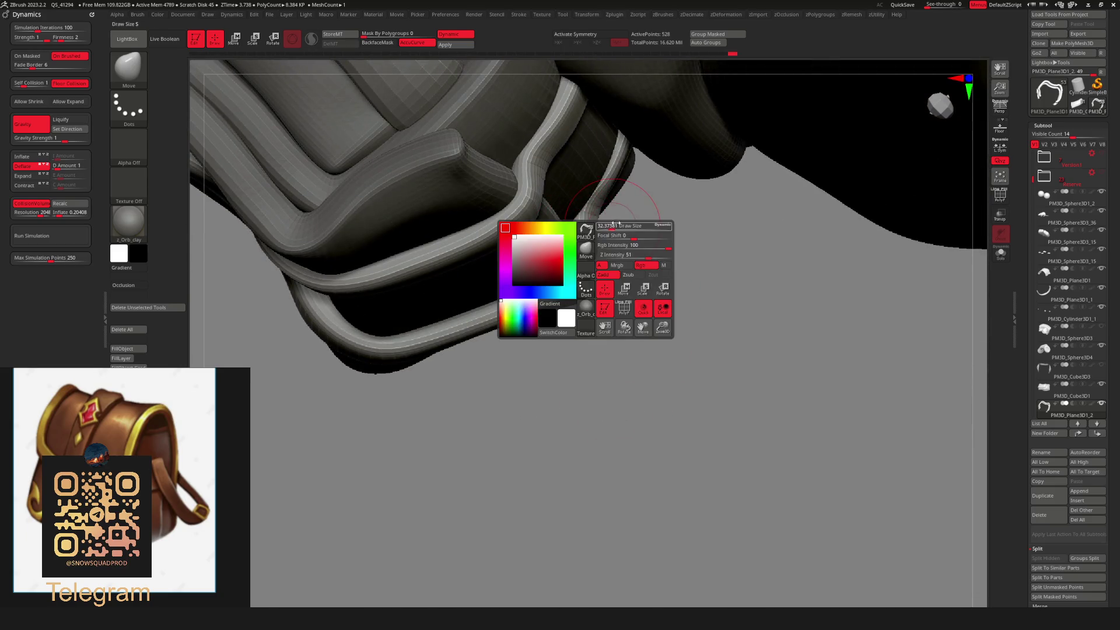
{"action": "key", "text": "ctrl+shift+z"}
{"action": "key", "text": "ctrl+z"}
{"action": "key", "text": "ctrl+z"}
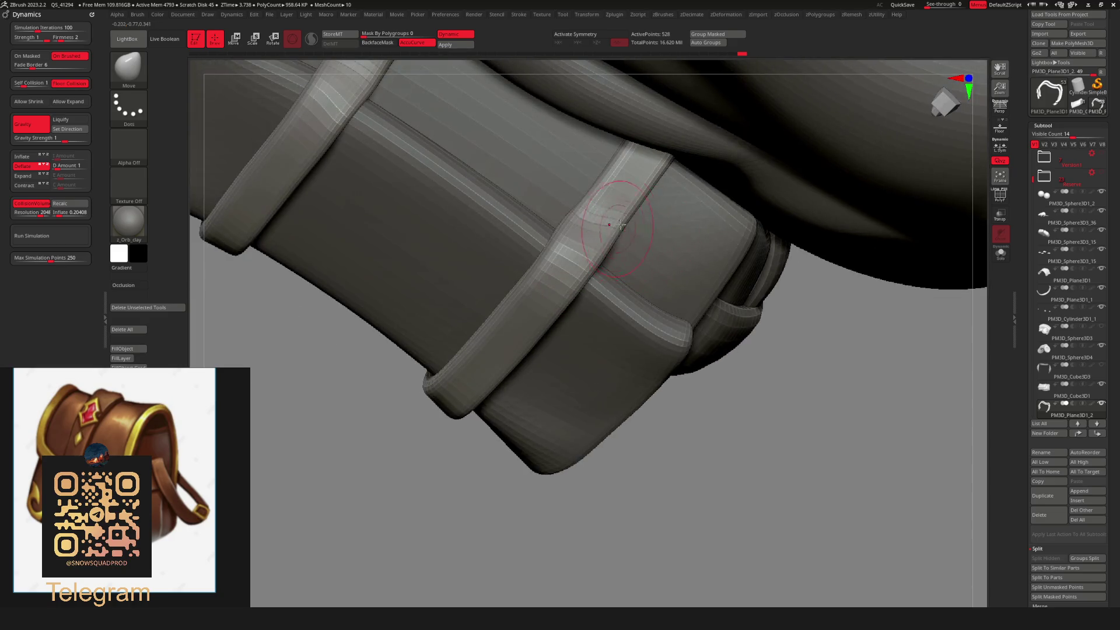
{"action": "key", "text": "ctrl+shift+z"}
{"action": "key", "text": "ctrl+shift+z"}
{"action": "key", "text": "ctrl+shift+z"}
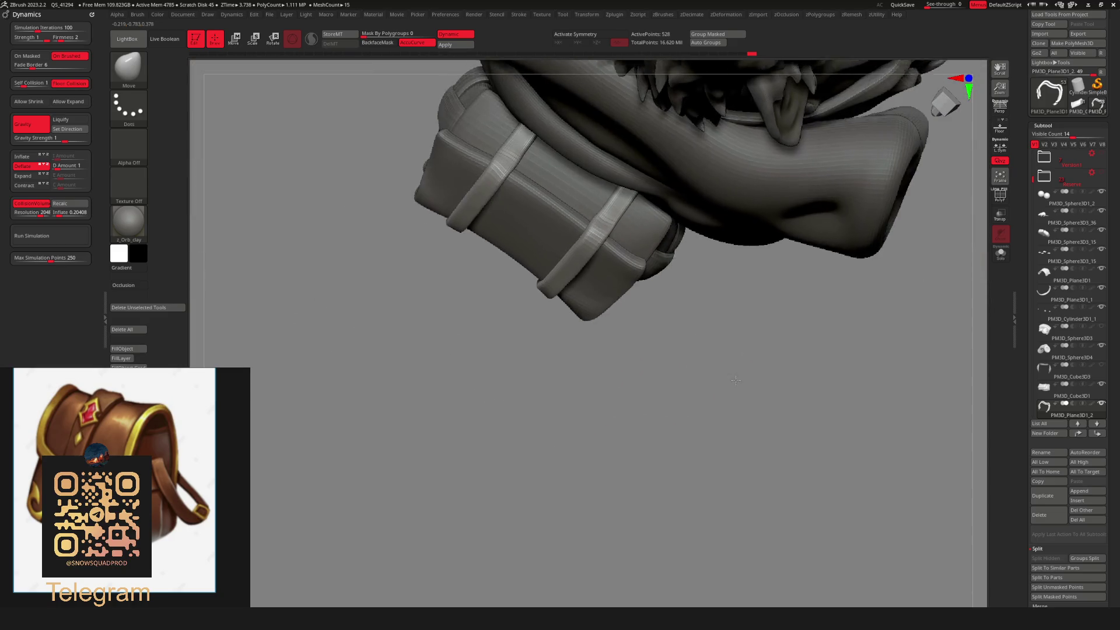
{"action": "key", "text": "space"}
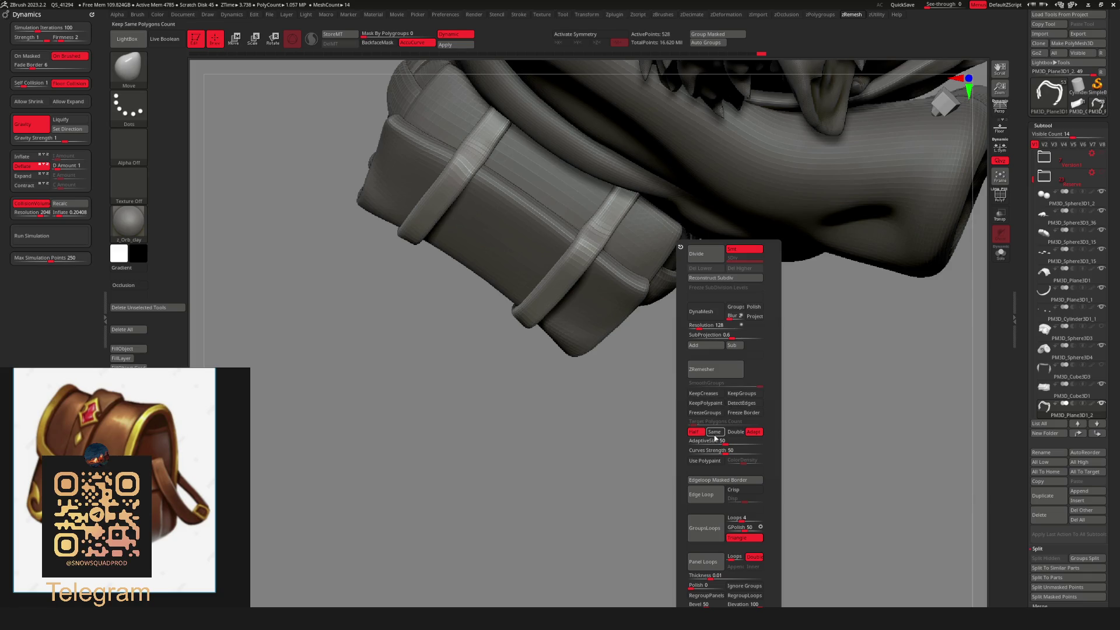
Run ZRemesher on the strap bands and drop them to their lowest subdivision level.
{"action": "left_click", "coordinate": [715, 368]}
{"action": "mouse_move", "coordinate": [645, 330]}
{"action": "left_mouse_down"}
{"action": "mouse_move", "coordinate": [674, 380]}
{"action": "mouse_move", "coordinate": [742, 208]}
{"action": "mouse_move", "coordinate": [789, 234]}
{"action": "mouse_move", "coordinate": [840, 220]}
{"action": "mouse_move", "coordinate": [788, 297]}
{"action": "mouse_move", "coordinate": [842, 252]}
{"action": "mouse_move", "coordinate": [867, 260]}
{"action": "left_mouse_up"}
{"action": "key", "text": "shift+d"}
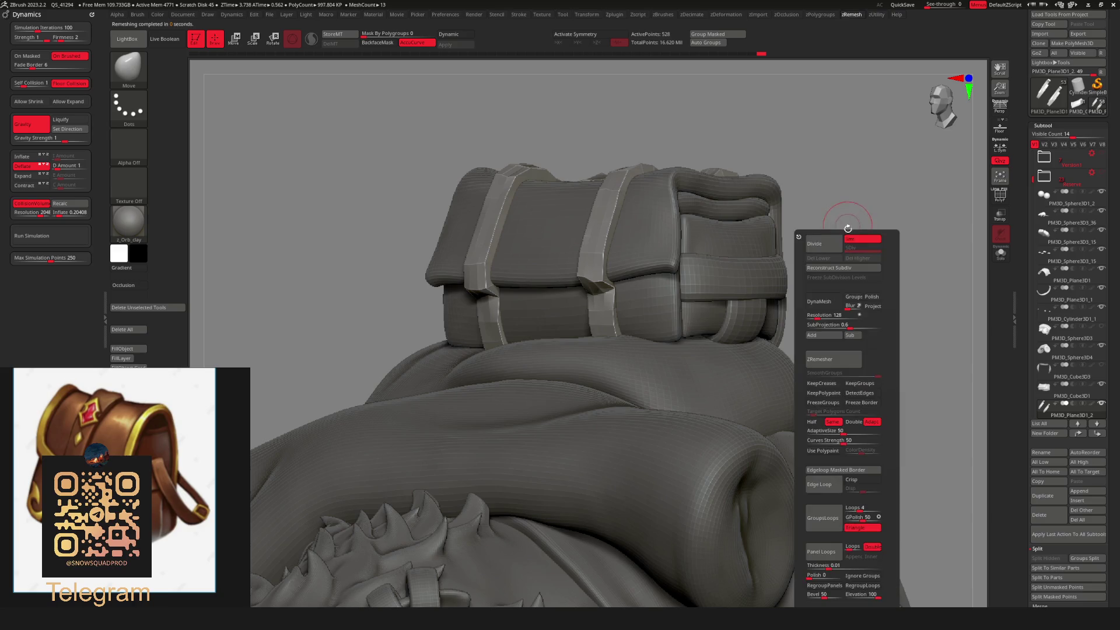
{"action": "key", "text": "space"}
{"action": "left_click", "coordinate": [850, 221]}
Subdivide the straps twice, then run ZRemesher again on the smoothed bands.
{"action": "key", "text": "space"}
{"action": "key", "text": "d"}
{"action": "key", "text": "d"}
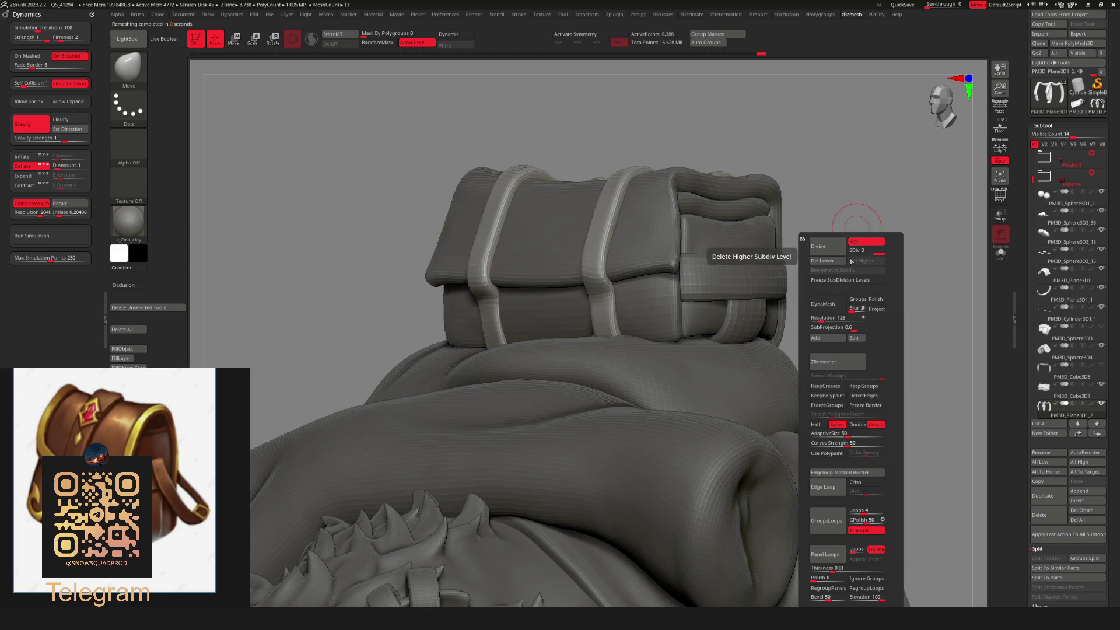
{"action": "key", "text": "g"}
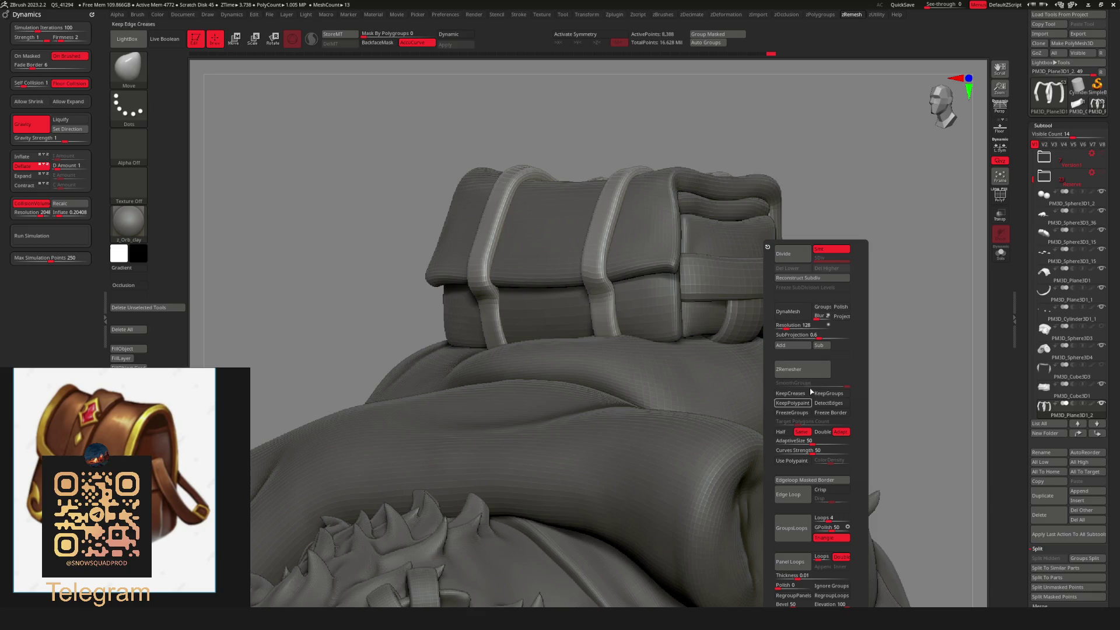
{"action": "left_click", "coordinate": [802, 369]}
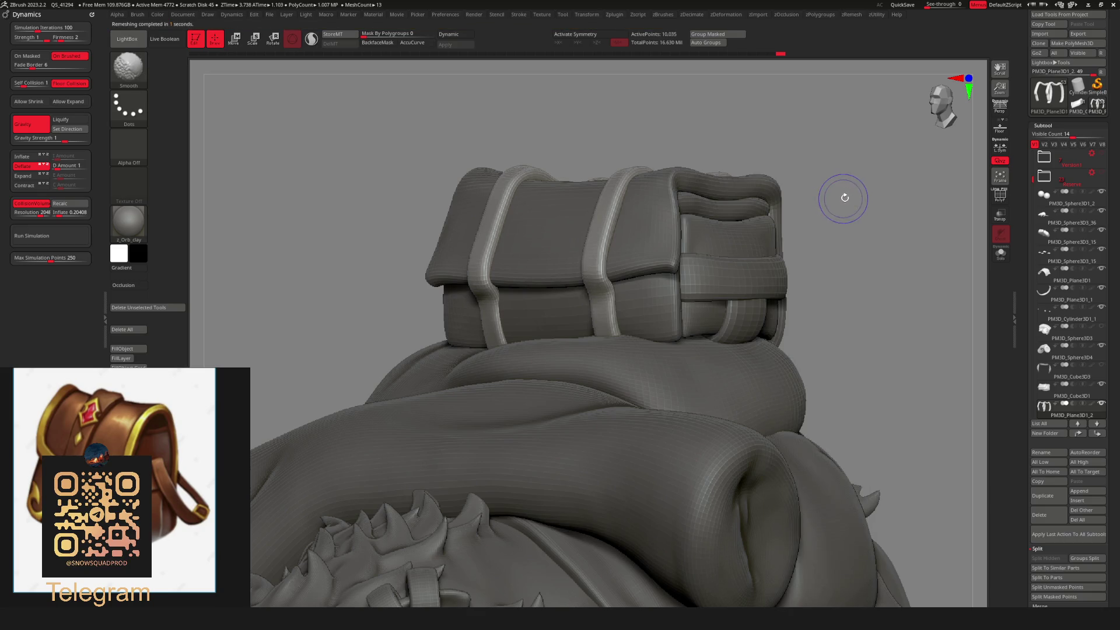
{"action": "mouse_move", "coordinate": [840, 235]}
{"action": "left_mouse_down"}
{"action": "mouse_move", "coordinate": [789, 220]}
{"action": "mouse_move", "coordinate": [623, 245]}
{"action": "mouse_move", "coordinate": [712, 251]}
{"action": "mouse_move", "coordinate": [725, 275]}
{"action": "mouse_move", "coordinate": [615, 300]}
{"action": "mouse_move", "coordinate": [589, 292]}
{"action": "mouse_move", "coordinate": [575, 317]}
{"action": "mouse_move", "coordinate": [590, 305]}
{"action": "mouse_move", "coordinate": [582, 298]}
{"action": "left_mouse_up"}
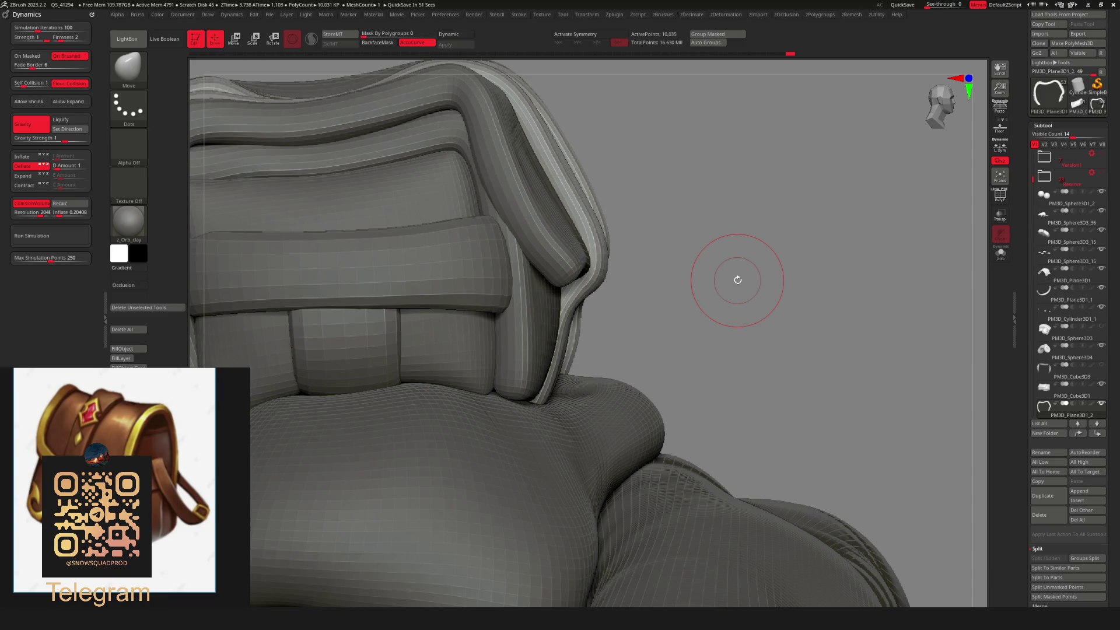
Pull the strap edge in against the bag with the Move brush.
{"action": "scroll", "coordinate": [708, 222], "scroll_direction": "down", "scroll_amount": 3}
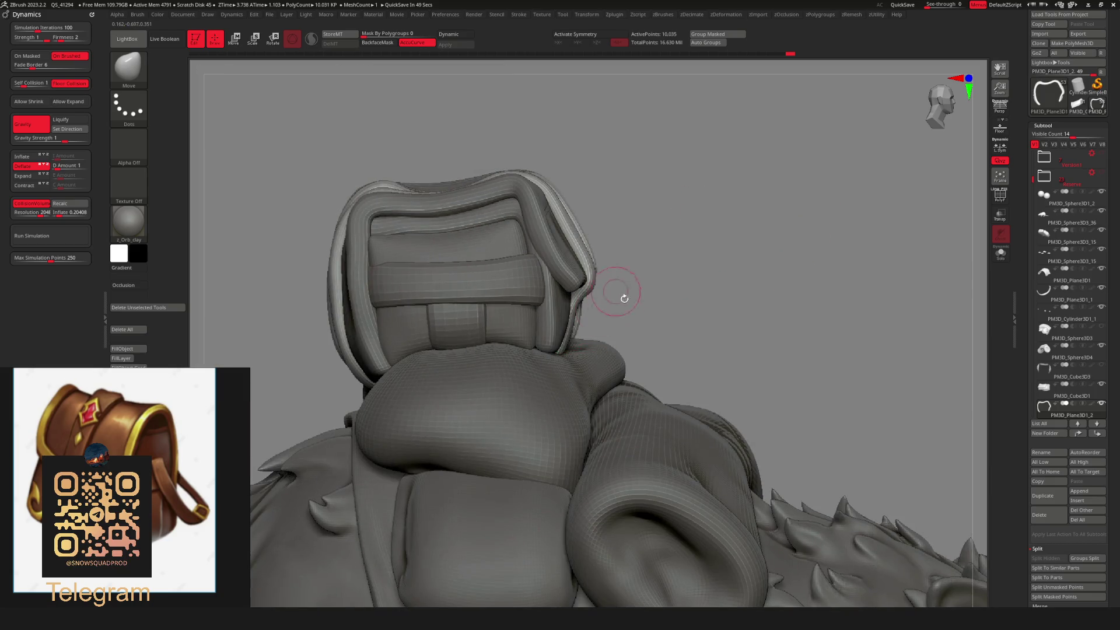
{"action": "scroll", "coordinate": [624, 299], "scroll_direction": "up", "scroll_amount": 3}
{"action": "key", "text": "space"}
{"action": "key", "text": "b"}
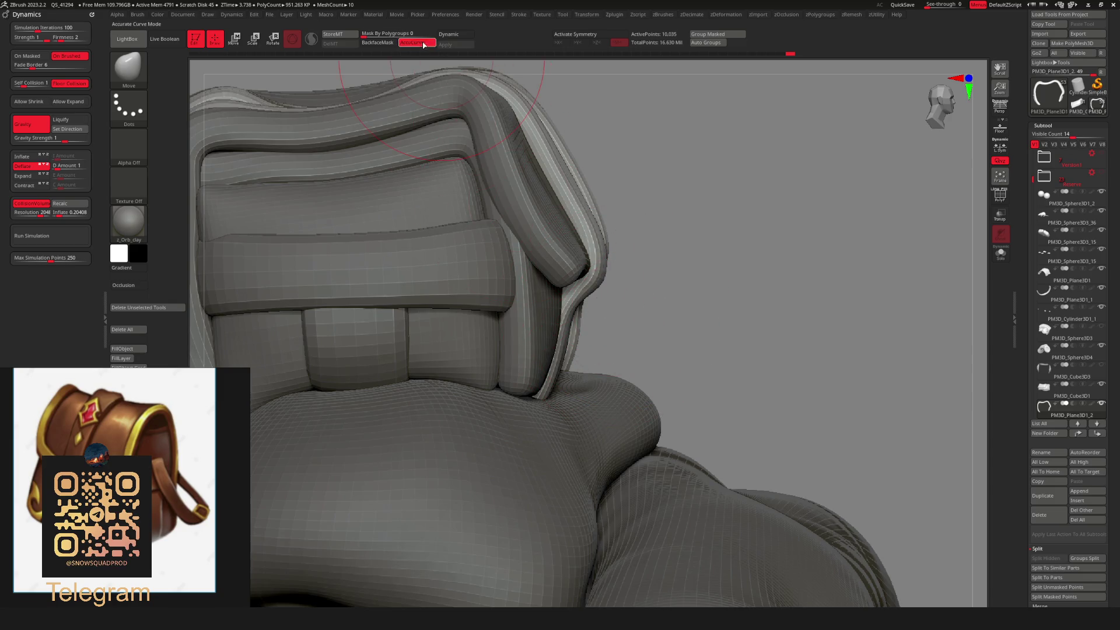
{"action": "scroll", "coordinate": [655, 315], "scroll_direction": "up", "scroll_amount": 5}
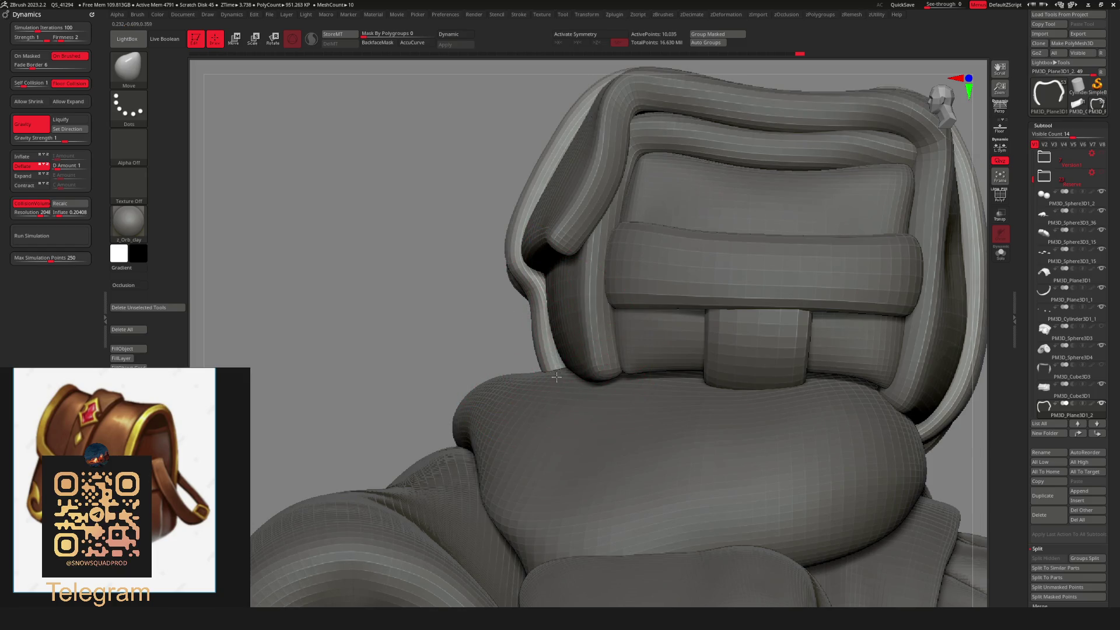
{"action": "left_click_drag", "start_coordinate": [555, 377], "coordinate": [590, 326]}
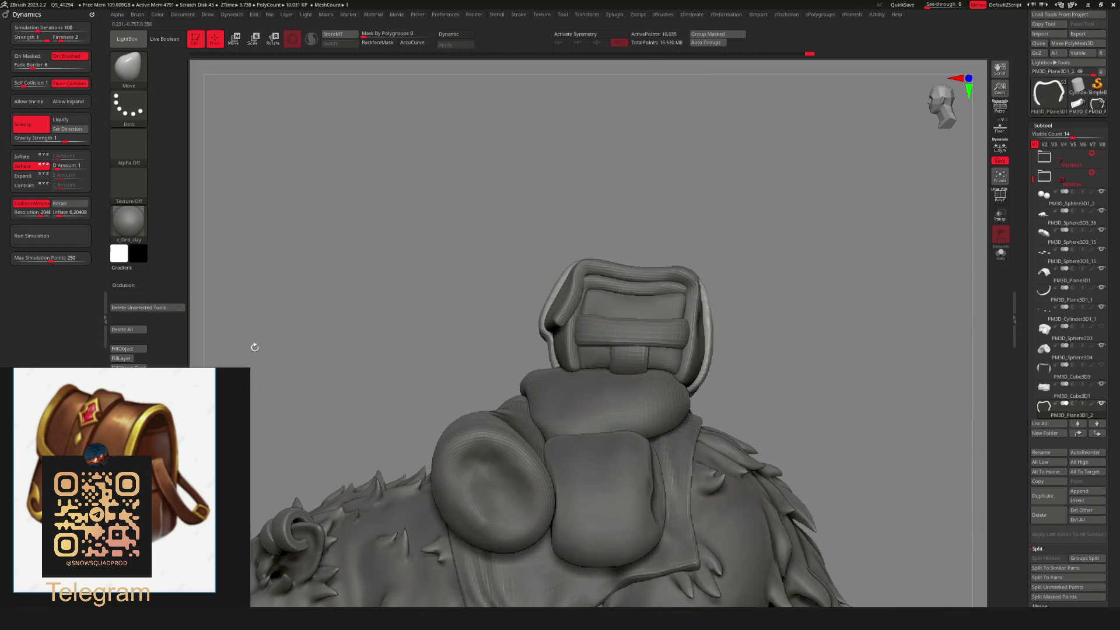
Orbit around the whole rat to inspect the straps, then select the PM3D_Cylinder3D2 subtool.
{"action": "left_click_drag", "start_coordinate": [250, 348], "coordinate": [758, 250]}
{"action": "left_click_drag", "start_coordinate": [746, 291], "coordinate": [526, 291], "text": "alt"}
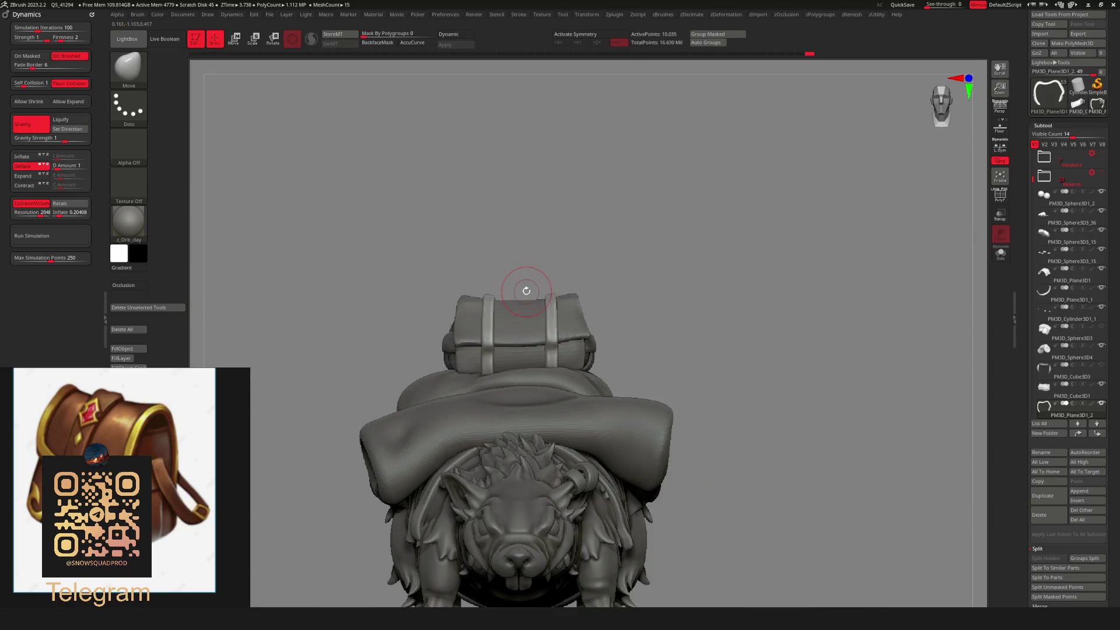
{"action": "mouse_move", "coordinate": [708, 354]}
{"action": "left_mouse_down"}
{"action": "mouse_move", "coordinate": [712, 321]}
{"action": "mouse_move", "coordinate": [741, 464]}
{"action": "mouse_move", "coordinate": [657, 251]}
{"action": "mouse_move", "coordinate": [750, 185]}
{"action": "mouse_move", "coordinate": [730, 175]}
{"action": "mouse_move", "coordinate": [704, 239]}
{"action": "mouse_move", "coordinate": [674, 217]}
{"action": "mouse_move", "coordinate": [711, 281]}
{"action": "left_mouse_up"}
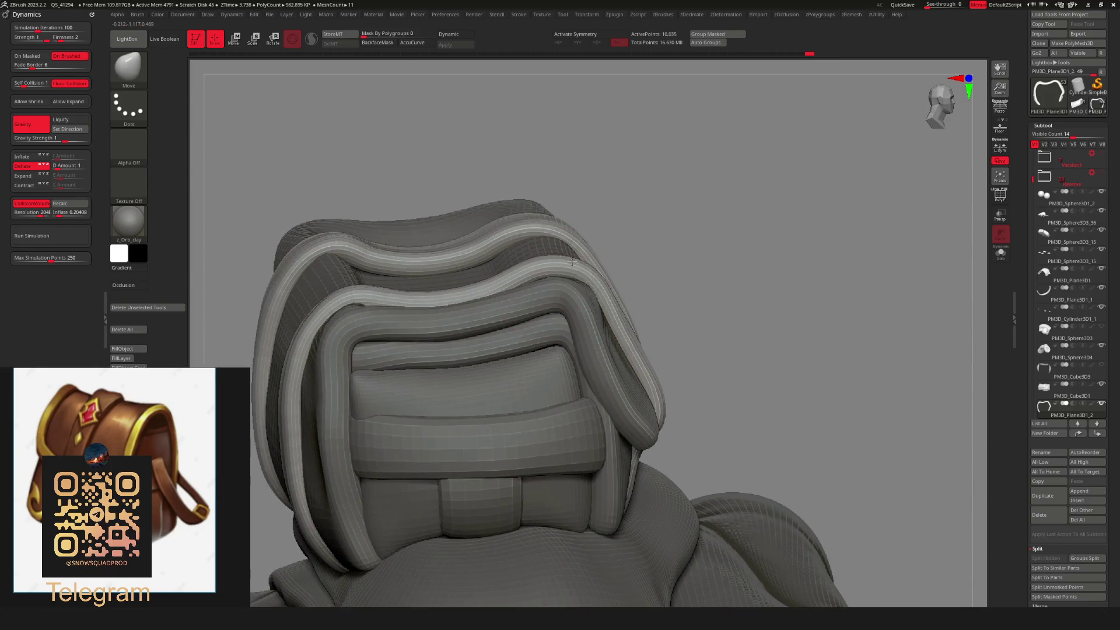
{"action": "mouse_move", "coordinate": [590, 240]}
{"action": "left_mouse_down"}
{"action": "mouse_move", "coordinate": [598, 206]}
{"action": "mouse_move", "coordinate": [670, 195]}
{"action": "mouse_move", "coordinate": [680, 204]}
{"action": "mouse_move", "coordinate": [559, 219]}
{"action": "left_mouse_up"}
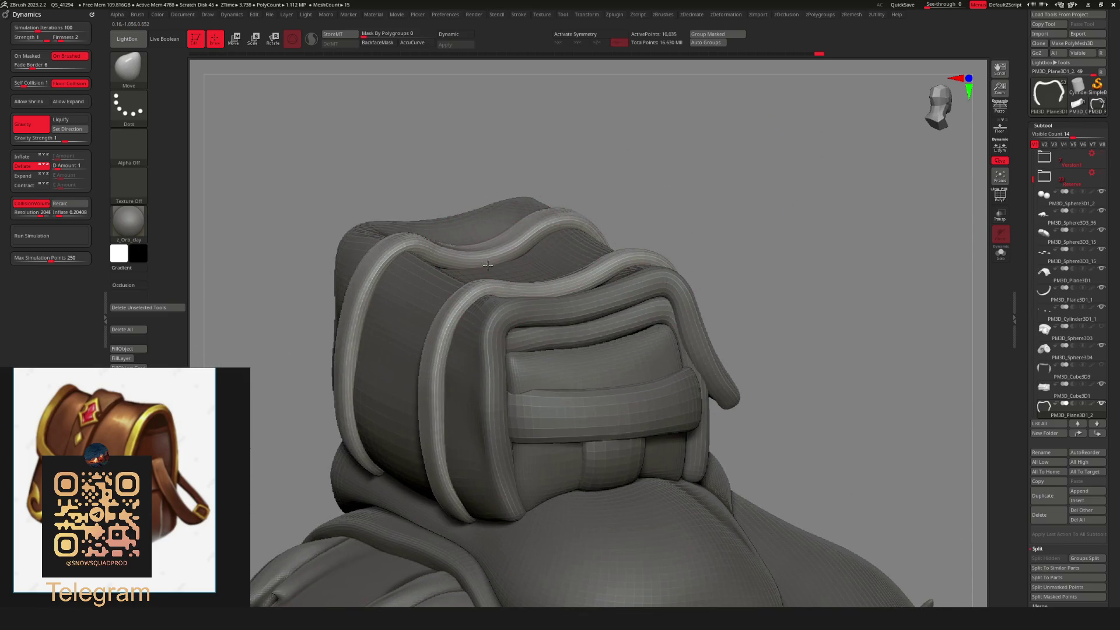
{"action": "mouse_move", "coordinate": [609, 181]}
{"action": "left_mouse_down"}
{"action": "mouse_move", "coordinate": [537, 244]}
{"action": "mouse_move", "coordinate": [766, 231]}
{"action": "mouse_move", "coordinate": [612, 283]}
{"action": "mouse_move", "coordinate": [557, 224]}
{"action": "left_mouse_up"}
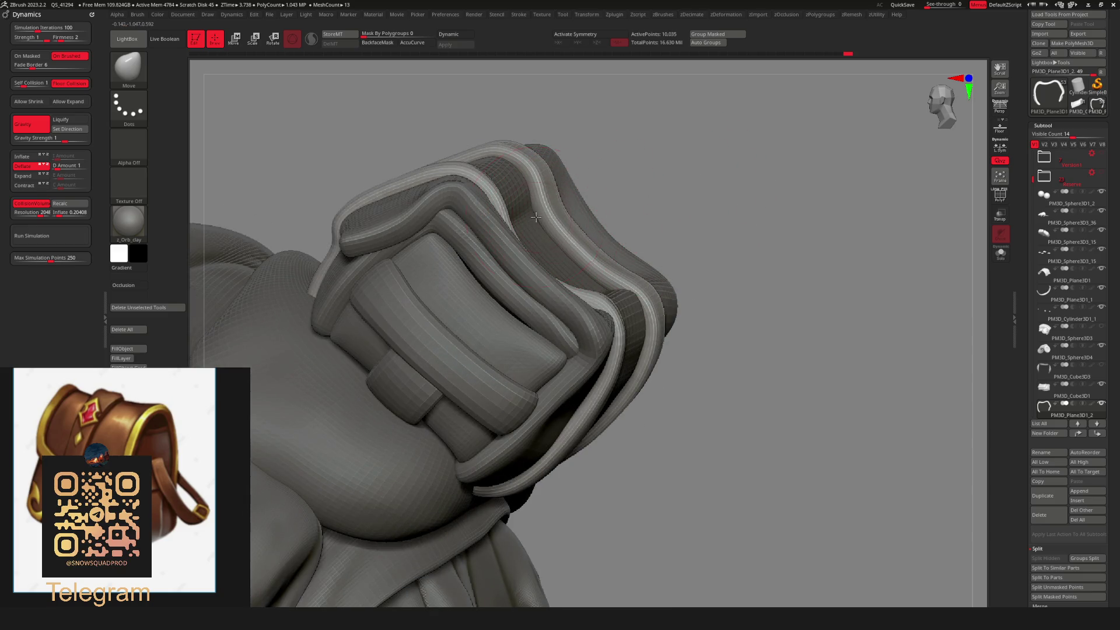
{"action": "mouse_move", "coordinate": [694, 182]}
{"action": "left_mouse_down"}
{"action": "mouse_move", "coordinate": [717, 137]}
{"action": "mouse_move", "coordinate": [584, 204]}
{"action": "left_mouse_up"}
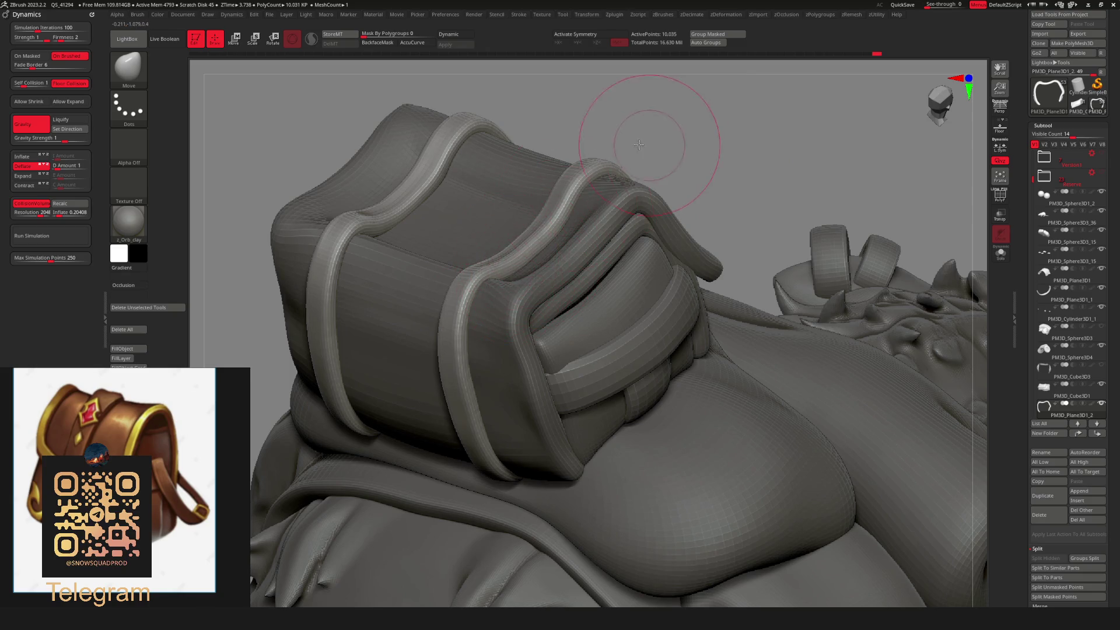
{"action": "mouse_move", "coordinate": [638, 144]}
{"action": "left_mouse_down"}
{"action": "mouse_move", "coordinate": [807, 152]}
{"action": "mouse_move", "coordinate": [725, 195]}
{"action": "mouse_move", "coordinate": [629, 276]}
{"action": "mouse_move", "coordinate": [628, 260]}
{"action": "mouse_move", "coordinate": [600, 302]}
{"action": "mouse_move", "coordinate": [663, 274]}
{"action": "mouse_move", "coordinate": [654, 239]}
{"action": "mouse_move", "coordinate": [803, 336]}
{"action": "mouse_move", "coordinate": [782, 292]}
{"action": "mouse_move", "coordinate": [757, 278]}
{"action": "mouse_move", "coordinate": [621, 263]}
{"action": "left_mouse_up"}
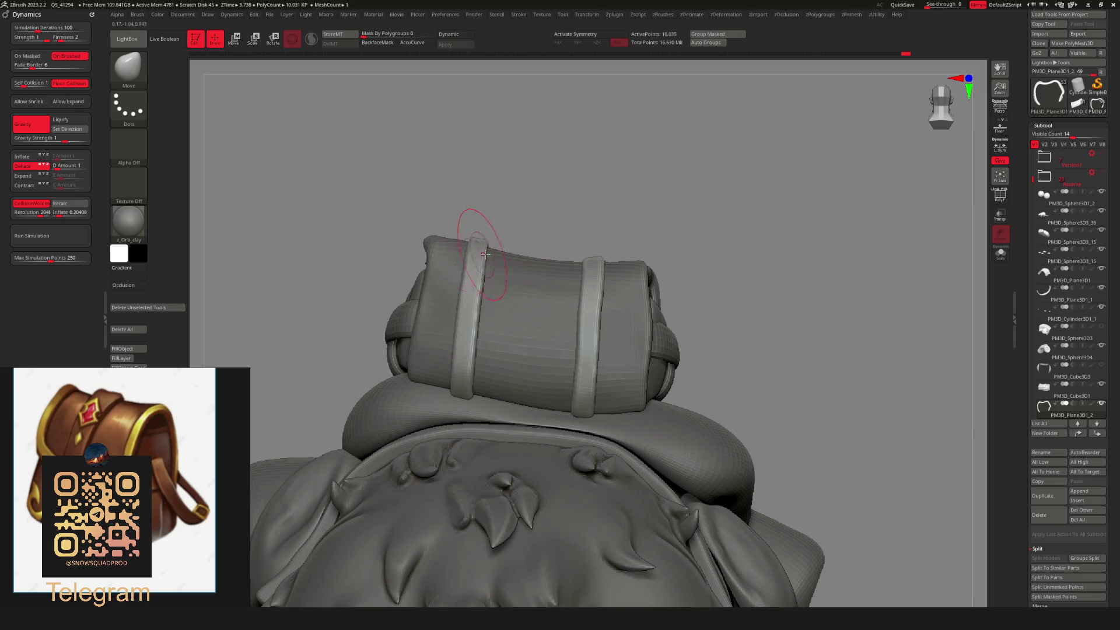
{"action": "mouse_move", "coordinate": [771, 241]}
{"action": "left_mouse_down"}
{"action": "mouse_move", "coordinate": [705, 283]}
{"action": "mouse_move", "coordinate": [580, 256]}
{"action": "mouse_move", "coordinate": [570, 298]}
{"action": "mouse_move", "coordinate": [694, 325]}
{"action": "mouse_move", "coordinate": [670, 278]}
{"action": "mouse_move", "coordinate": [649, 286]}
{"action": "mouse_move", "coordinate": [656, 311]}
{"action": "mouse_move", "coordinate": [700, 275]}
{"action": "mouse_move", "coordinate": [668, 277]}
{"action": "mouse_move", "coordinate": [717, 283]}
{"action": "mouse_move", "coordinate": [642, 285]}
{"action": "mouse_move", "coordinate": [665, 290]}
{"action": "mouse_move", "coordinate": [632, 313]}
{"action": "mouse_move", "coordinate": [674, 321]}
{"action": "left_mouse_up"}
{"action": "key", "text": "space"}
{"action": "left_click", "coordinate": [599, 309], "text": "alt"}
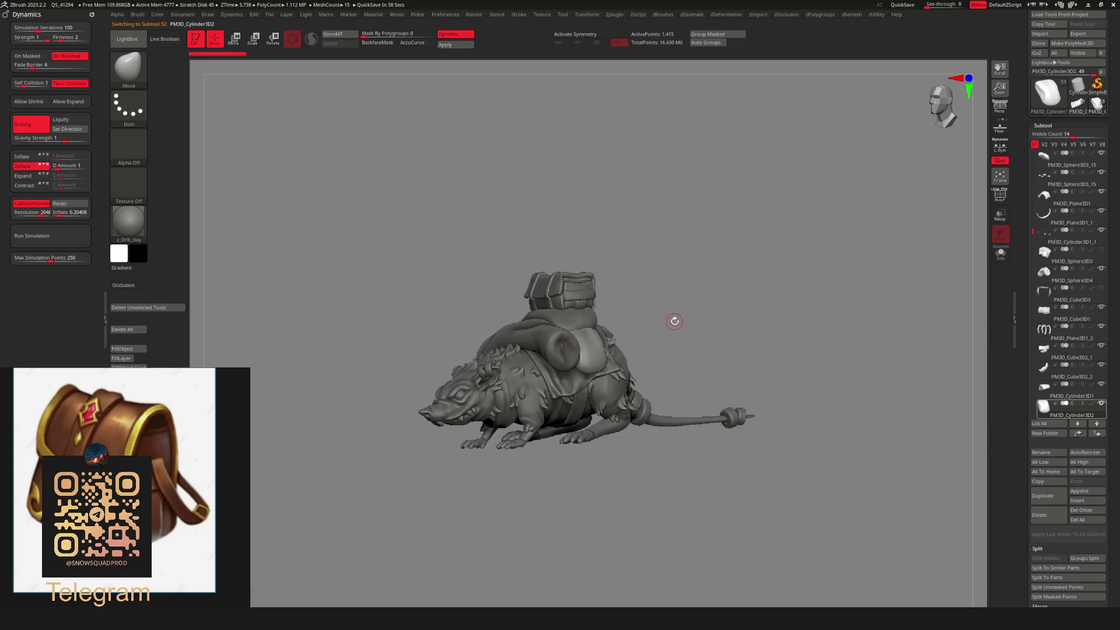
Make the PM3D_Plane3D1_2 strap subtool active.
{"action": "left_click_drag", "start_coordinate": [656, 268], "coordinate": [690, 254]}
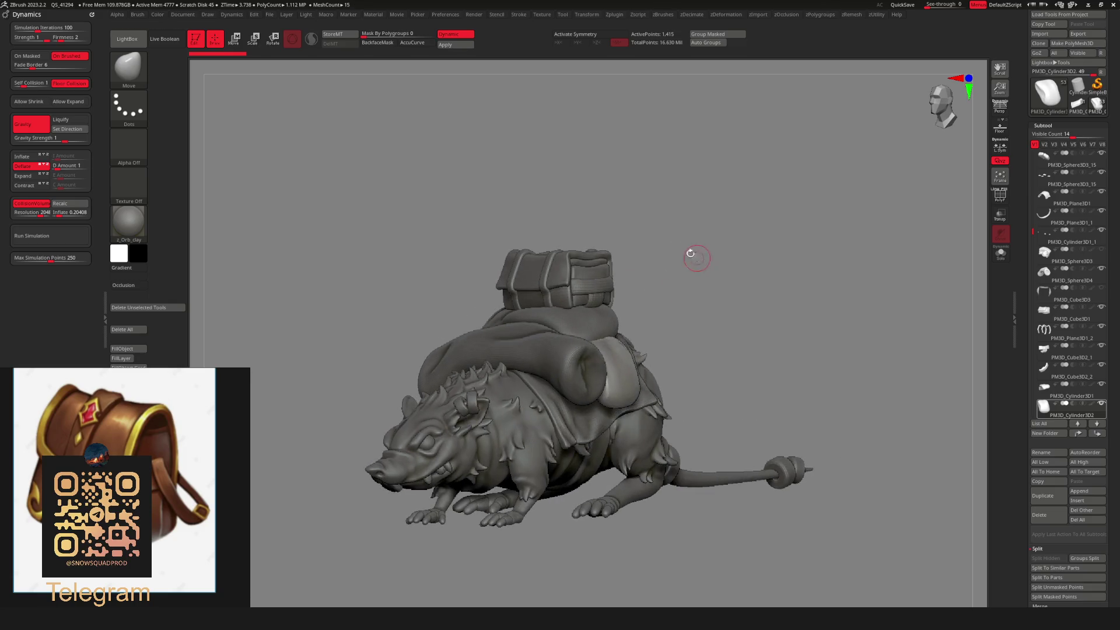
{"action": "left_click", "coordinate": [543, 287], "text": "alt"}
{"action": "key", "text": "space"}
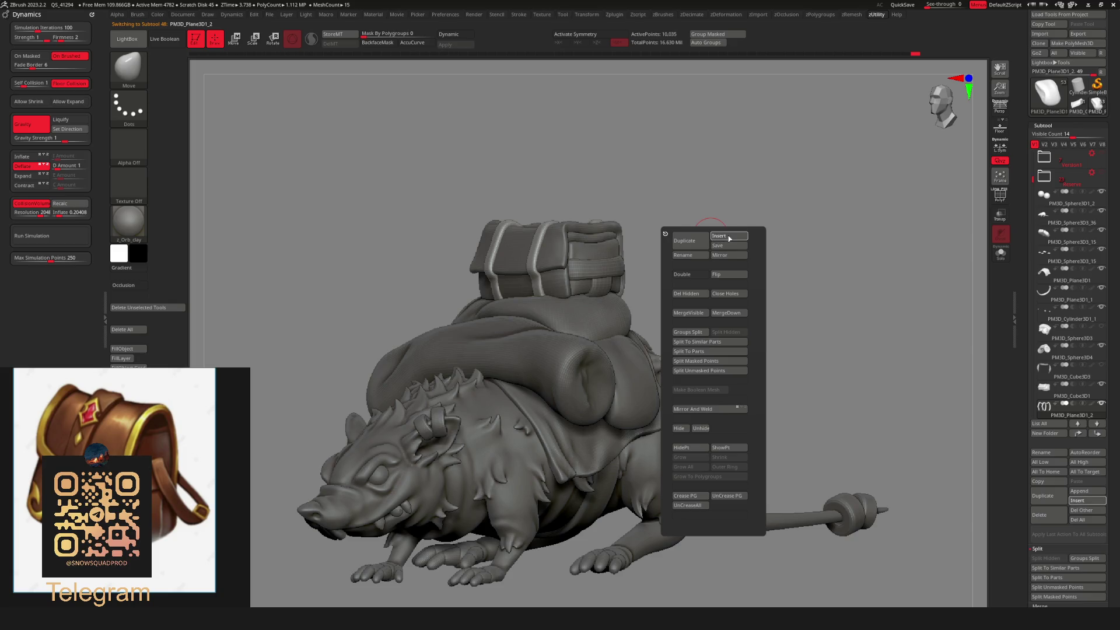
{"action": "key", "text": "space"}
Insert a Cube3D subtool, then shrink it and move it above the rat's back.
{"action": "left_click", "coordinate": [764, 227]}
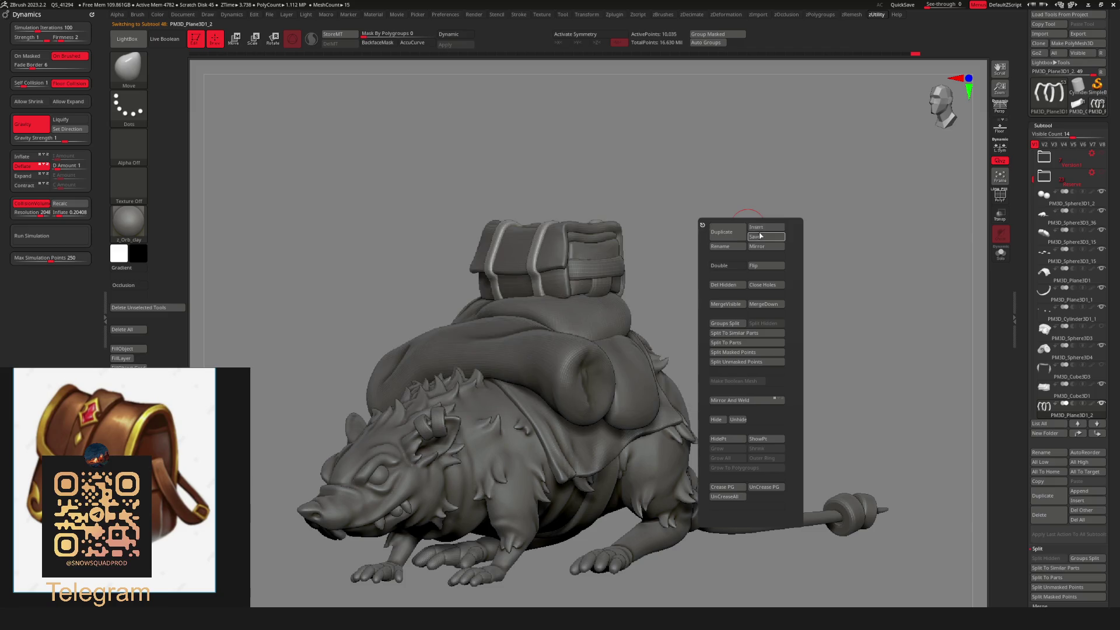
{"action": "left_click", "coordinate": [763, 228]}
{"action": "left_click", "coordinate": [765, 229]}
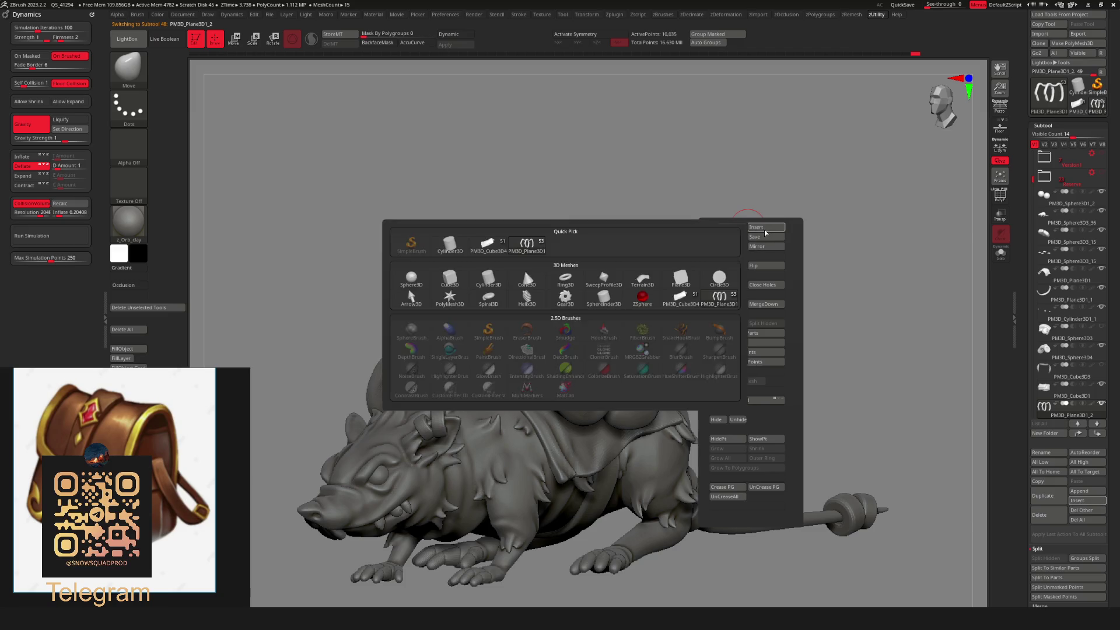
{"action": "left_click", "coordinate": [767, 231]}
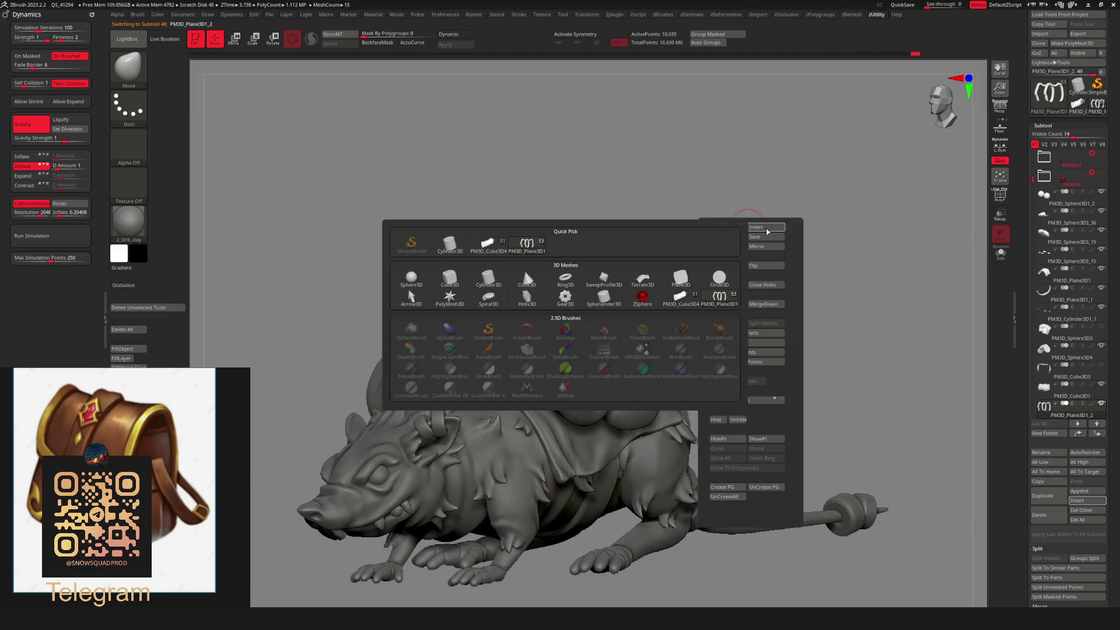
{"action": "left_click", "coordinate": [456, 285]}
{"action": "key", "text": "w"}
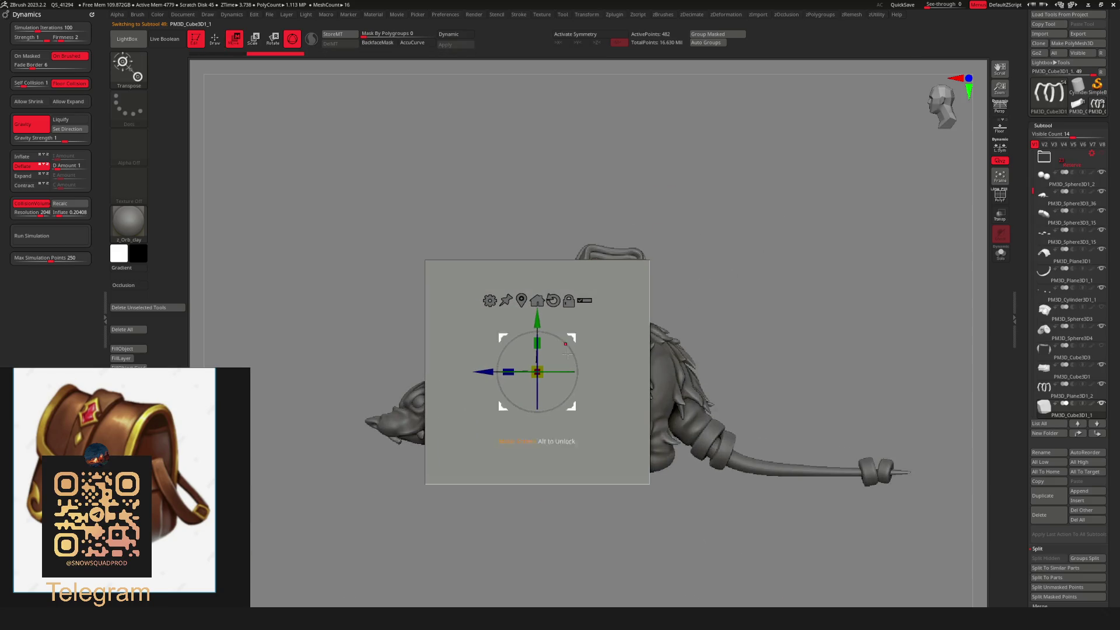
{"action": "mouse_move", "coordinate": [542, 366]}
{"action": "left_mouse_down"}
{"action": "mouse_move", "coordinate": [528, 374]}
{"action": "mouse_move", "coordinate": [518, 228]}
{"action": "mouse_move", "coordinate": [529, 241]}
{"action": "mouse_move", "coordinate": [499, 248]}
{"action": "mouse_move", "coordinate": [512, 247]}
{"action": "left_mouse_up"}
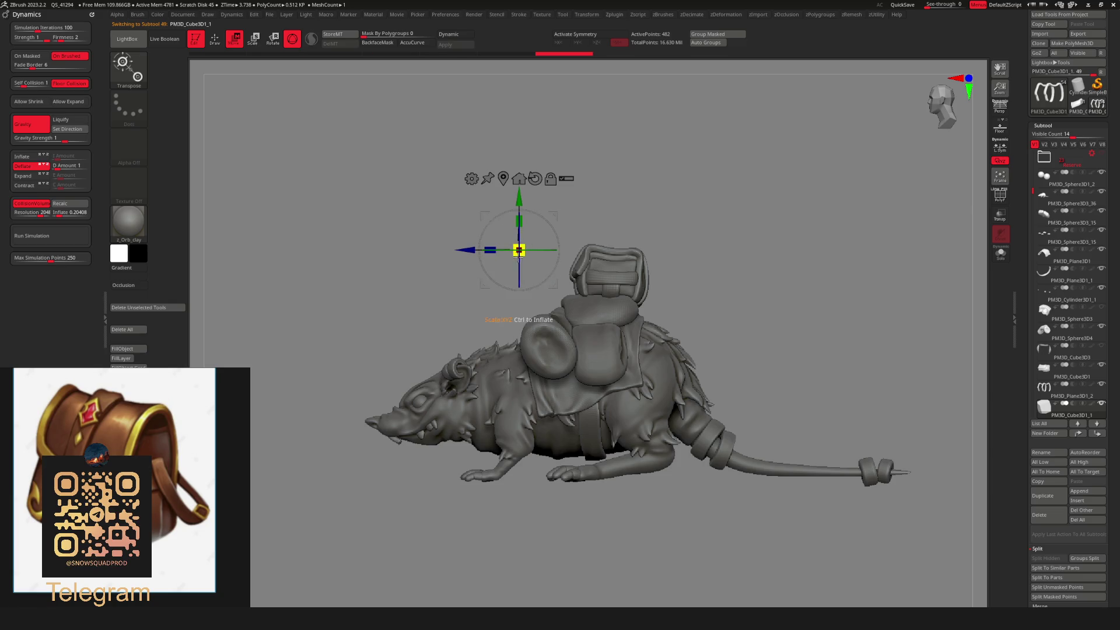
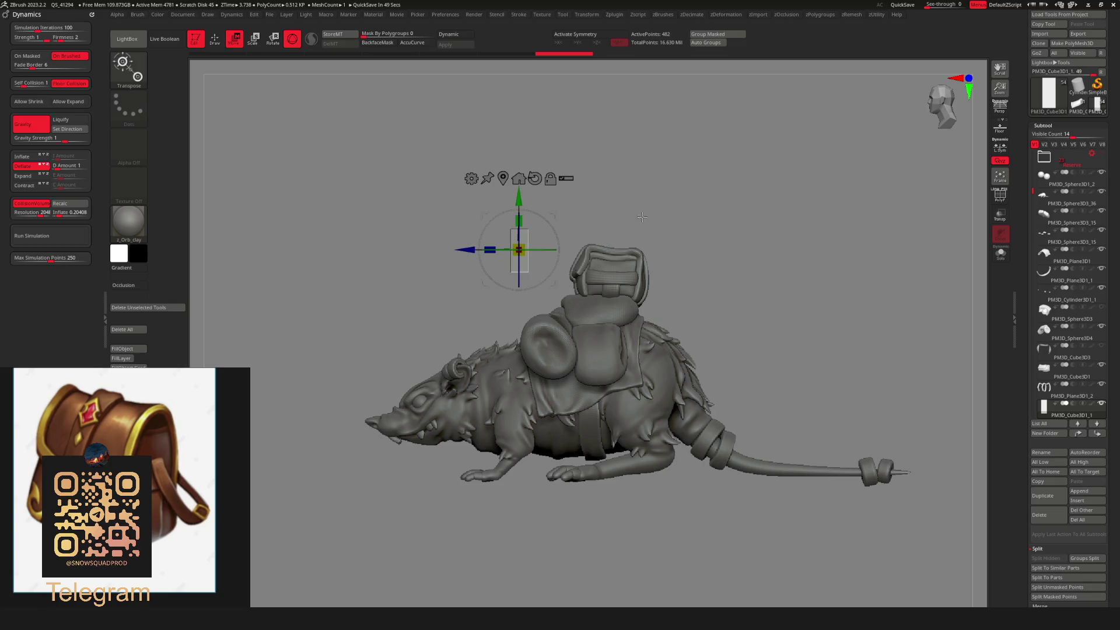
Squeeze the small box narrower along X with the Transpose gizmo.
{"action": "key", "text": "f"}
{"action": "scroll", "coordinate": [712, 175], "scroll_direction": "down", "scroll_amount": 5}
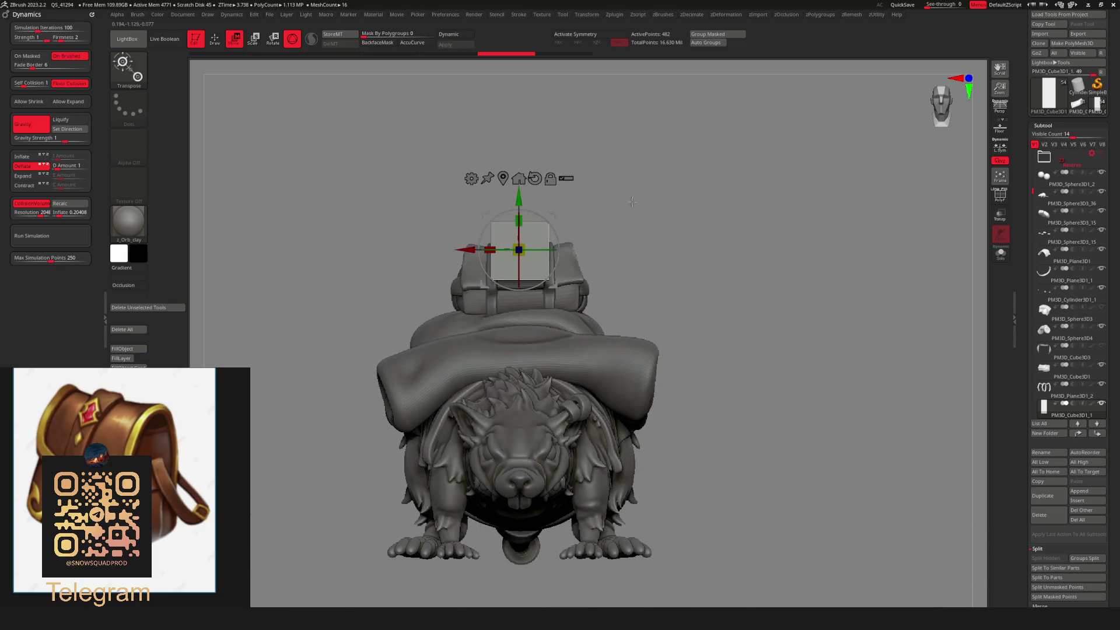
{"action": "scroll", "coordinate": [574, 233], "scroll_direction": "up", "scroll_amount": 6}
{"action": "left_click_drag", "start_coordinate": [490, 251], "coordinate": [506, 251]}
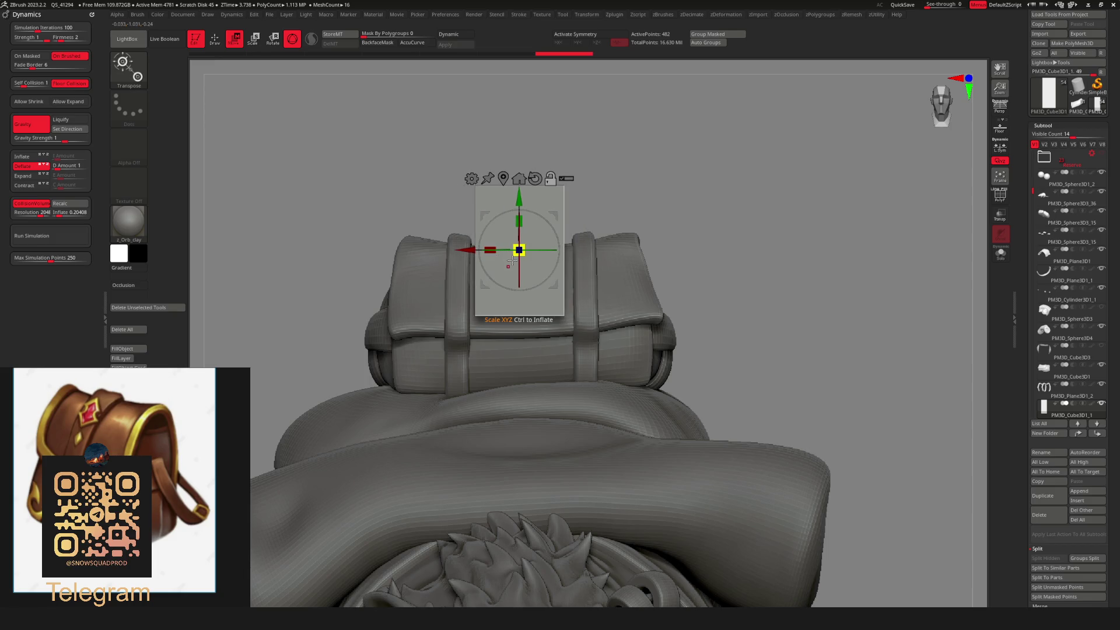
{"action": "scroll", "coordinate": [678, 225], "scroll_direction": "down", "scroll_amount": 5}
{"action": "mouse_move", "coordinate": [583, 224]}
{"action": "left_mouse_down"}
{"action": "mouse_move", "coordinate": [678, 225]}
{"action": "mouse_move", "coordinate": [641, 210]}
{"action": "mouse_move", "coordinate": [682, 186]}
{"action": "mouse_move", "coordinate": [583, 193]}
{"action": "left_mouse_up"}
{"action": "scroll", "coordinate": [584, 192], "scroll_direction": "up", "scroll_amount": 5}
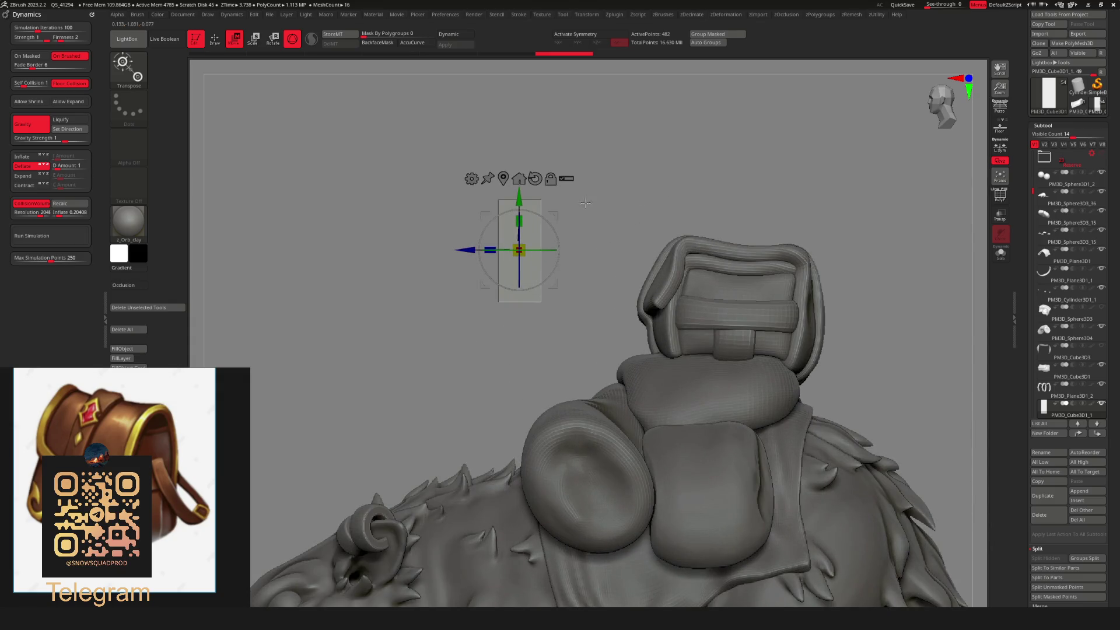
Flatten the box vertically into a thin slab with the green scale handle.
{"action": "key", "text": "q"}
{"action": "key", "text": "f"}
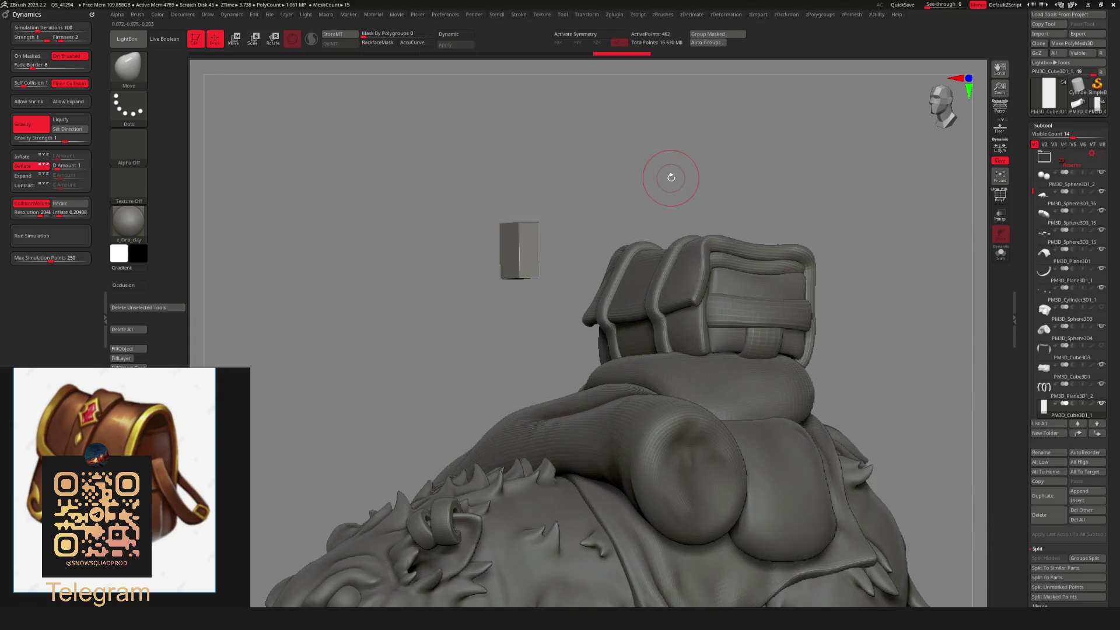
{"action": "left_click_drag", "start_coordinate": [640, 160], "coordinate": [674, 251]}
{"action": "scroll", "coordinate": [675, 251], "scroll_direction": "up", "scroll_amount": 5}
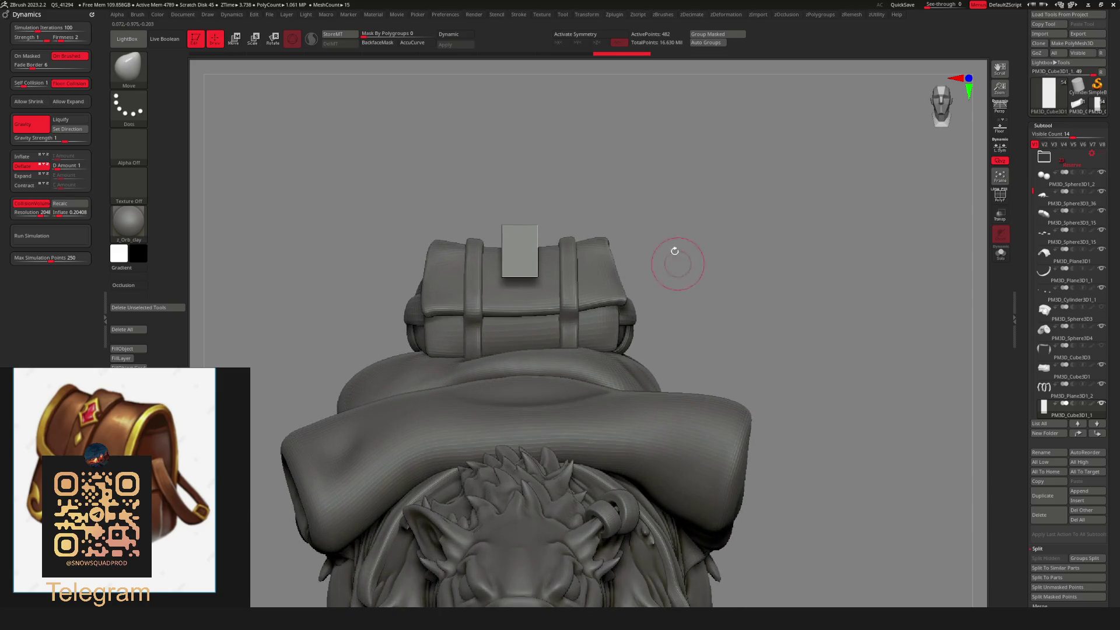
{"action": "key", "text": "w"}
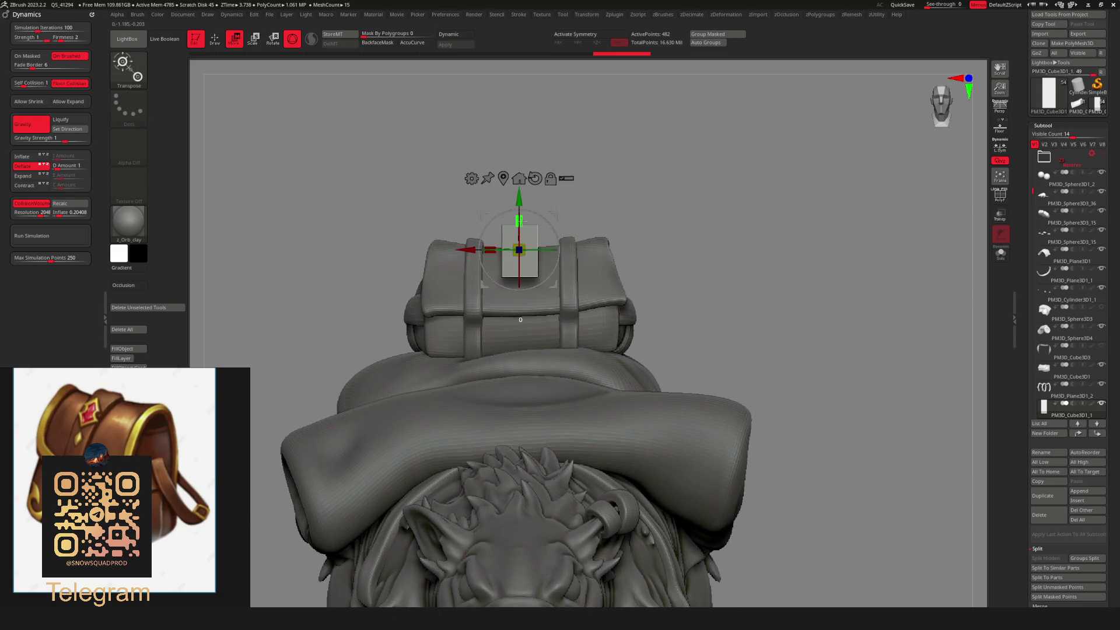
{"action": "mouse_move", "coordinate": [522, 221]}
{"action": "left_mouse_down"}
{"action": "mouse_move", "coordinate": [527, 232]}
{"action": "mouse_move", "coordinate": [494, 242]}
{"action": "left_mouse_up"}
{"action": "mouse_move", "coordinate": [560, 186]}
{"action": "left_mouse_down"}
{"action": "mouse_move", "coordinate": [640, 181]}
{"action": "mouse_move", "coordinate": [671, 193]}
{"action": "left_mouse_up"}
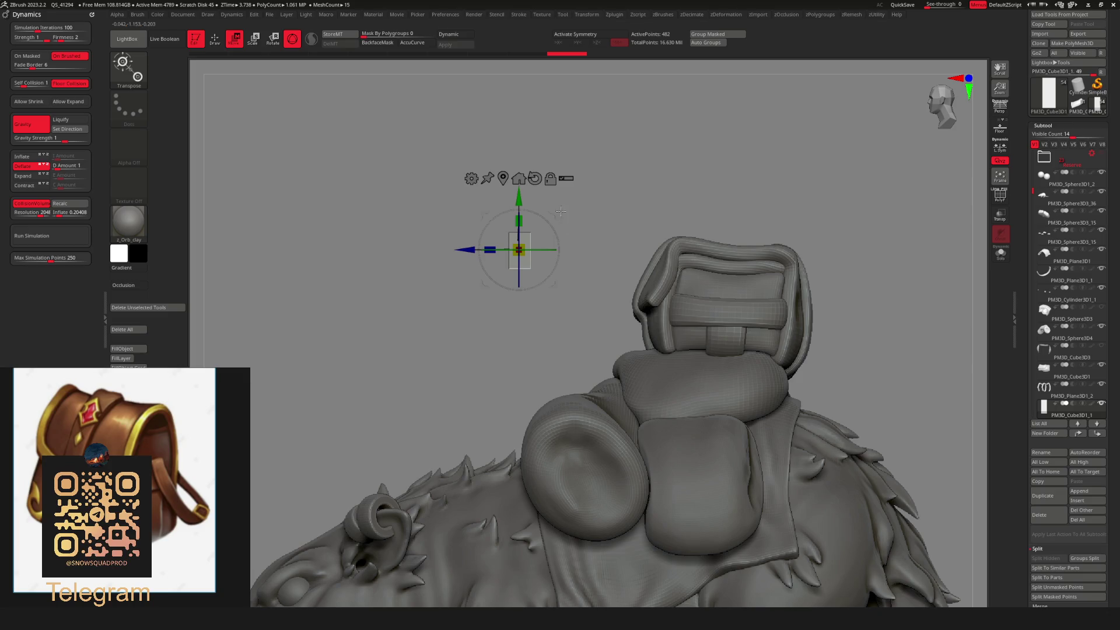
{"action": "mouse_move", "coordinate": [560, 212]}
{"action": "left_mouse_down"}
{"action": "mouse_move", "coordinate": [645, 297]}
{"action": "mouse_move", "coordinate": [612, 315]}
{"action": "left_mouse_up"}
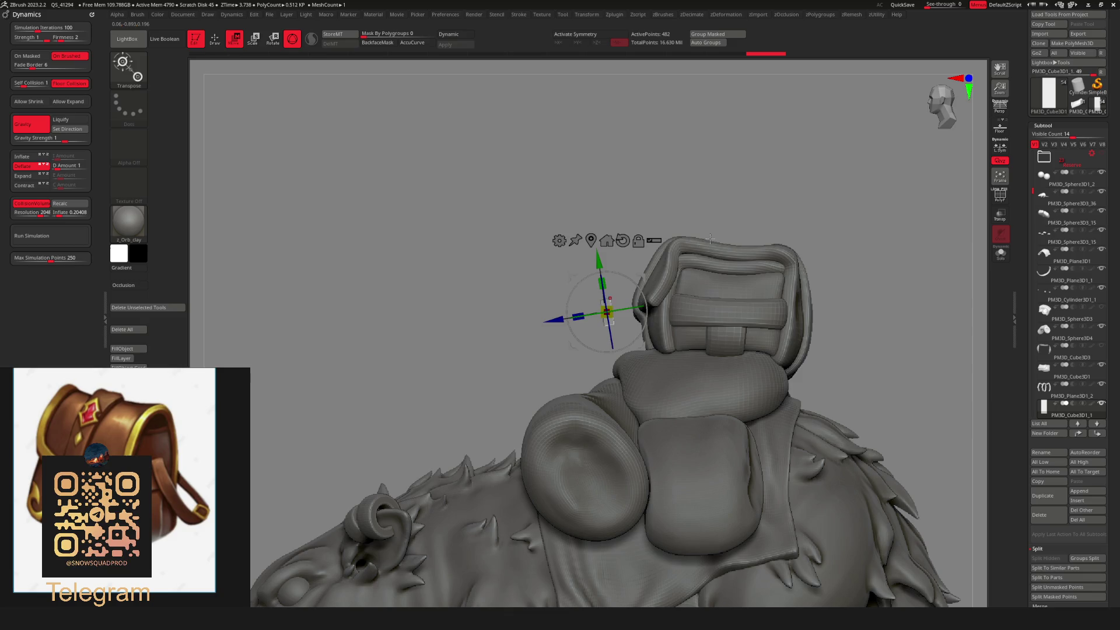
Snap the gizmo onto the thin block and widen it along Z from the back view.
{"action": "left_click", "coordinate": [637, 323]}
{"action": "mouse_move", "coordinate": [729, 222]}
{"action": "left_mouse_down"}
{"action": "mouse_move", "coordinate": [813, 212]}
{"action": "mouse_move", "coordinate": [744, 248]}
{"action": "left_mouse_up"}
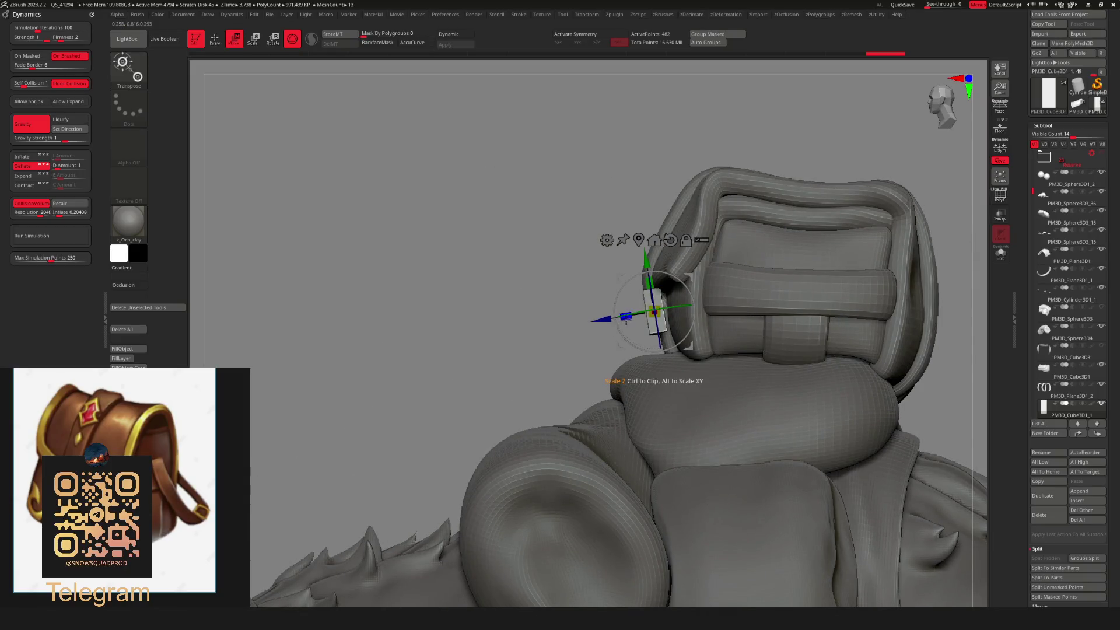
{"action": "left_click_drag", "start_coordinate": [626, 317], "coordinate": [618, 320]}
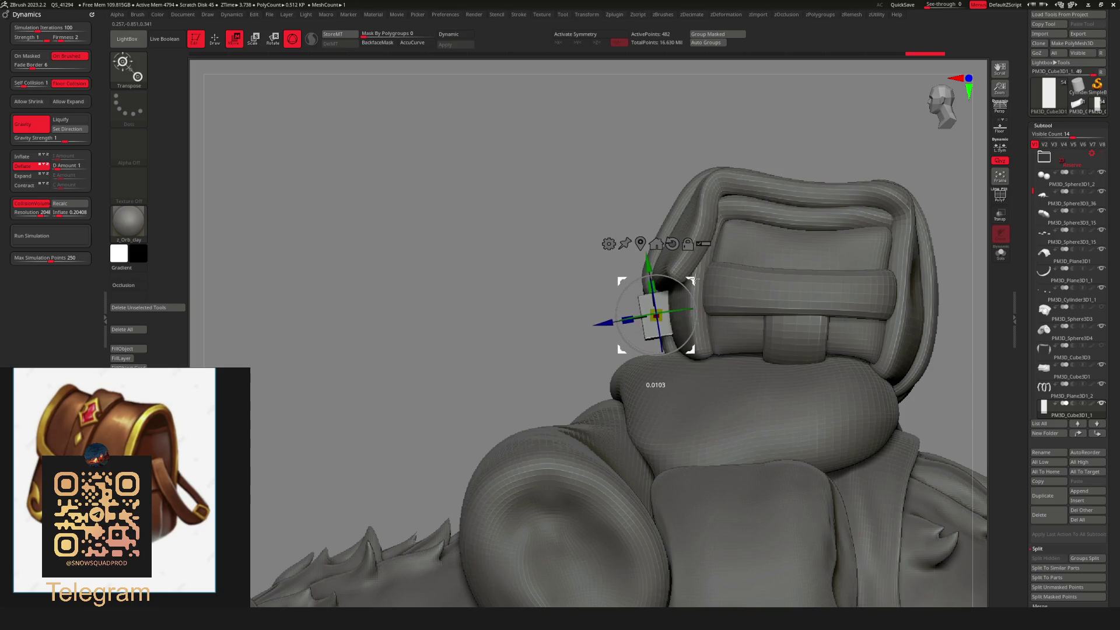
{"action": "key", "text": "q"}
{"action": "key", "text": "f"}
{"action": "left_click_drag", "start_coordinate": [819, 169], "coordinate": [778, 249]}
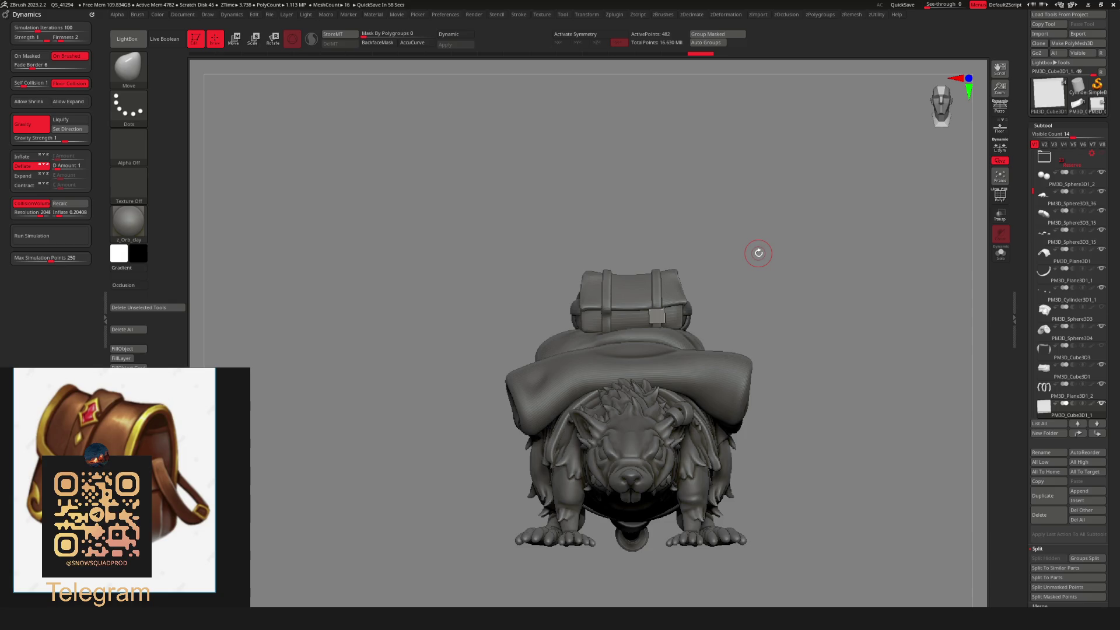
Shift and slightly tilt the buckle block against the bedroll strap.
{"action": "mouse_move", "coordinate": [770, 246]}
{"action": "left_mouse_down"}
{"action": "mouse_move", "coordinate": [750, 249]}
{"action": "mouse_move", "coordinate": [796, 248]}
{"action": "mouse_move", "coordinate": [780, 208]}
{"action": "mouse_move", "coordinate": [759, 221]}
{"action": "mouse_move", "coordinate": [776, 229]}
{"action": "left_mouse_up"}
{"action": "key", "text": "w"}
{"action": "mouse_move", "coordinate": [650, 274]}
{"action": "left_mouse_down"}
{"action": "mouse_move", "coordinate": [776, 245]}
{"action": "mouse_move", "coordinate": [845, 180]}
{"action": "mouse_move", "coordinate": [729, 247]}
{"action": "mouse_move", "coordinate": [774, 267]}
{"action": "mouse_move", "coordinate": [762, 307]}
{"action": "mouse_move", "coordinate": [787, 295]}
{"action": "mouse_move", "coordinate": [742, 289]}
{"action": "mouse_move", "coordinate": [787, 262]}
{"action": "mouse_move", "coordinate": [785, 307]}
{"action": "left_mouse_up"}
{"action": "key", "text": "q"}
{"action": "mouse_move", "coordinate": [776, 247]}
{"action": "left_mouse_down", "text": "alt"}
{"action": "mouse_move", "coordinate": [775, 138]}
{"action": "mouse_move", "coordinate": [827, 119]}
{"action": "left_mouse_up", "text": "alt"}
Readjust the buckle block close up, then review the whole rat from several angles.
{"action": "key", "text": "space"}
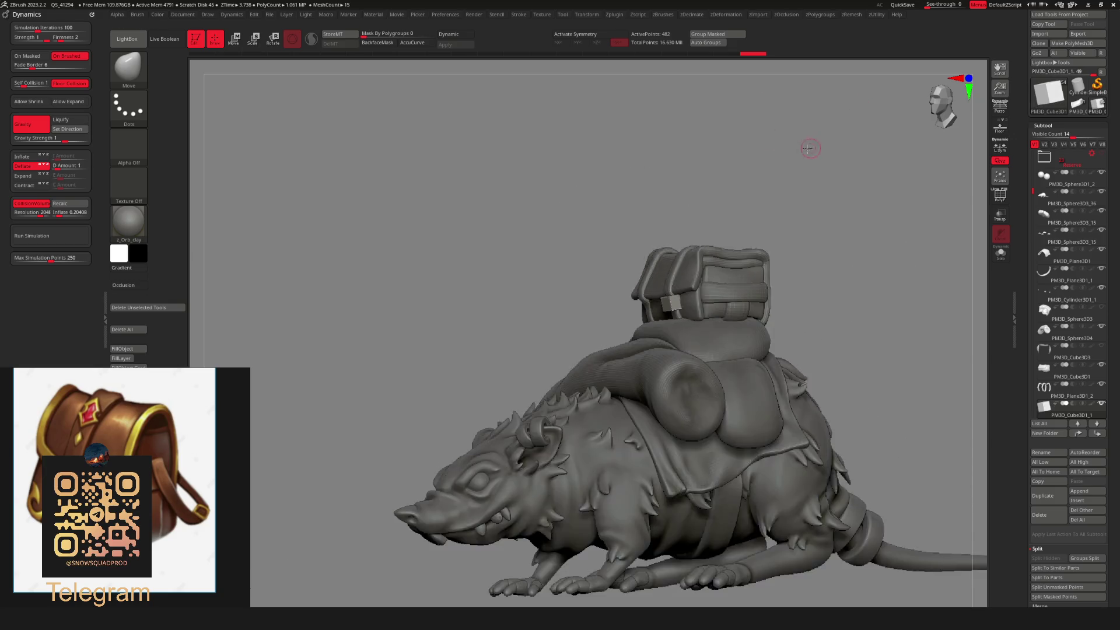
{"action": "key", "text": "w"}
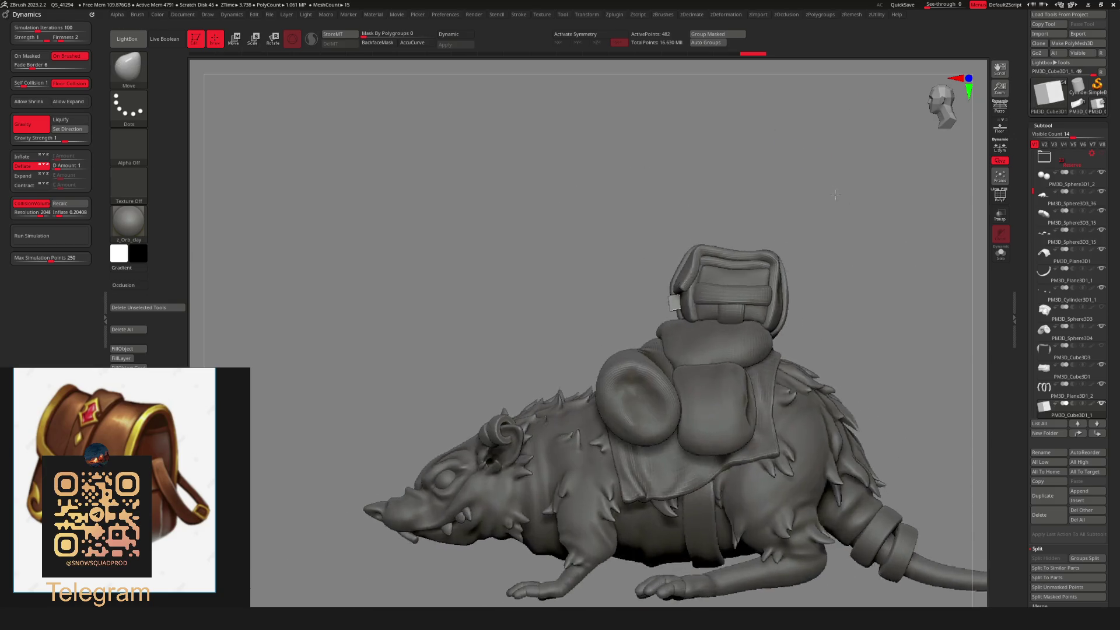
{"action": "left_click_drag", "start_coordinate": [810, 148], "coordinate": [686, 238], "text": "alt"}
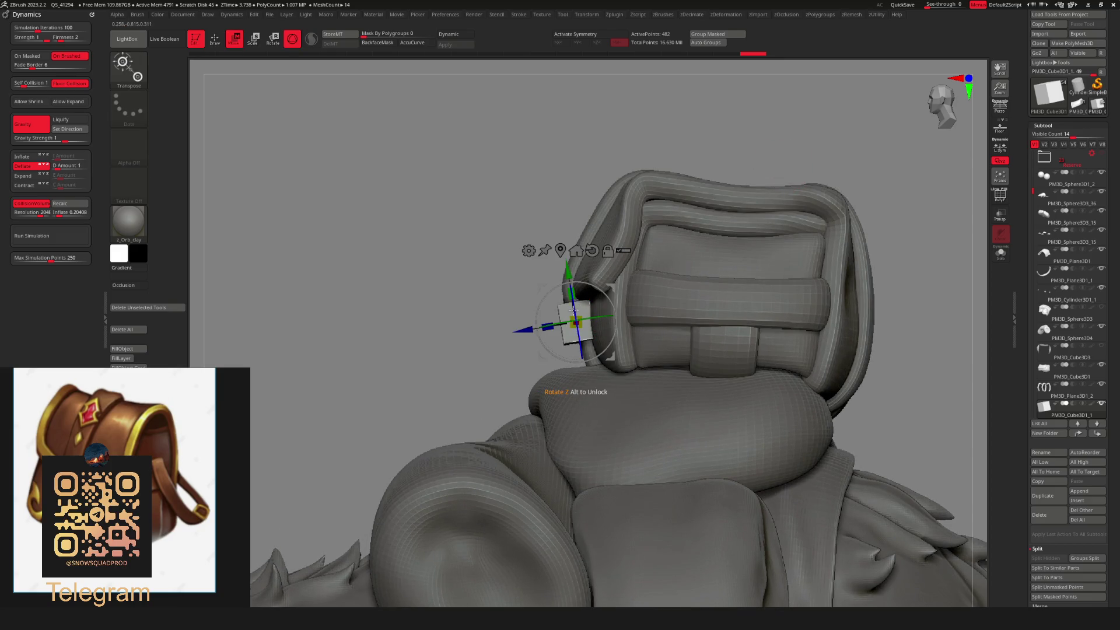
{"action": "right_click_drag", "start_coordinate": [572, 308], "coordinate": [634, 277]}
{"action": "right_click_drag", "start_coordinate": [735, 246], "coordinate": [690, 263]}
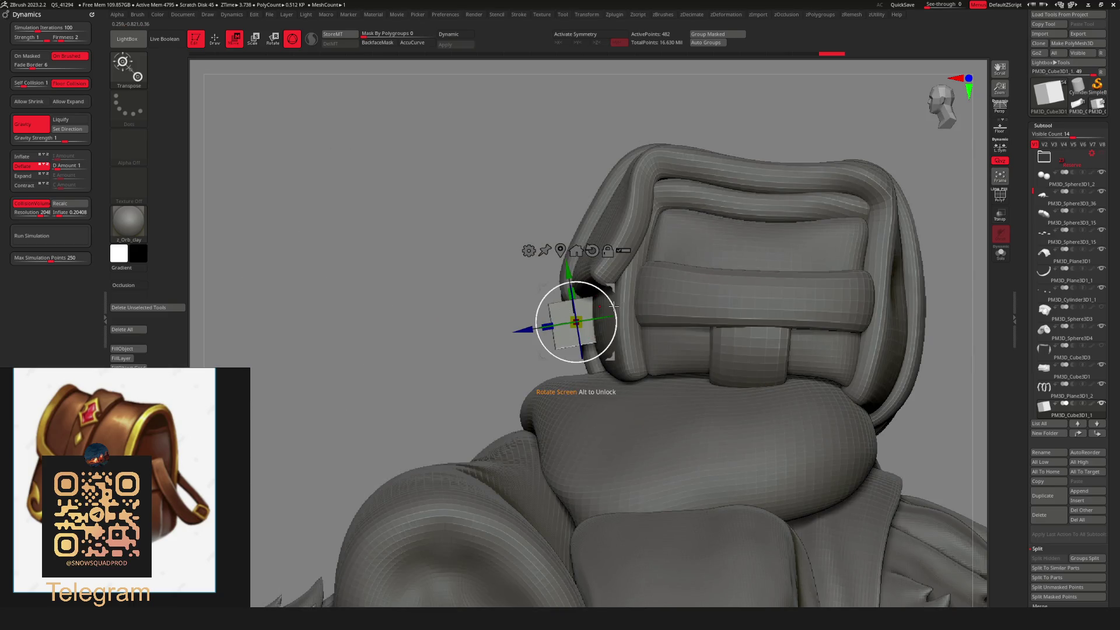
{"action": "key", "text": "q"}
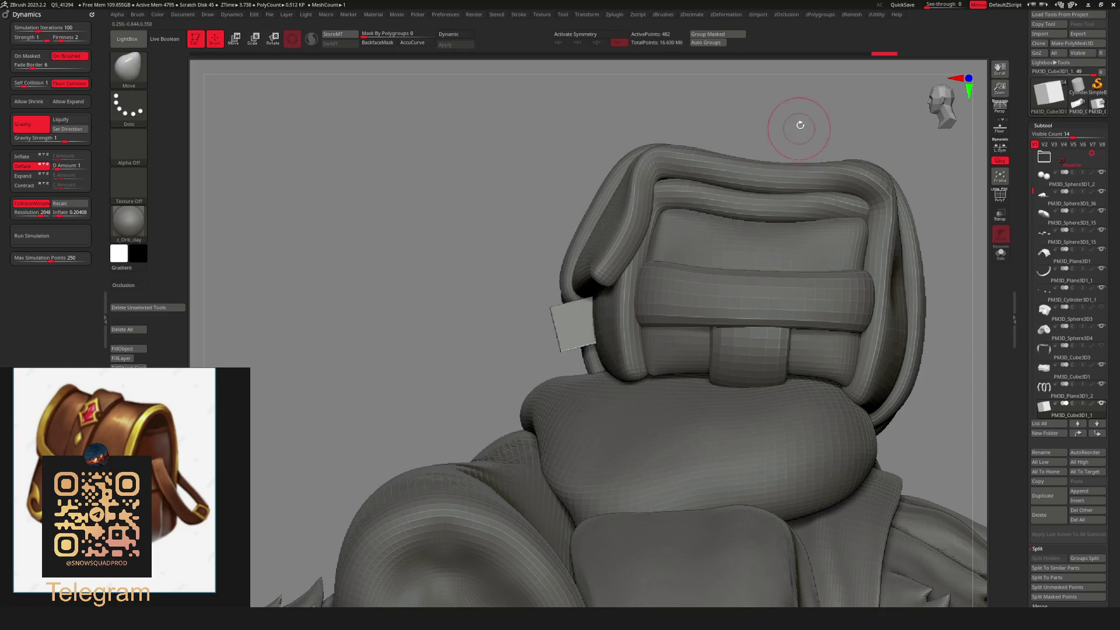
{"action": "mouse_move", "coordinate": [794, 117]}
{"action": "right_mouse_down", "text": "shift"}
{"action": "mouse_move", "coordinate": [593, 140]}
{"action": "mouse_move", "coordinate": [811, 227]}
{"action": "right_mouse_up", "text": "shift"}
{"action": "key", "text": "f"}
{"action": "mouse_move", "coordinate": [739, 308]}
{"action": "right_mouse_down"}
{"action": "mouse_move", "coordinate": [677, 315]}
{"action": "mouse_move", "coordinate": [795, 280]}
{"action": "mouse_move", "coordinate": [770, 295]}
{"action": "mouse_move", "coordinate": [731, 294]}
{"action": "mouse_move", "coordinate": [815, 243]}
{"action": "right_mouse_up"}
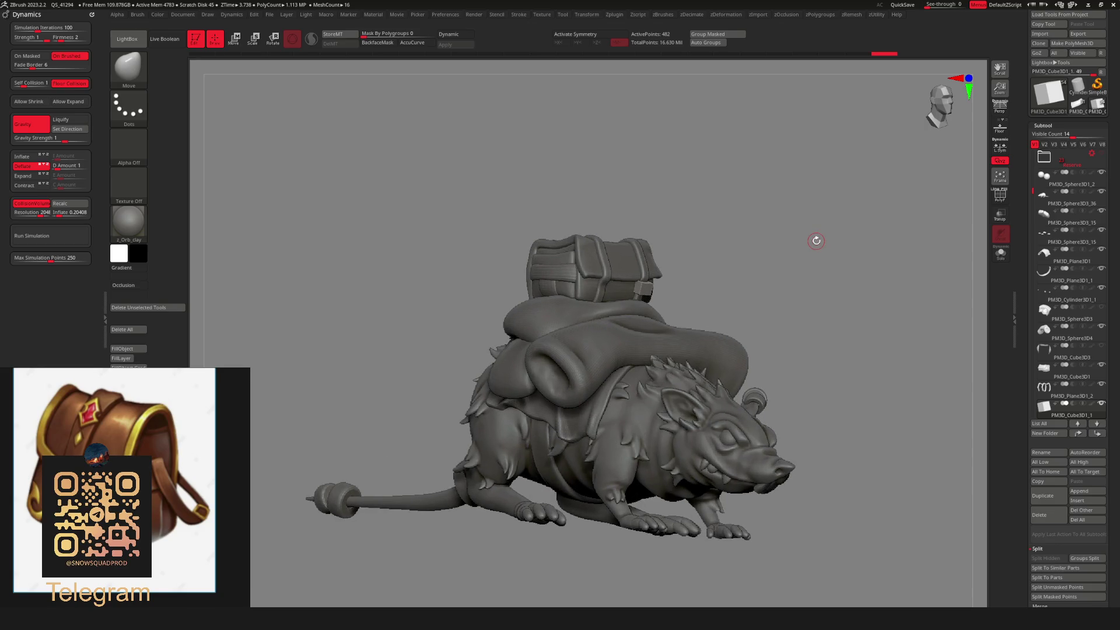
{"action": "mouse_move", "coordinate": [794, 215]}
{"action": "right_mouse_down"}
{"action": "mouse_move", "coordinate": [767, 257]}
{"action": "mouse_move", "coordinate": [834, 275]}
{"action": "mouse_move", "coordinate": [727, 243]}
{"action": "mouse_move", "coordinate": [808, 269]}
{"action": "mouse_move", "coordinate": [742, 275]}
{"action": "mouse_move", "coordinate": [788, 320]}
{"action": "right_mouse_up"}
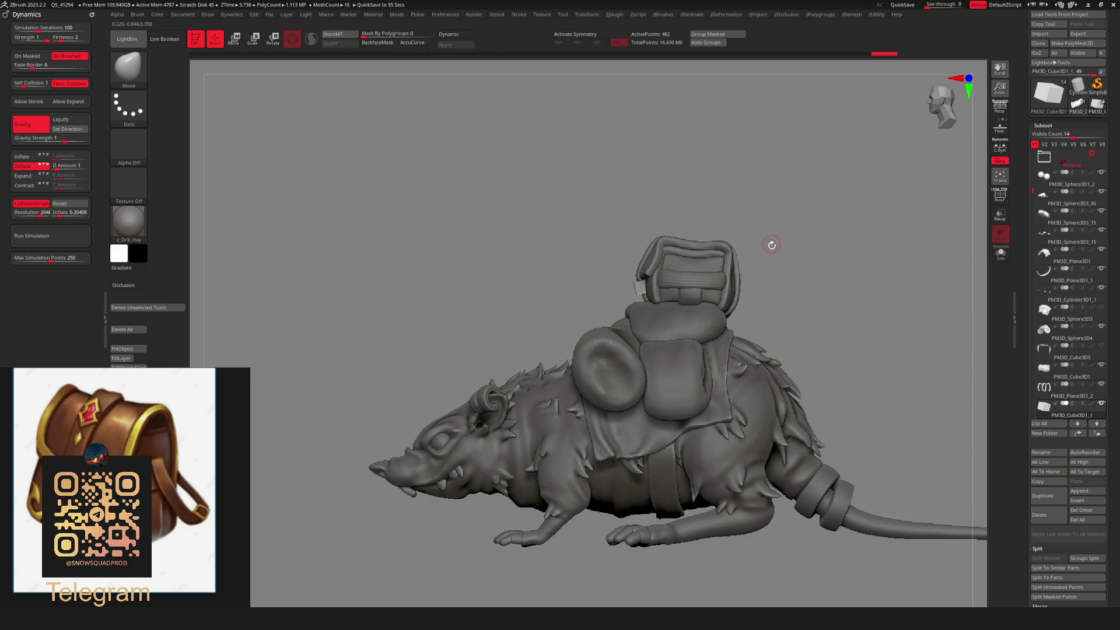
Tweak the buckle's position on the strap, checking it from above and the side.
{"action": "mouse_move", "coordinate": [771, 245]}
{"action": "right_mouse_down"}
{"action": "mouse_move", "coordinate": [749, 257]}
{"action": "mouse_move", "coordinate": [742, 245]}
{"action": "right_mouse_up"}
{"action": "key", "text": "w"}
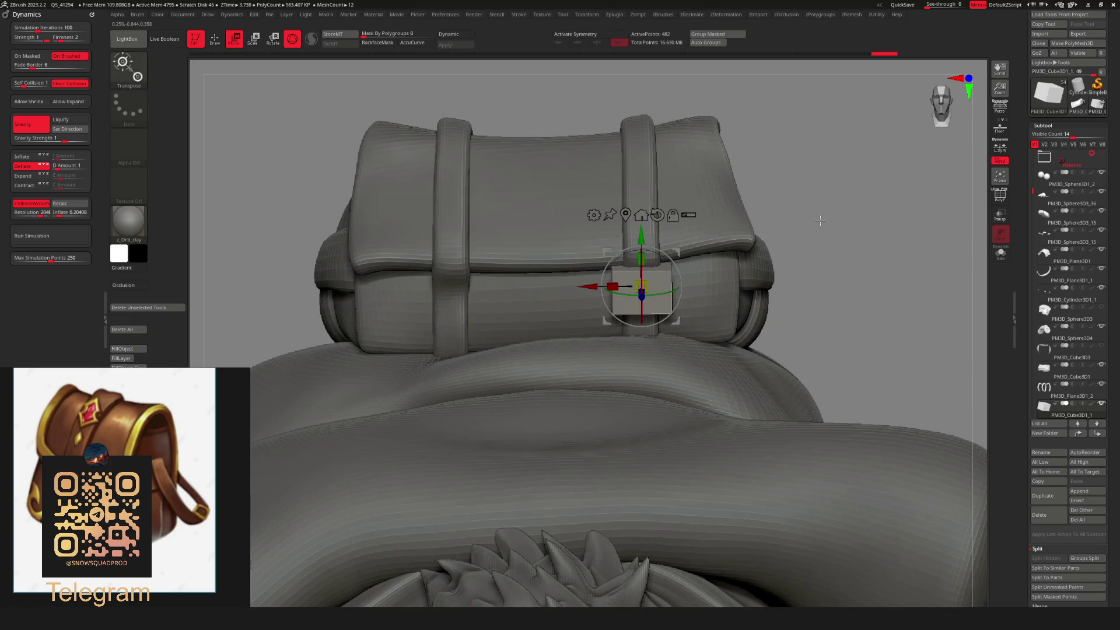
{"action": "mouse_move", "coordinate": [820, 220]}
{"action": "right_mouse_down"}
{"action": "mouse_move", "coordinate": [676, 291]}
{"action": "mouse_move", "coordinate": [697, 270]}
{"action": "mouse_move", "coordinate": [684, 273]}
{"action": "right_mouse_up"}
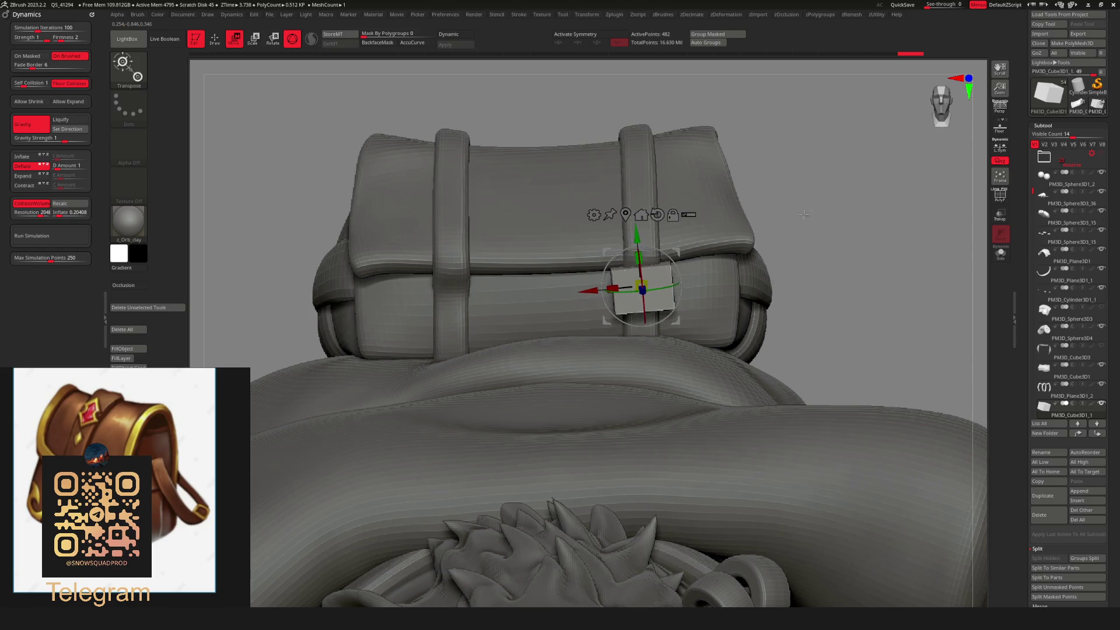
{"action": "key", "text": "q"}
{"action": "key", "text": "f"}
{"action": "mouse_move", "coordinate": [784, 216]}
{"action": "right_mouse_down"}
{"action": "mouse_move", "coordinate": [737, 254]}
{"action": "mouse_move", "coordinate": [775, 280]}
{"action": "mouse_move", "coordinate": [720, 281]}
{"action": "mouse_move", "coordinate": [807, 273]}
{"action": "mouse_move", "coordinate": [789, 230]}
{"action": "mouse_move", "coordinate": [792, 267]}
{"action": "mouse_move", "coordinate": [817, 259]}
{"action": "mouse_move", "coordinate": [804, 269]}
{"action": "right_mouse_up"}
{"action": "key", "text": "w"}
{"action": "scroll", "coordinate": [647, 280], "scroll_direction": "up", "scroll_amount": 10}
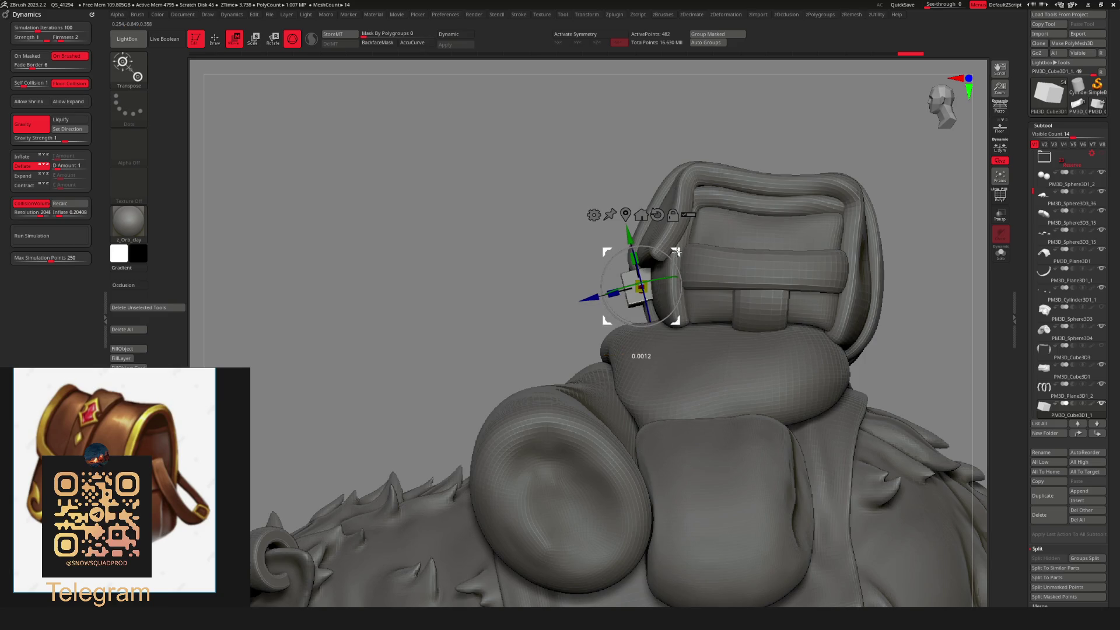
{"action": "key", "text": "f"}
{"action": "left_click_drag", "start_coordinate": [729, 204], "coordinate": [838, 206]}
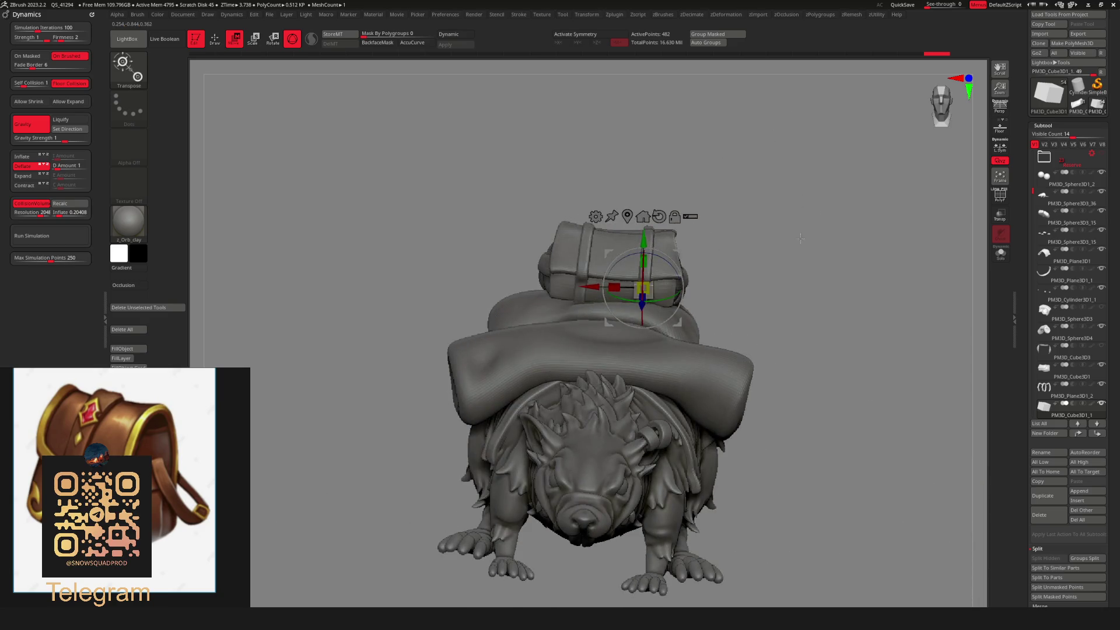
{"action": "key", "text": "q"}
Make further small buckle adjustments, checking side, three-quarter and straight front views.
{"action": "key", "text": "w"}
{"action": "scroll", "coordinate": [645, 280], "scroll_direction": "up", "scroll_amount": 8}
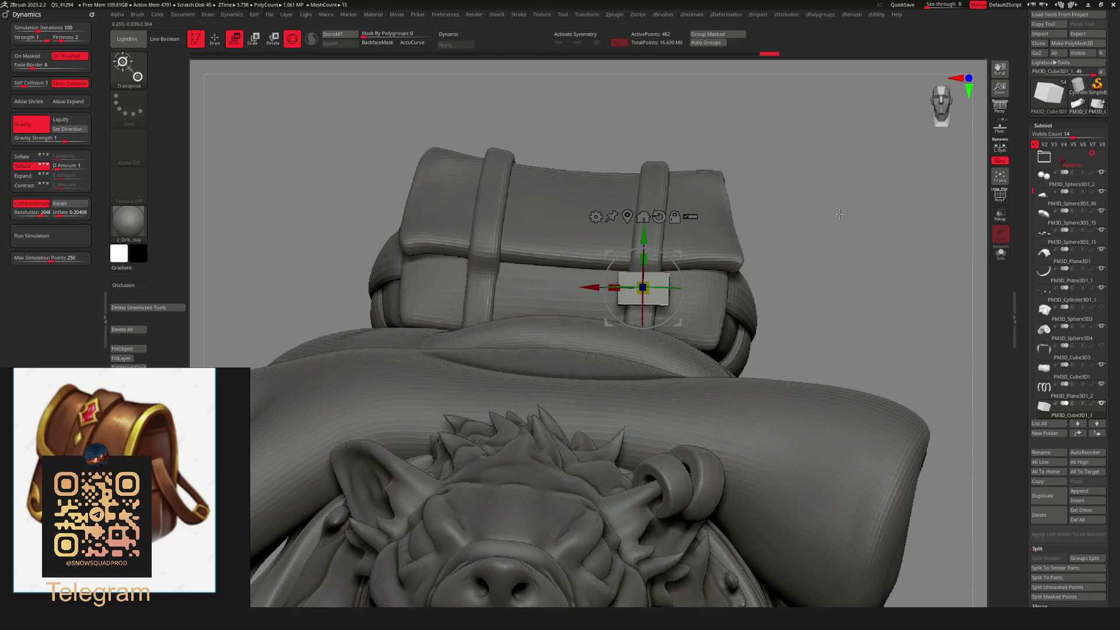
{"action": "left_click_drag", "start_coordinate": [839, 214], "coordinate": [680, 250]}
{"action": "key", "text": "q"}
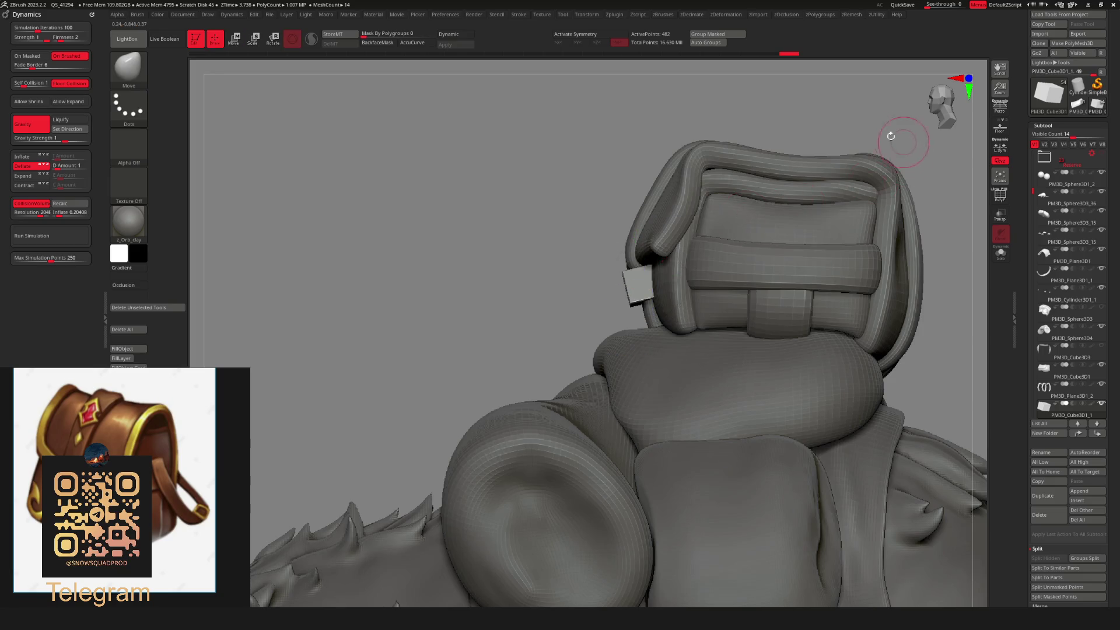
{"action": "key", "text": "f"}
{"action": "left_click_drag", "start_coordinate": [802, 202], "coordinate": [855, 208]}
{"action": "key", "text": "w"}
{"action": "scroll", "coordinate": [775, 278], "scroll_direction": "up", "scroll_amount": 8}
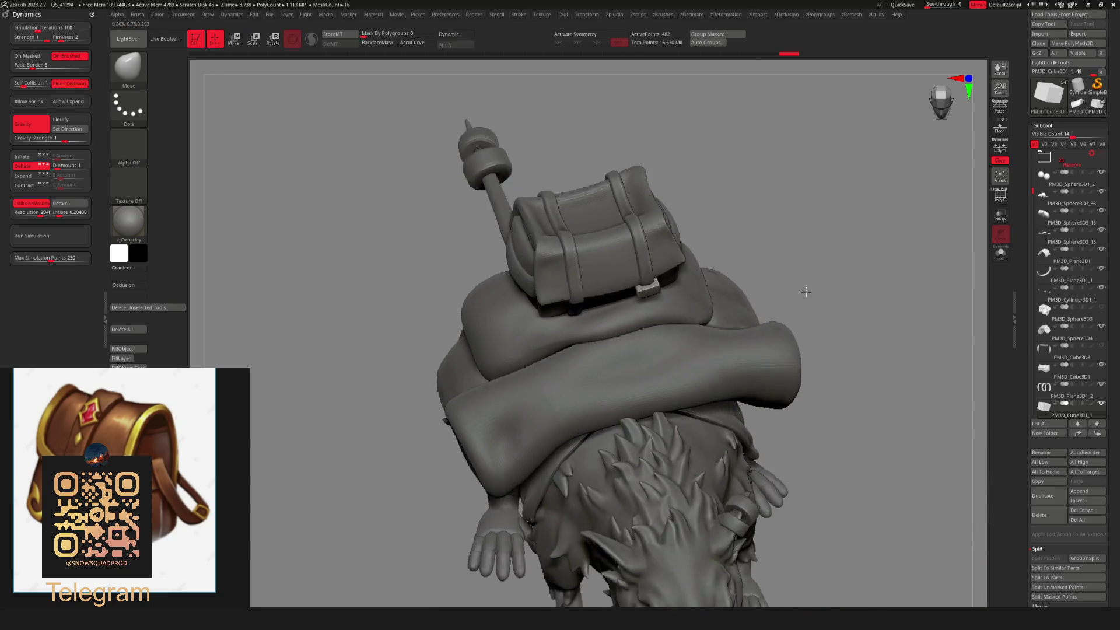
{"action": "key", "text": "q"}
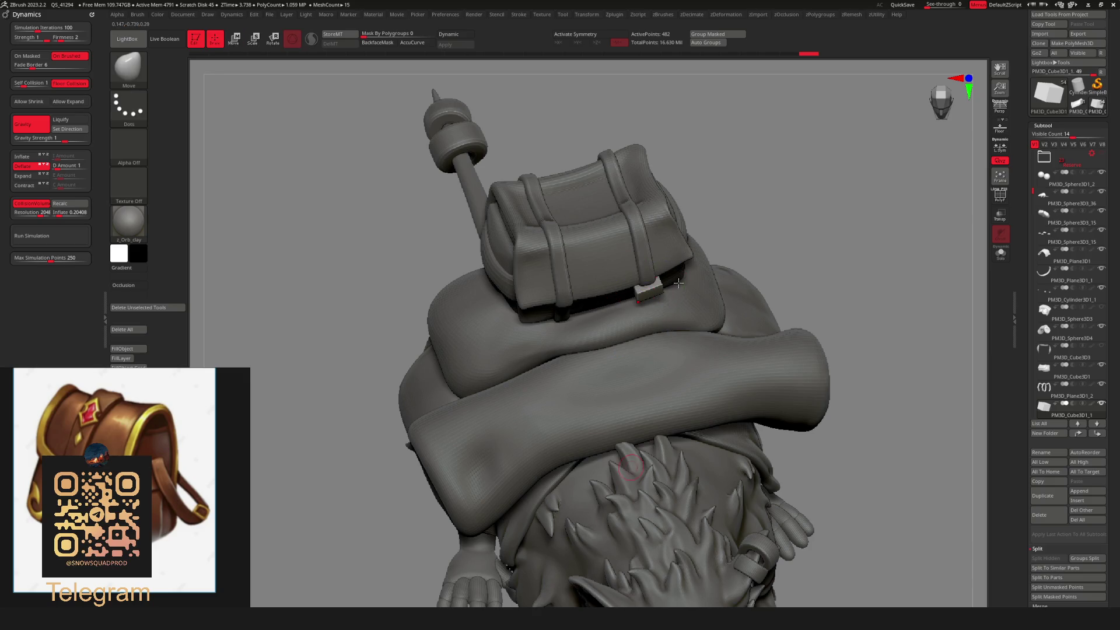
{"action": "key", "text": "f"}
{"action": "mouse_move", "coordinate": [747, 242]}
{"action": "left_mouse_down", "text": "shift"}
{"action": "mouse_move", "coordinate": [758, 251]}
{"action": "mouse_move", "coordinate": [727, 269]}
{"action": "mouse_move", "coordinate": [742, 252]}
{"action": "left_mouse_up", "text": "shift"}
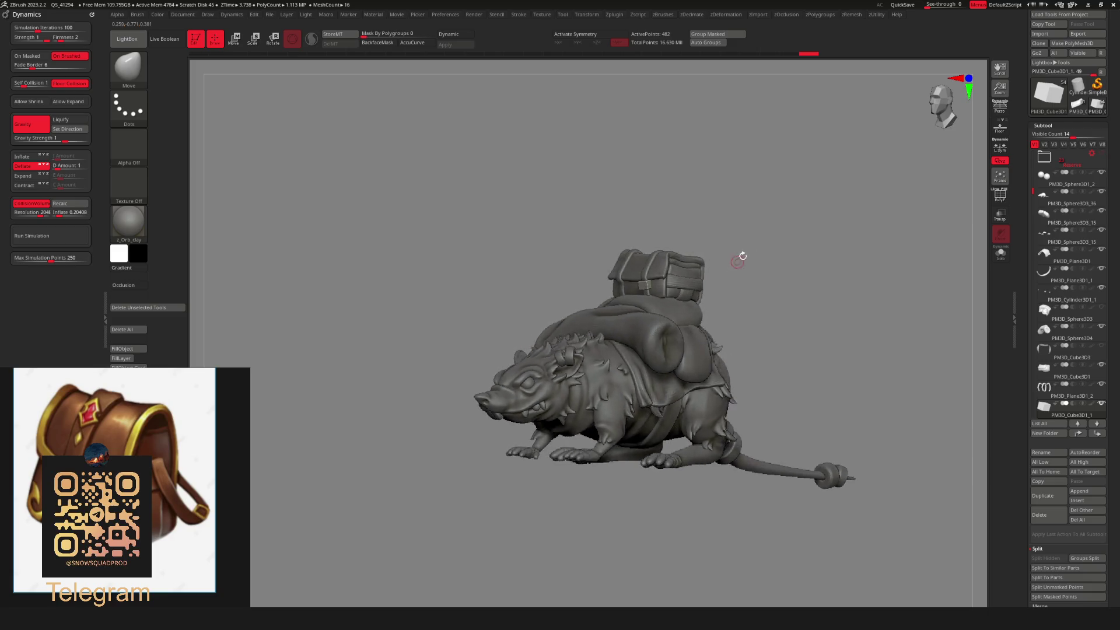
{"action": "scroll", "coordinate": [742, 253], "scroll_direction": "up", "scroll_amount": 6}
Inspect the buckle block's PolyFrame wireframe from the front before remeshing.
{"action": "key", "text": "shift+r"}
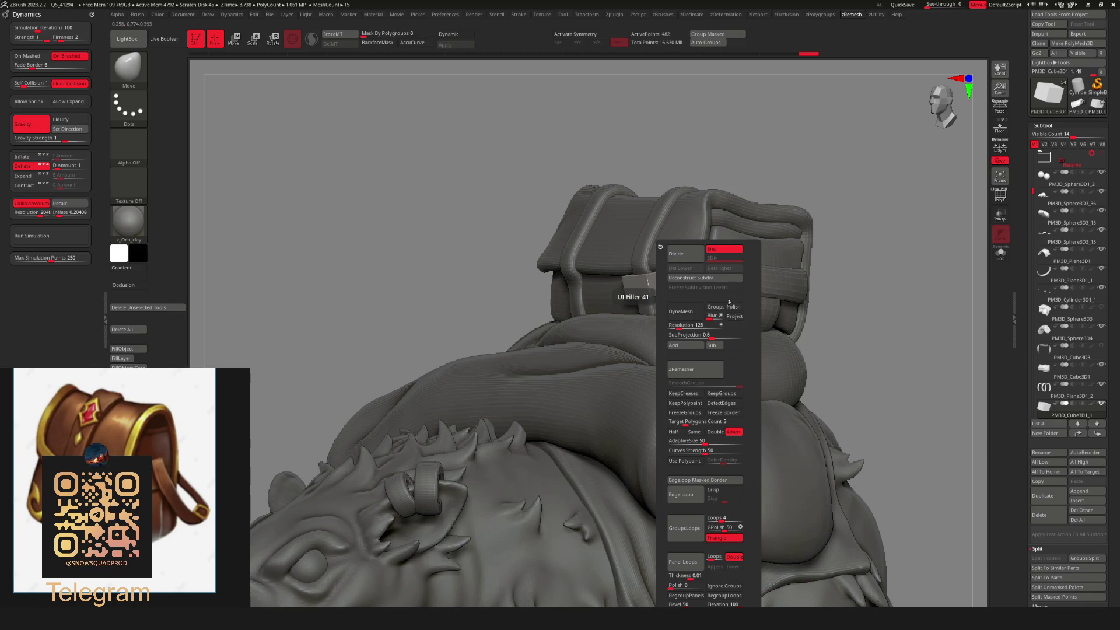
{"action": "key", "text": "f"}
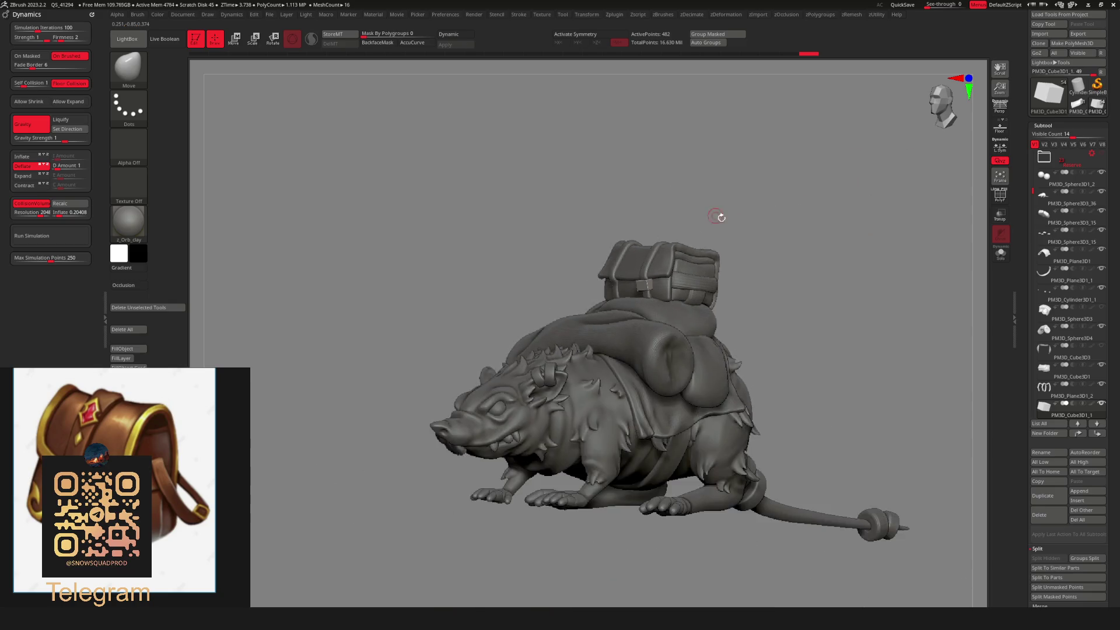
{"action": "mouse_move", "coordinate": [720, 218]}
{"action": "left_mouse_down", "text": "shift"}
{"action": "mouse_move", "coordinate": [782, 258]}
{"action": "mouse_move", "coordinate": [773, 254]}
{"action": "left_mouse_up", "text": "shift"}
{"action": "scroll", "coordinate": [787, 261], "scroll_direction": "up", "scroll_amount": 5}
{"action": "scroll", "coordinate": [812, 250], "scroll_direction": "up", "scroll_amount": 2}
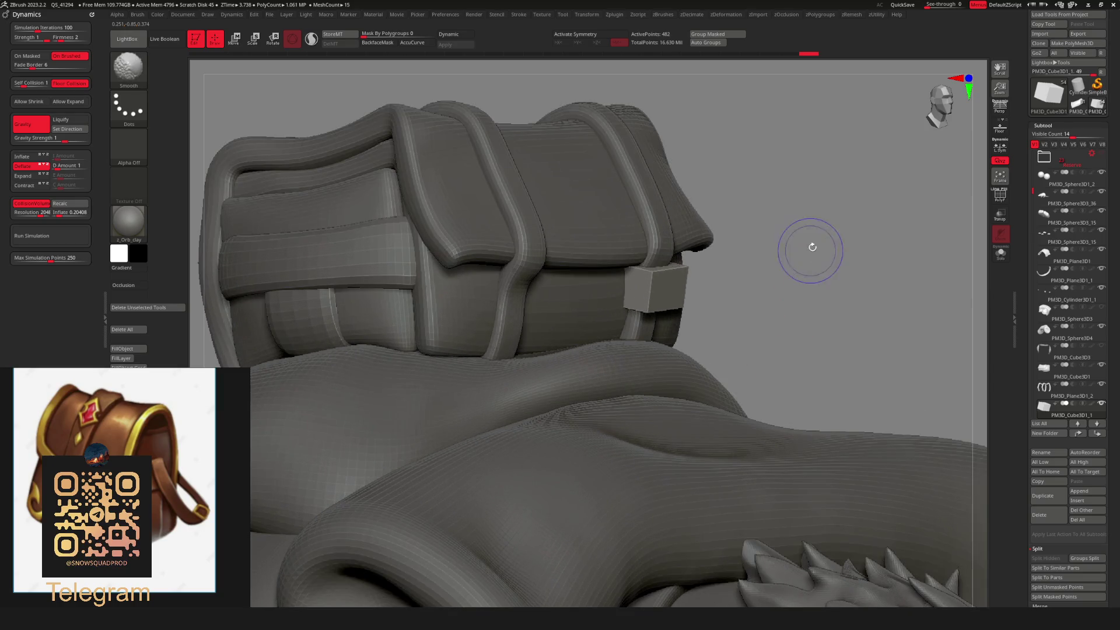
{"action": "key", "text": "shift+f"}
{"action": "scroll", "coordinate": [795, 280], "scroll_direction": "up", "scroll_amount": 5}
{"action": "scroll", "coordinate": [807, 273], "scroll_direction": "down", "scroll_amount": 6}
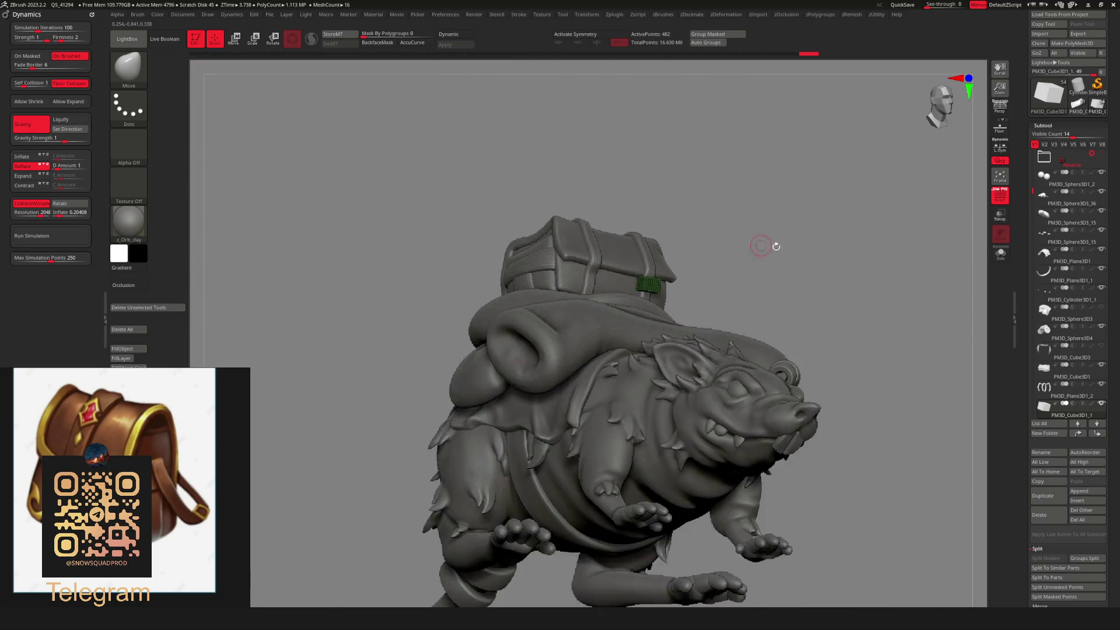
{"action": "mouse_move", "coordinate": [775, 246]}
{"action": "left_mouse_down"}
{"action": "mouse_move", "coordinate": [863, 242]}
{"action": "mouse_move", "coordinate": [834, 238]}
{"action": "left_mouse_up"}
{"action": "scroll", "coordinate": [838, 245], "scroll_direction": "up", "scroll_amount": 5}
{"action": "key", "text": "shift+f"}
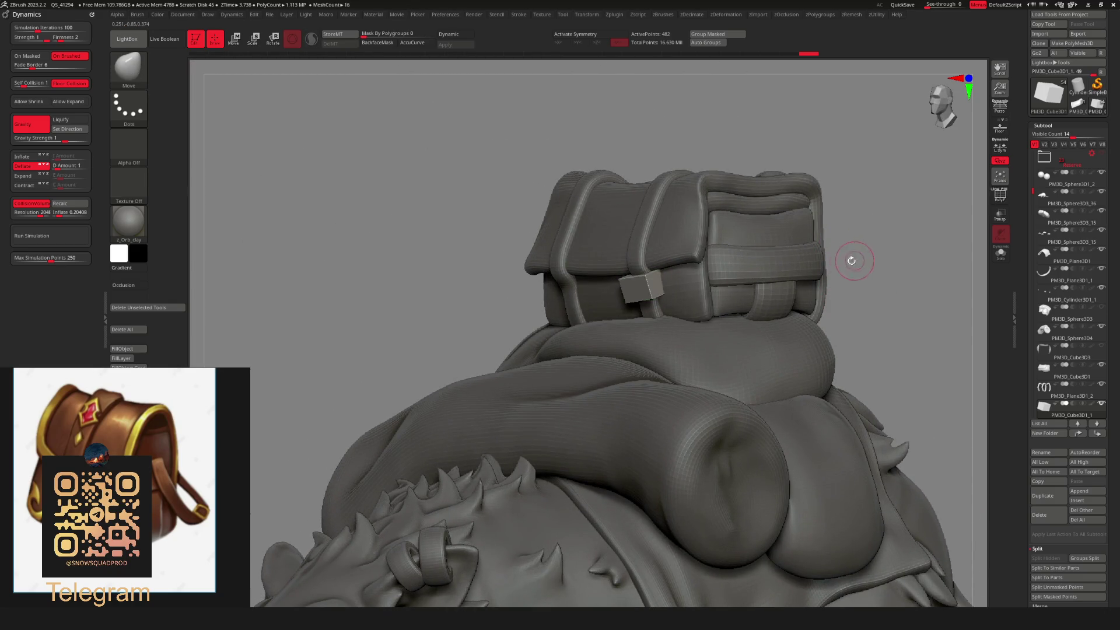
Run ZRemesher on the buckle block and preview it with smooth subdivision.
{"action": "key", "text": "shift+z"}
{"action": "left_click", "coordinate": [823, 369]}
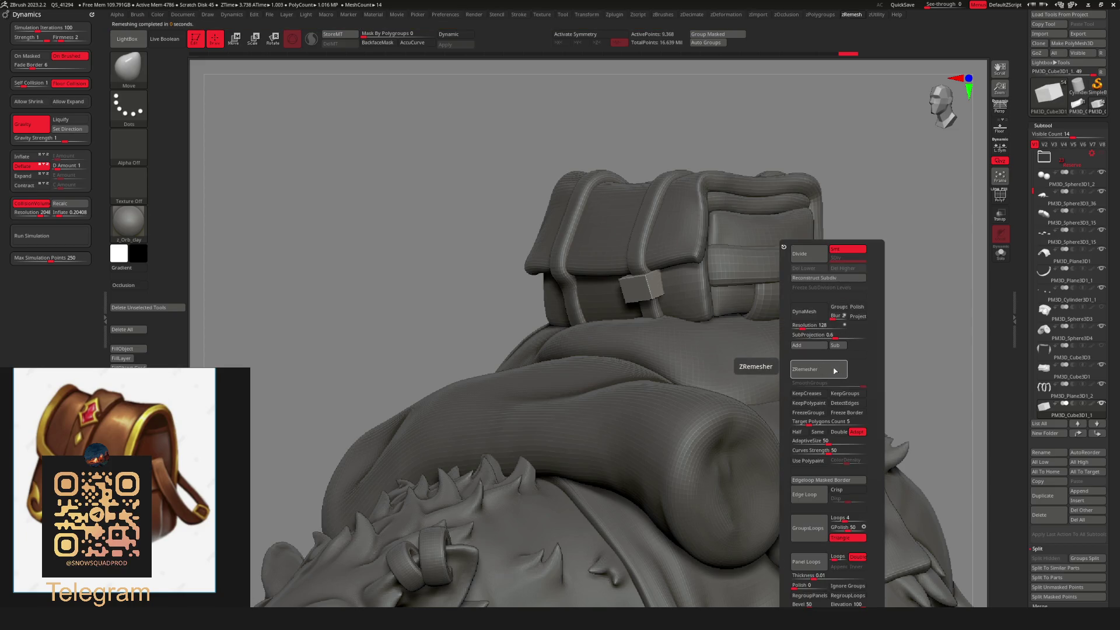
{"action": "key", "text": "d"}
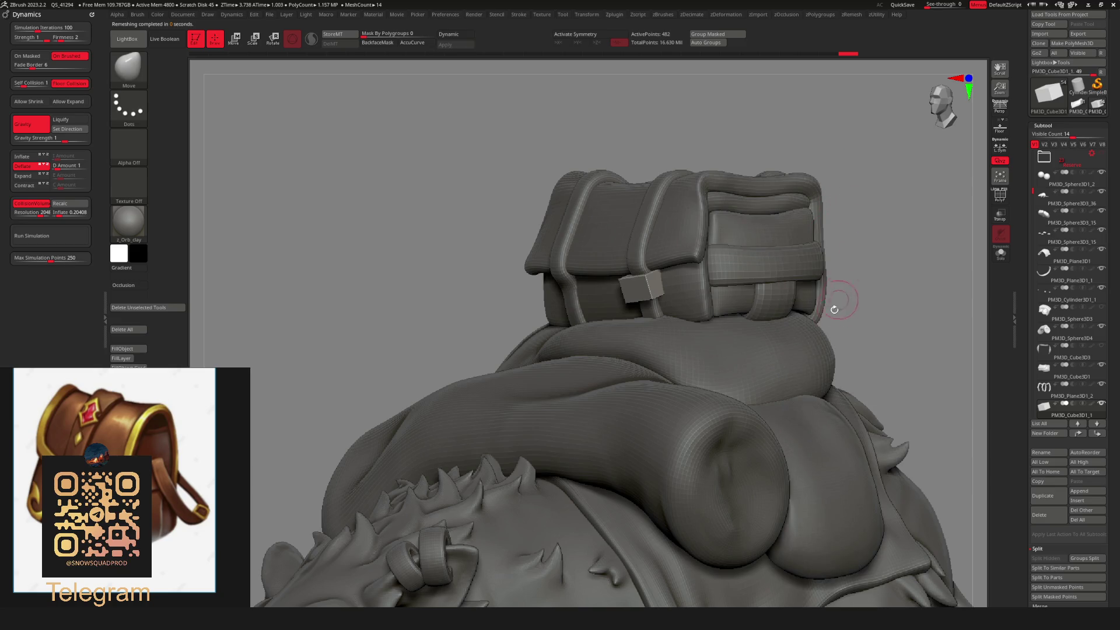
{"action": "key", "text": "shift+d"}
Turn off Adapt and remesh the buckle into an even 324-point quad grid.
{"action": "key", "text": "shift+z"}
{"action": "left_click", "coordinate": [863, 434]}
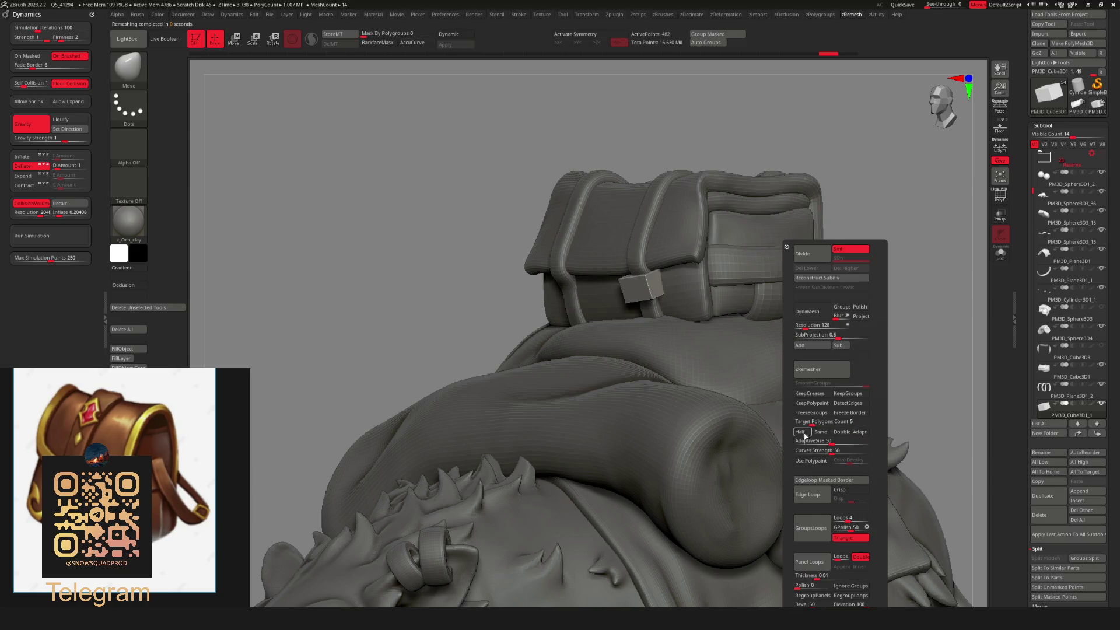
{"action": "left_click", "coordinate": [824, 371]}
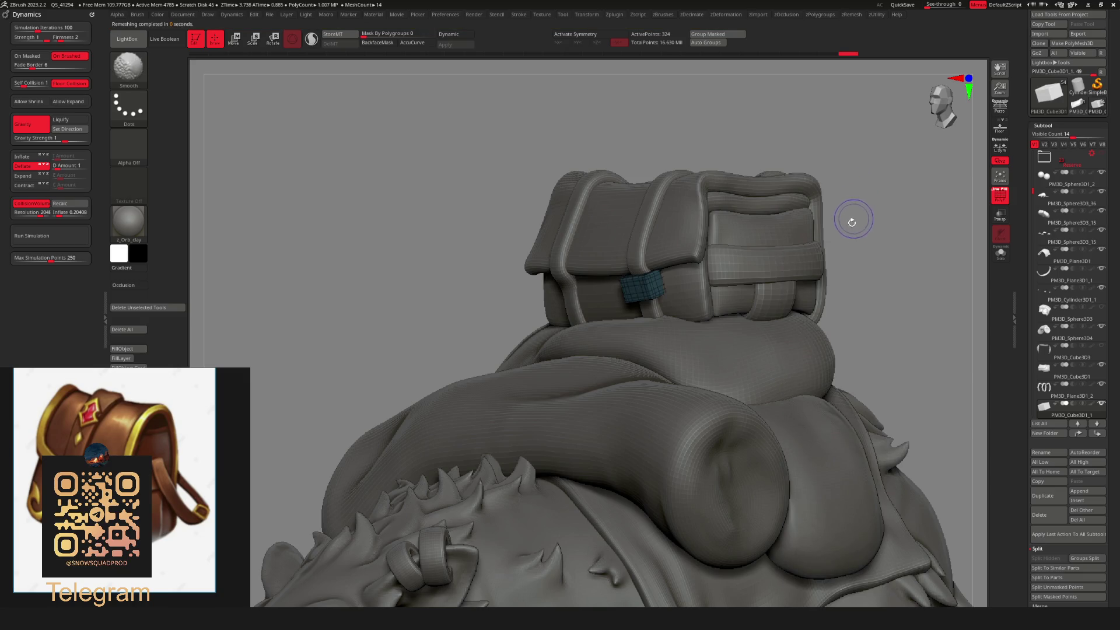
{"action": "key", "text": "shift+f"}
{"action": "key", "text": "shift+z"}
{"action": "left_click", "coordinate": [800, 369]}
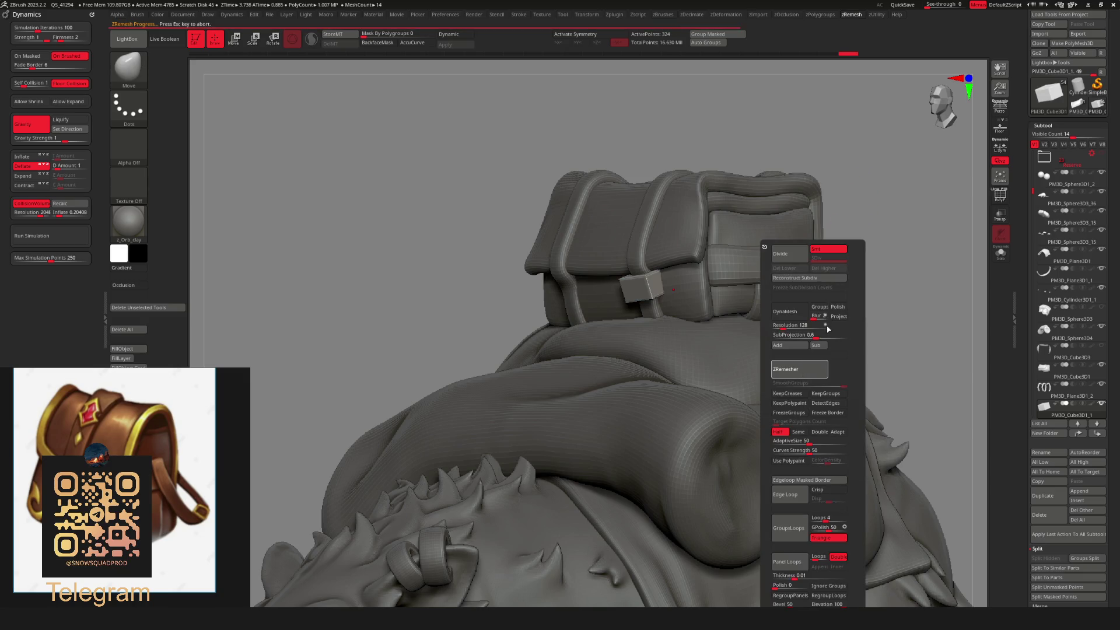
Line up a front view of the buckle on the backpack.
{"action": "mouse_move", "coordinate": [855, 260]}
{"action": "left_mouse_down"}
{"action": "mouse_move", "coordinate": [840, 268]}
{"action": "mouse_move", "coordinate": [827, 340]}
{"action": "mouse_move", "coordinate": [842, 254]}
{"action": "mouse_move", "coordinate": [864, 245]}
{"action": "left_mouse_up"}
{"action": "mouse_move", "coordinate": [850, 122]}
{"action": "left_mouse_down"}
{"action": "mouse_move", "coordinate": [816, 164]}
{"action": "mouse_move", "coordinate": [671, 245]}
{"action": "left_mouse_up"}
{"action": "key", "text": "w"}
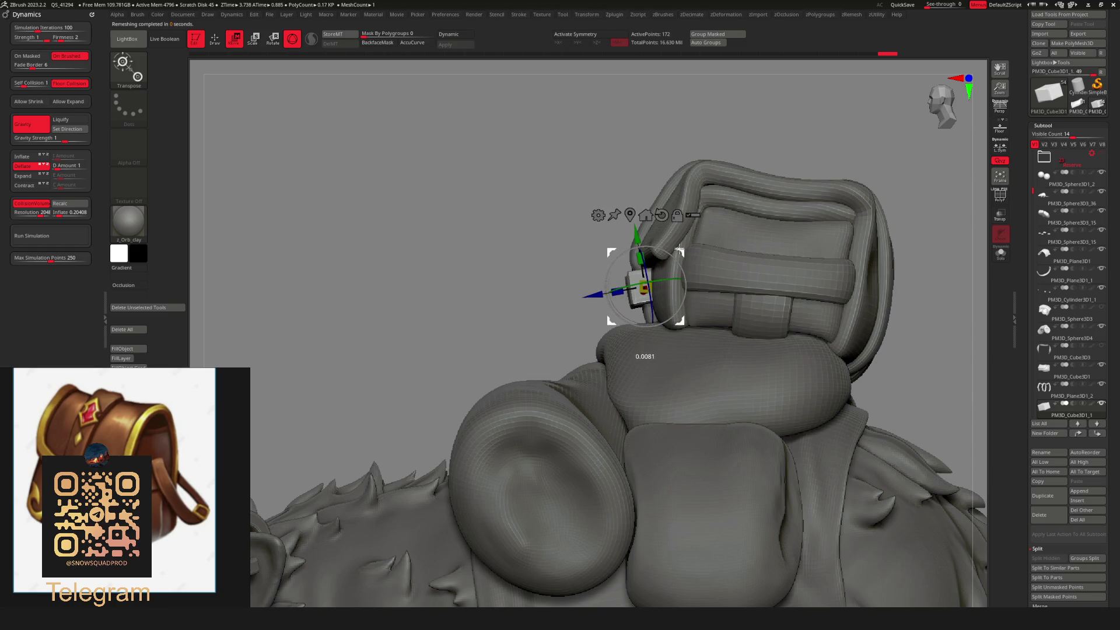
{"action": "mouse_move", "coordinate": [816, 175]}
{"action": "left_mouse_down", "text": "shift"}
{"action": "mouse_move", "coordinate": [850, 144]}
{"action": "mouse_move", "coordinate": [807, 169]}
{"action": "left_mouse_up", "text": "shift"}
{"action": "key", "text": "q"}
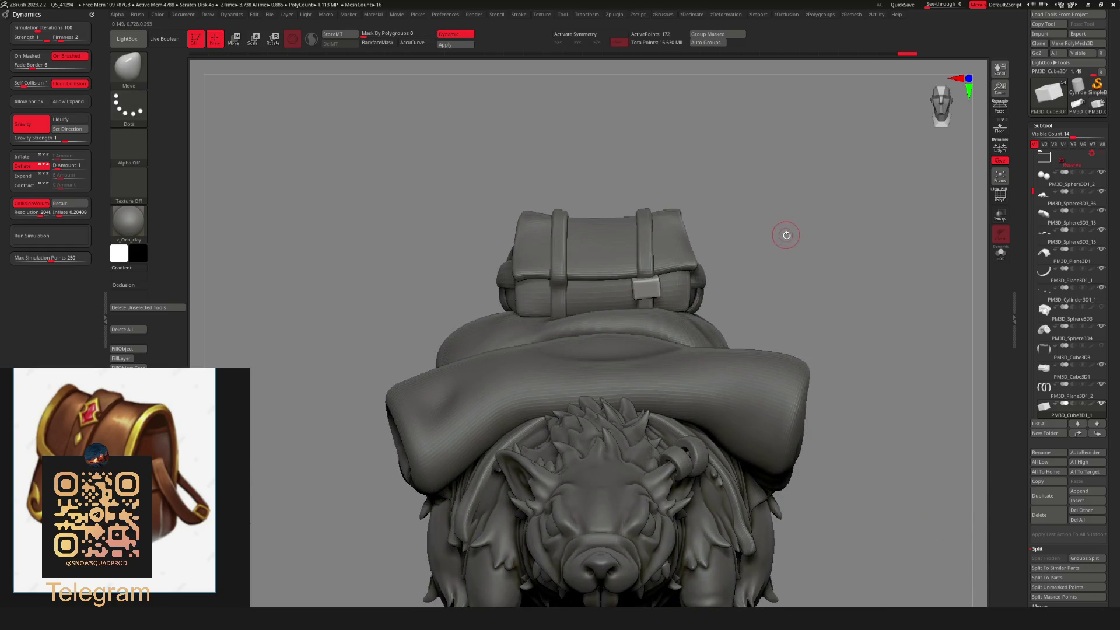
{"action": "left_click_drag", "start_coordinate": [786, 235], "coordinate": [712, 232], "text": "alt"}
{"action": "mouse_move", "coordinate": [781, 304]}
{"action": "left_mouse_down"}
{"action": "mouse_move", "coordinate": [729, 303]}
{"action": "mouse_move", "coordinate": [781, 306]}
{"action": "mouse_move", "coordinate": [752, 315]}
{"action": "mouse_move", "coordinate": [760, 367]}
{"action": "mouse_move", "coordinate": [770, 257]}
{"action": "mouse_move", "coordinate": [805, 274]}
{"action": "mouse_move", "coordinate": [813, 257]}
{"action": "mouse_move", "coordinate": [834, 257]}
{"action": "left_mouse_up"}
{"action": "key", "text": "w"}
Mirror the buckle subtool to the pack's opposite side.
{"action": "key", "text": "space"}
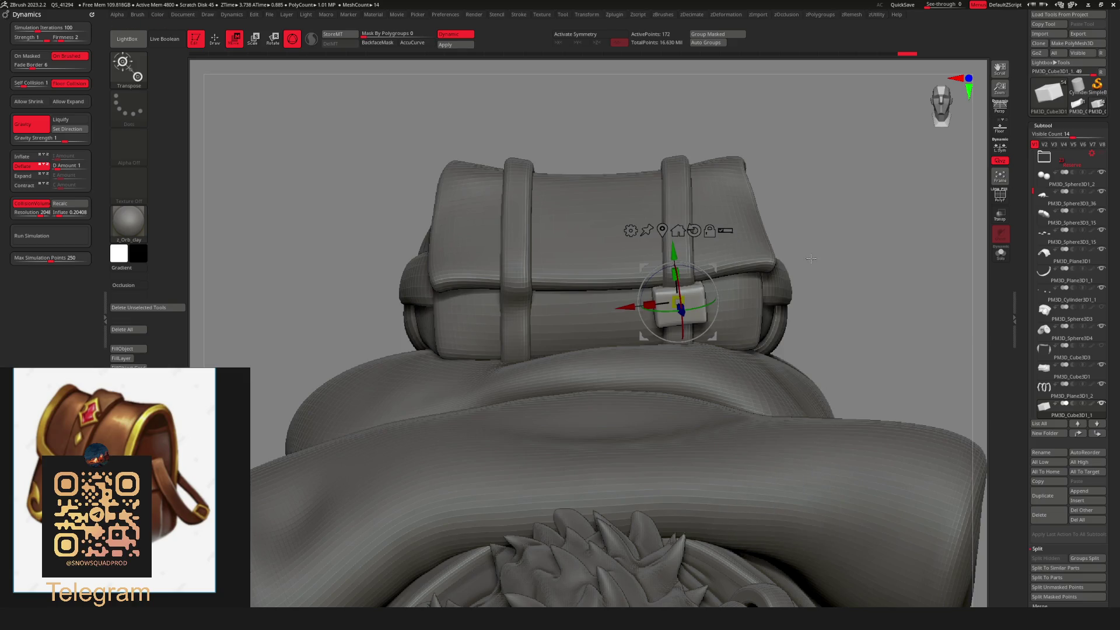
{"action": "left_click", "coordinate": [832, 271]}
{"action": "left_click", "coordinate": [512, 263]}
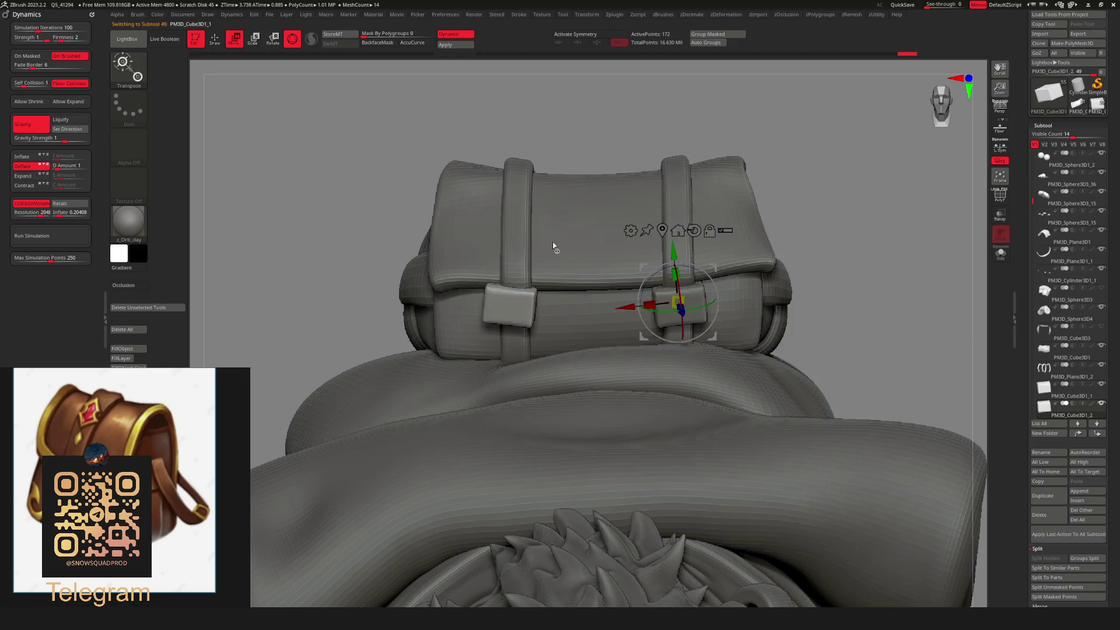
{"action": "left_click_drag", "start_coordinate": [659, 233], "coordinate": [789, 214], "text": "alt"}
{"action": "key", "text": "q"}
Solo the buckles, mask the left one and Split Masked Points into its own subtool.
{"action": "key", "text": "ctrl+shift+s"}
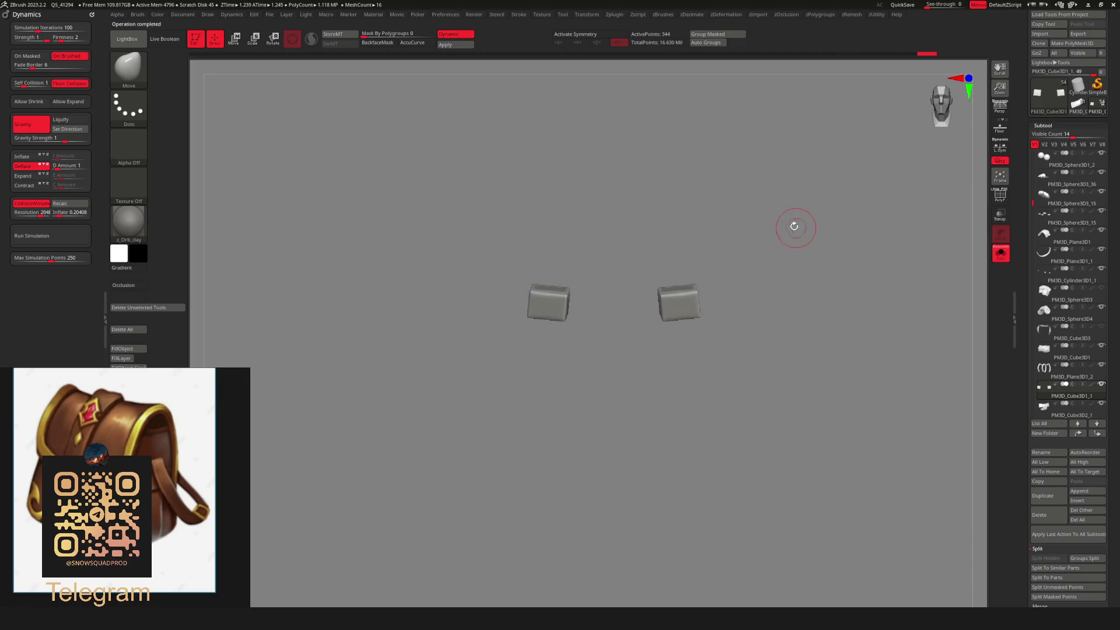
{"action": "mouse_move", "coordinate": [406, 251]}
{"action": "left_mouse_down", "text": "ctrl"}
{"action": "mouse_move", "coordinate": [564, 408]}
{"action": "mouse_move", "coordinate": [583, 380]}
{"action": "left_mouse_up", "text": "ctrl"}
{"action": "key", "text": "space"}
{"action": "left_click", "coordinate": [705, 461]}
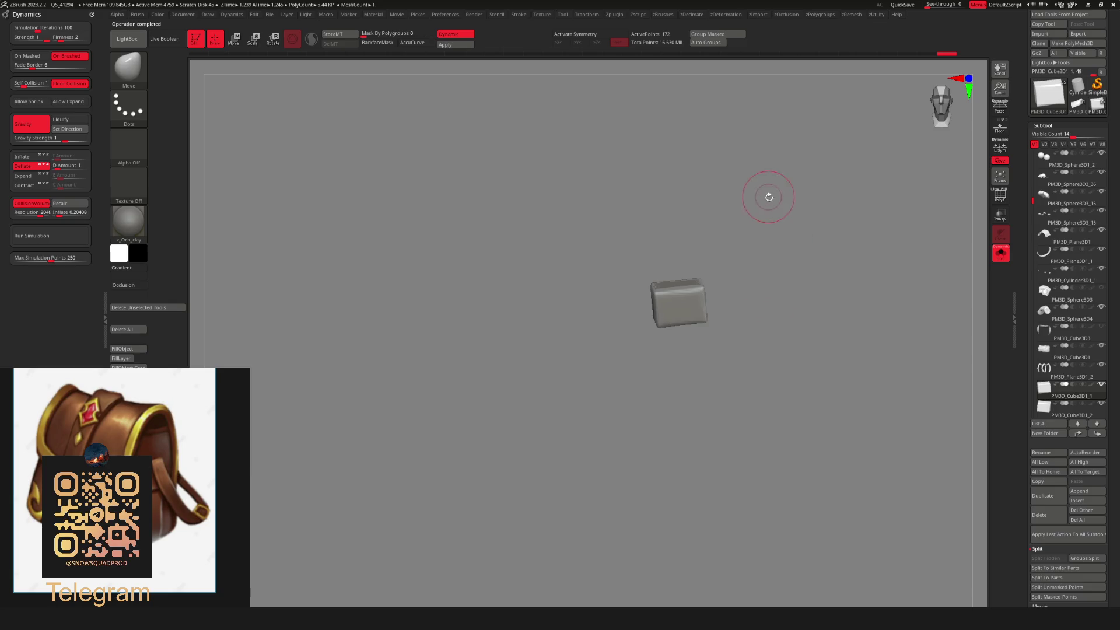
{"action": "key", "text": "ctrl+shift+s"}
Move the split-off buckle onto the strap on the pack's other side.
{"action": "key", "text": "w"}
{"action": "mouse_move", "coordinate": [627, 269]}
{"action": "left_mouse_down"}
{"action": "mouse_move", "coordinate": [560, 291]}
{"action": "mouse_move", "coordinate": [568, 309]}
{"action": "mouse_move", "coordinate": [551, 305]}
{"action": "left_mouse_up"}
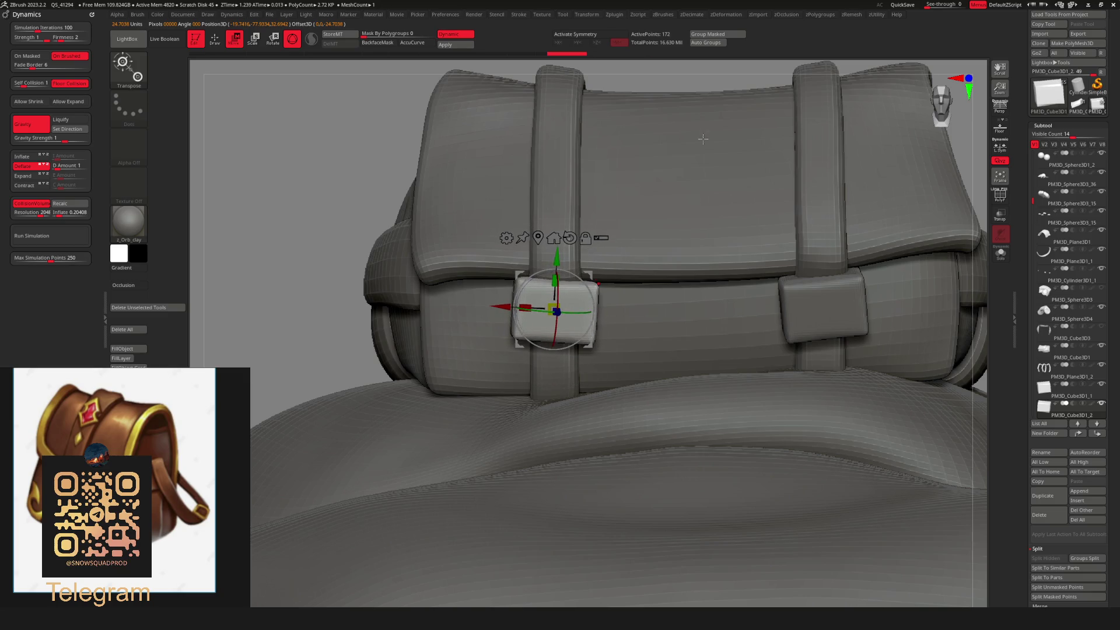
{"action": "key", "text": "q"}
{"action": "scroll", "coordinate": [325, 250], "scroll_direction": "down", "scroll_amount": 5}
{"action": "mouse_move", "coordinate": [255, 183]}
{"action": "left_mouse_down"}
{"action": "mouse_move", "coordinate": [763, 237]}
{"action": "mouse_move", "coordinate": [863, 312]}
{"action": "mouse_move", "coordinate": [770, 275]}
{"action": "left_mouse_up"}
{"action": "scroll", "coordinate": [863, 312], "scroll_direction": "up", "scroll_amount": 3}
{"action": "scroll", "coordinate": [770, 275], "scroll_direction": "up", "scroll_amount": 3}
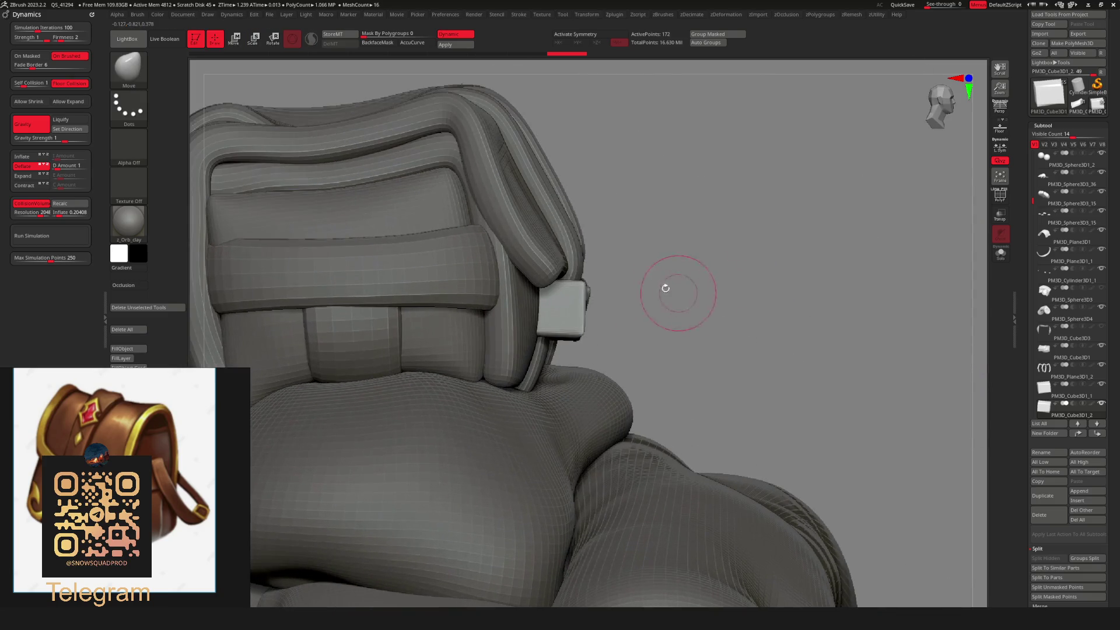
{"action": "key", "text": "w"}
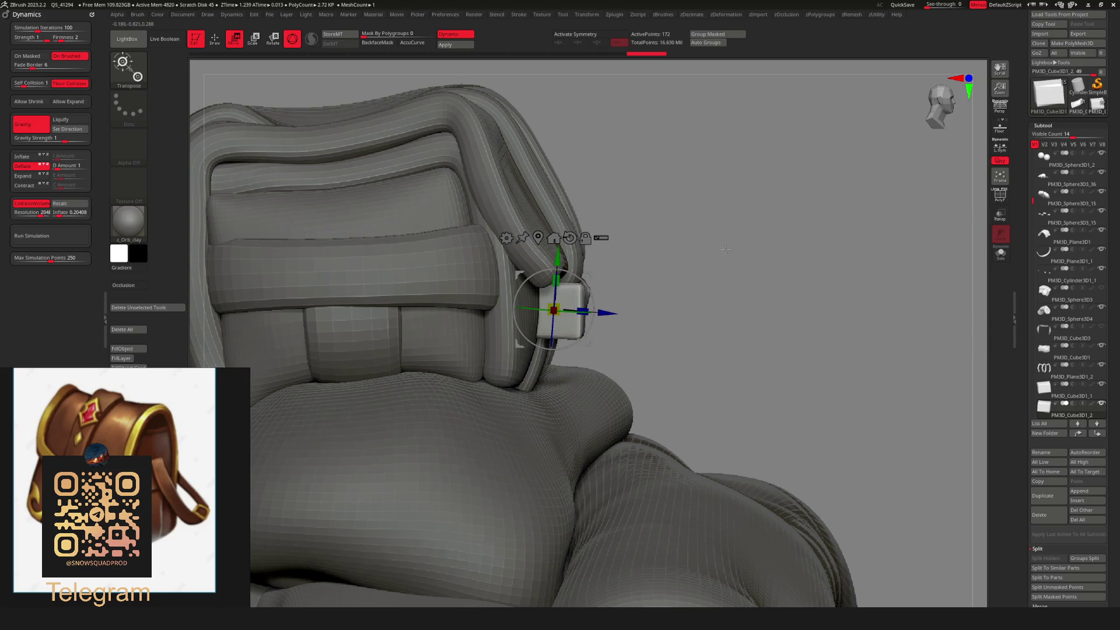
{"action": "left_click_drag", "start_coordinate": [725, 249], "coordinate": [771, 181], "text": "shift"}
{"action": "key", "text": "q"}
{"action": "scroll", "coordinate": [710, 94], "scroll_direction": "down", "scroll_amount": 8}
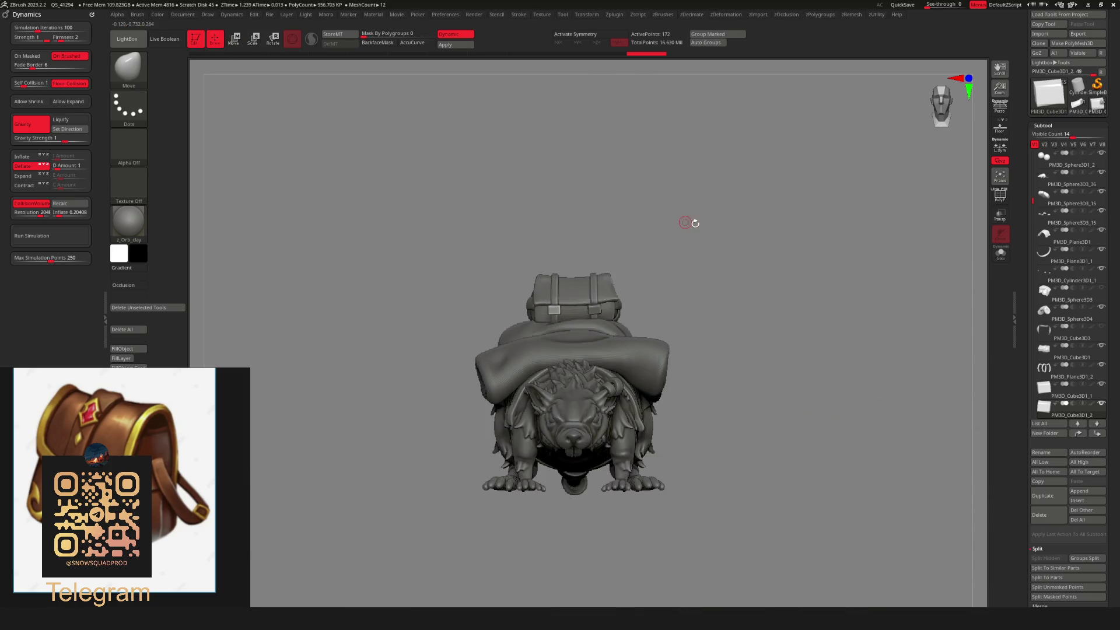
Nudge the buckles on the straps with the gizmo, checking both sides of the pack.
{"action": "mouse_move", "coordinate": [695, 220]}
{"action": "left_mouse_down"}
{"action": "mouse_move", "coordinate": [672, 292]}
{"action": "mouse_move", "coordinate": [729, 292]}
{"action": "mouse_move", "coordinate": [727, 233]}
{"action": "left_mouse_up"}
{"action": "scroll", "coordinate": [673, 292], "scroll_direction": "up", "scroll_amount": 3}
{"action": "scroll", "coordinate": [708, 150], "scroll_direction": "up", "scroll_amount": 3}
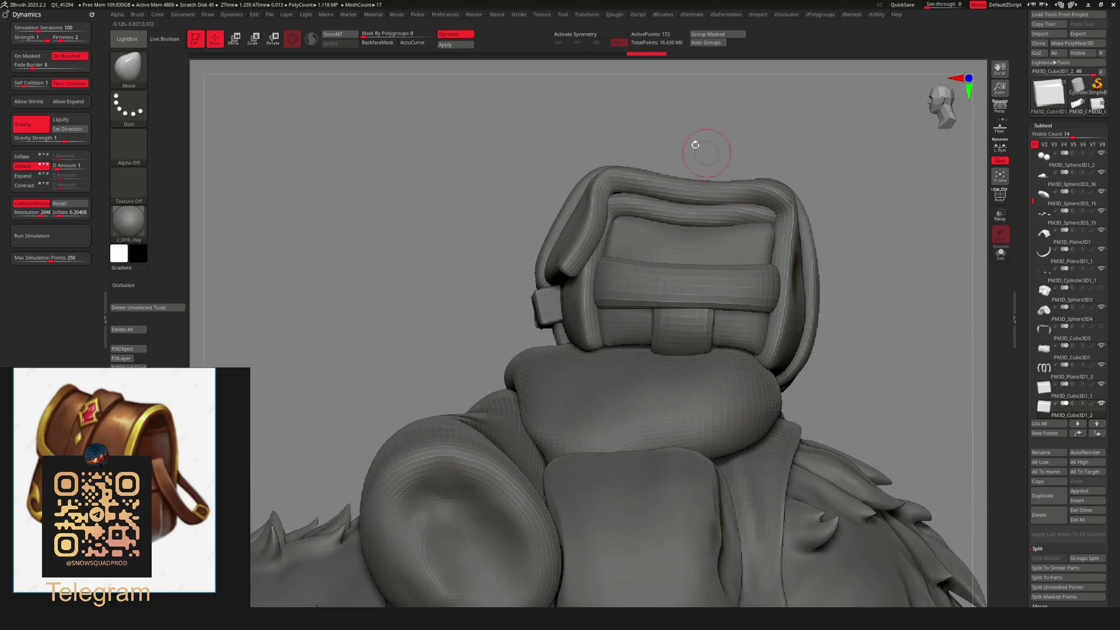
{"action": "mouse_move", "coordinate": [707, 150]}
{"action": "left_mouse_down"}
{"action": "mouse_move", "coordinate": [639, 175]}
{"action": "mouse_move", "coordinate": [688, 149]}
{"action": "mouse_move", "coordinate": [735, 193]}
{"action": "left_mouse_up"}
{"action": "key", "text": "w"}
{"action": "scroll", "coordinate": [688, 149], "scroll_direction": "down", "scroll_amount": 2}
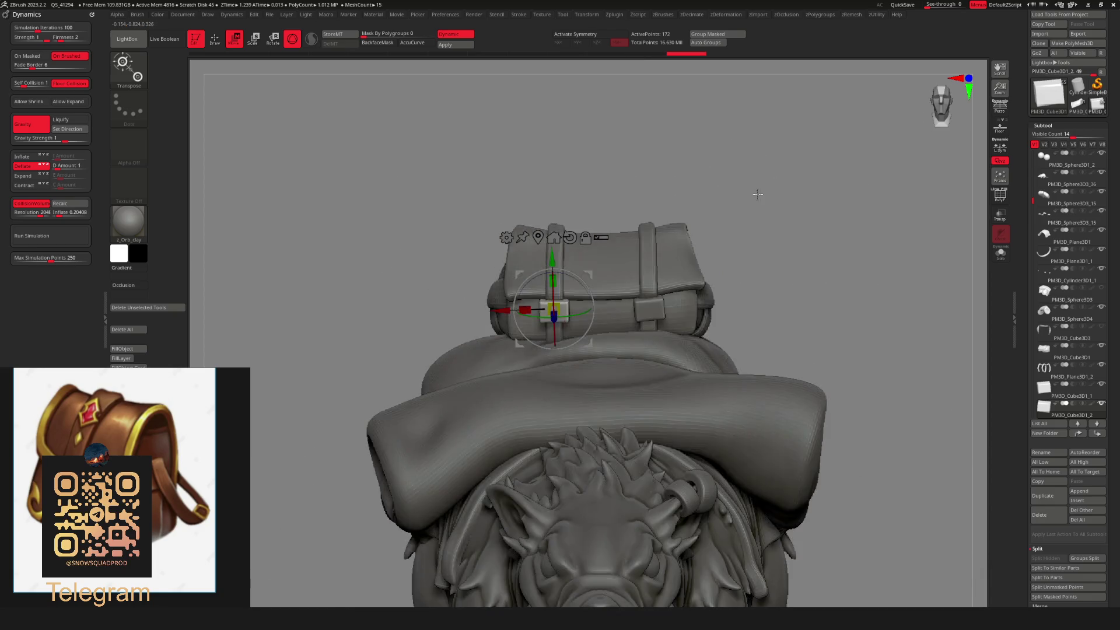
{"action": "key", "text": "q"}
{"action": "scroll", "coordinate": [746, 206], "scroll_direction": "down", "scroll_amount": 3}
{"action": "scroll", "coordinate": [609, 289], "scroll_direction": "up", "scroll_amount": 5}
{"action": "key", "text": "w"}
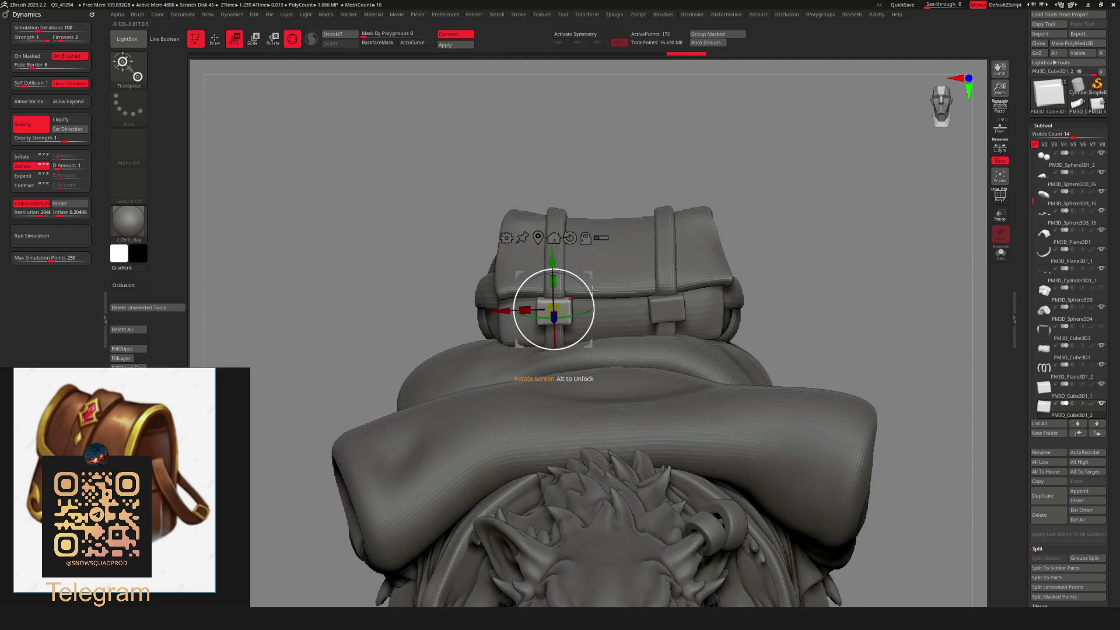
{"action": "key", "text": "q"}
{"action": "scroll", "coordinate": [625, 195], "scroll_direction": "down", "scroll_amount": 5}
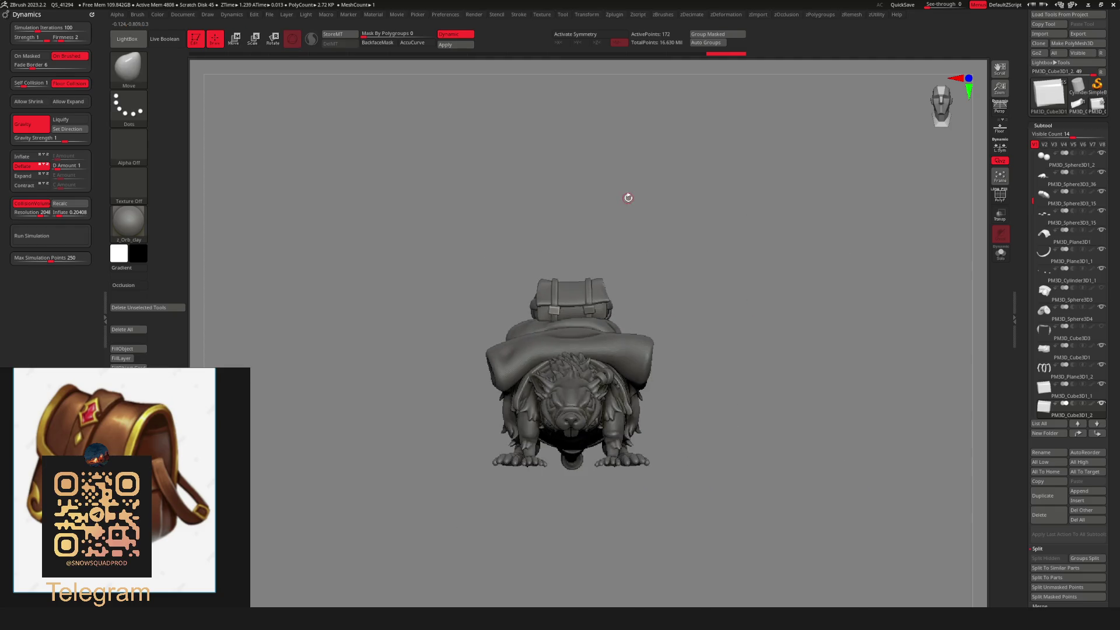
{"action": "left_click_drag", "start_coordinate": [625, 195], "coordinate": [687, 288]}
{"action": "scroll", "coordinate": [791, 254], "scroll_direction": "up", "scroll_amount": 2}
Select the backpack box and PM3D_Plane3D1_2 subtools while orbiting the rat.
{"action": "left_click_drag", "start_coordinate": [775, 242], "coordinate": [707, 231]}
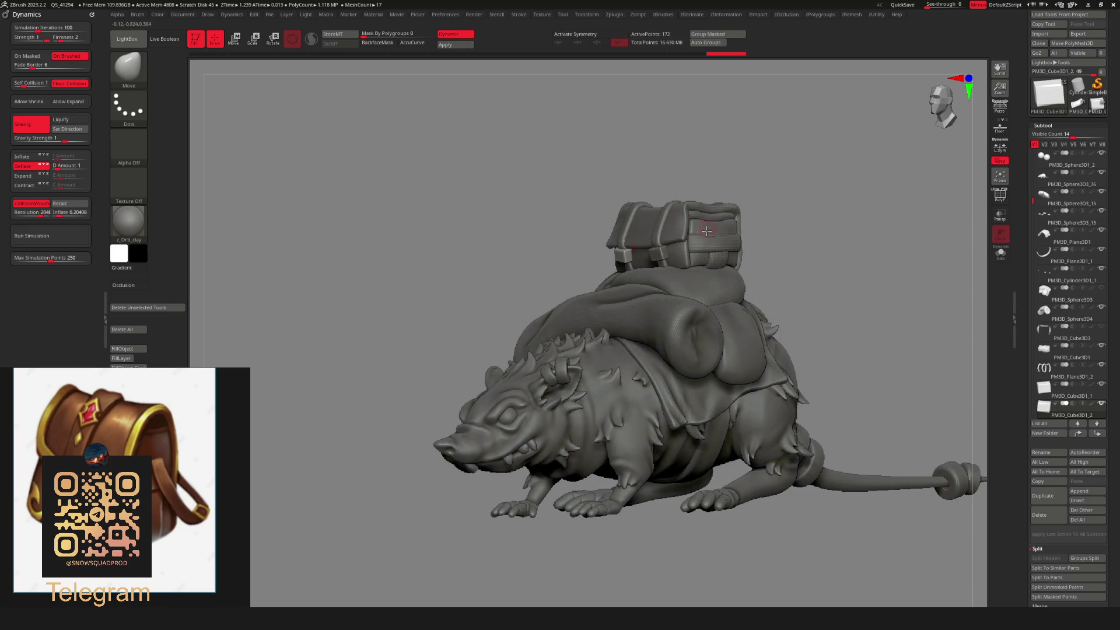
{"action": "left_click", "coordinate": [707, 232], "text": "alt"}
{"action": "scroll", "coordinate": [832, 233], "scroll_direction": "down", "scroll_amount": 3}
{"action": "mouse_move", "coordinate": [833, 233]}
{"action": "left_mouse_down"}
{"action": "mouse_move", "coordinate": [761, 243]}
{"action": "mouse_move", "coordinate": [842, 220]}
{"action": "mouse_move", "coordinate": [780, 237]}
{"action": "mouse_move", "coordinate": [789, 210]}
{"action": "mouse_move", "coordinate": [719, 218]}
{"action": "left_mouse_up"}
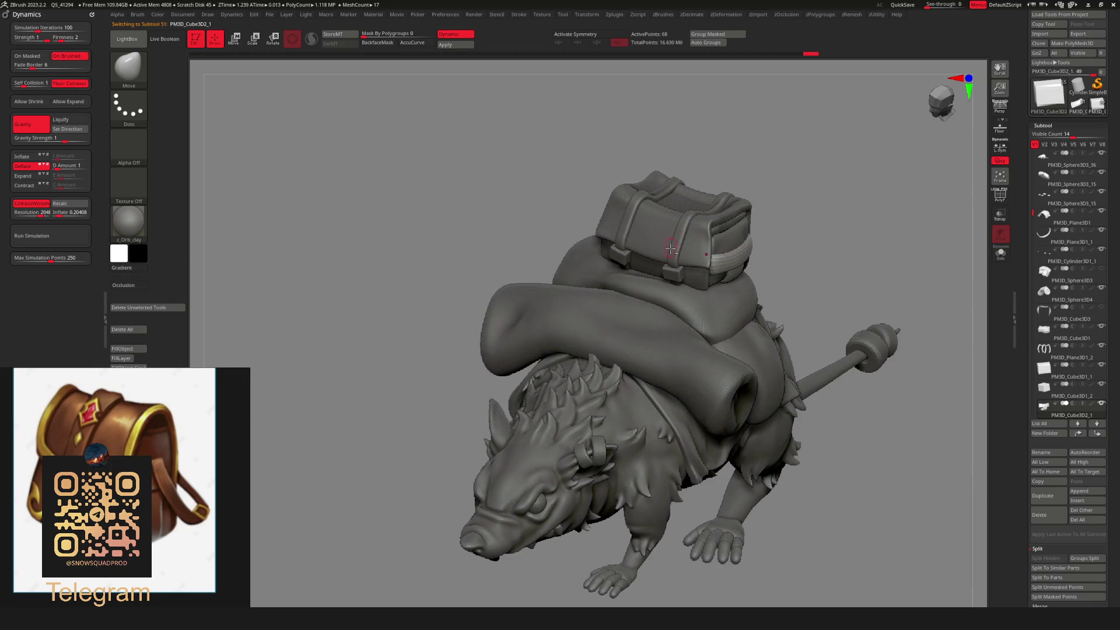
{"action": "left_click", "coordinate": [719, 218], "text": "alt"}
{"action": "mouse_move", "coordinate": [825, 225]}
{"action": "left_mouse_down"}
{"action": "mouse_move", "coordinate": [766, 210]}
{"action": "mouse_move", "coordinate": [795, 242]}
{"action": "mouse_move", "coordinate": [790, 332]}
{"action": "mouse_move", "coordinate": [765, 299]}
{"action": "mouse_move", "coordinate": [747, 320]}
{"action": "left_mouse_up"}
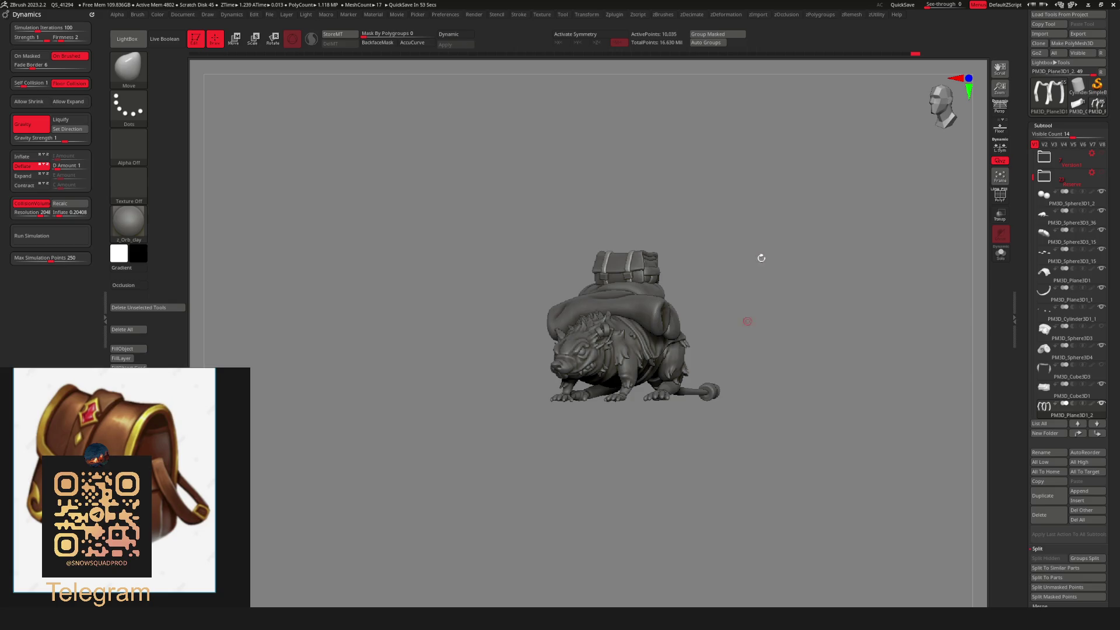
Increase Draw Size from the quick palette and orbit to a rear view of the pack.
{"action": "left_click_drag", "start_coordinate": [740, 256], "coordinate": [748, 260]}
{"action": "scroll", "coordinate": [799, 270], "scroll_direction": "up", "scroll_amount": 10}
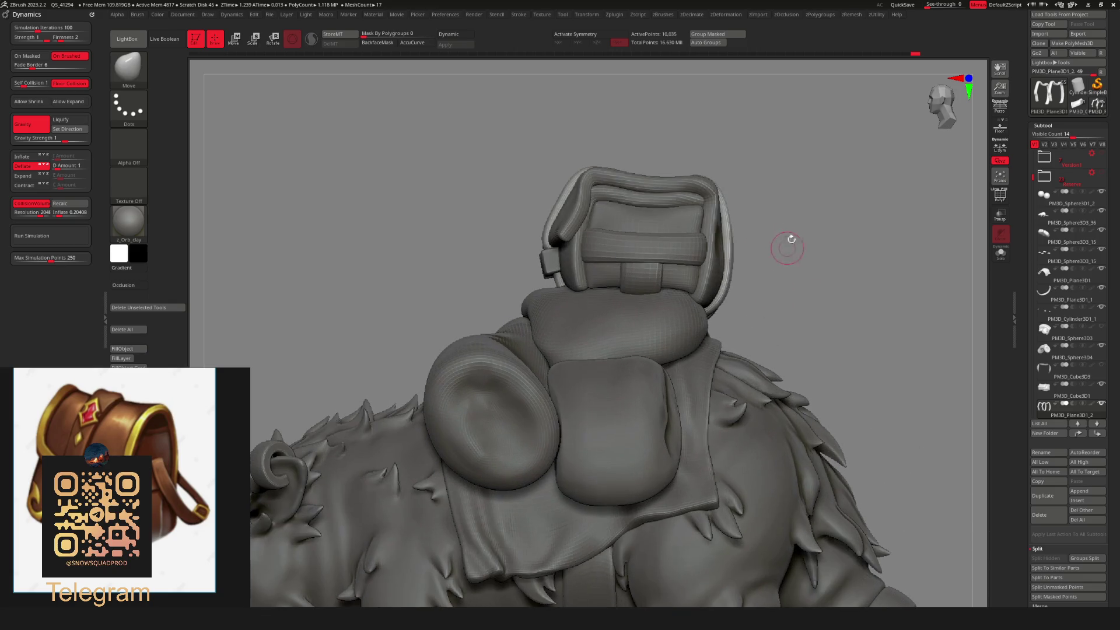
{"action": "key", "text": "space"}
{"action": "left_click_drag", "start_coordinate": [796, 227], "coordinate": [813, 226]}
{"action": "mouse_move", "coordinate": [783, 170]}
{"action": "left_mouse_down"}
{"action": "mouse_move", "coordinate": [743, 231]}
{"action": "mouse_move", "coordinate": [795, 187]}
{"action": "mouse_move", "coordinate": [722, 241]}
{"action": "left_mouse_up"}
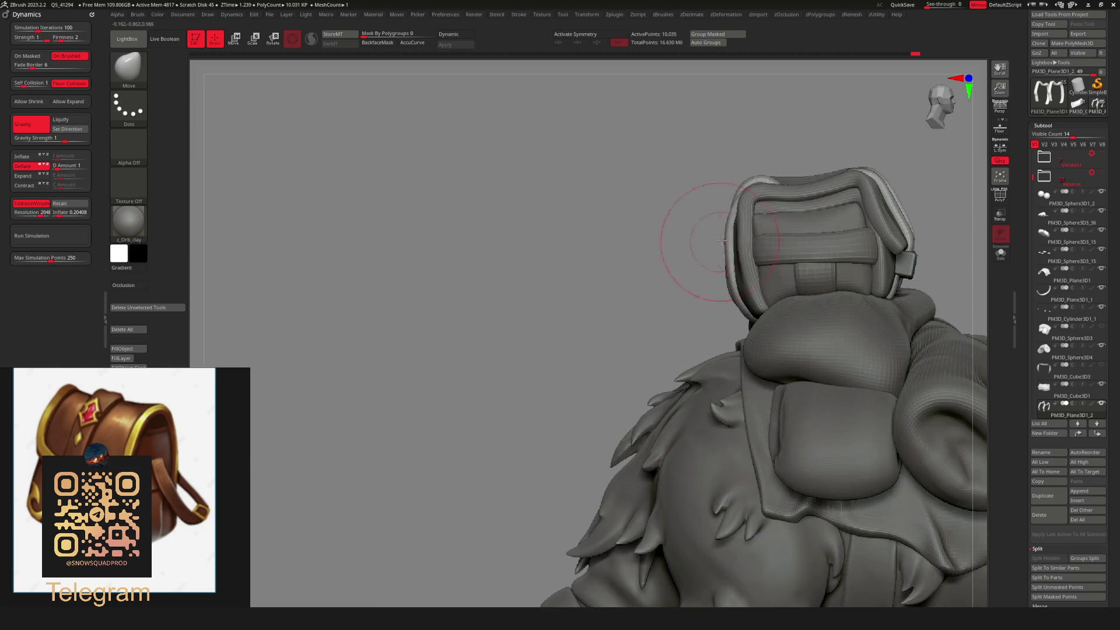
{"action": "left_click_drag", "start_coordinate": [740, 199], "coordinate": [733, 200]}
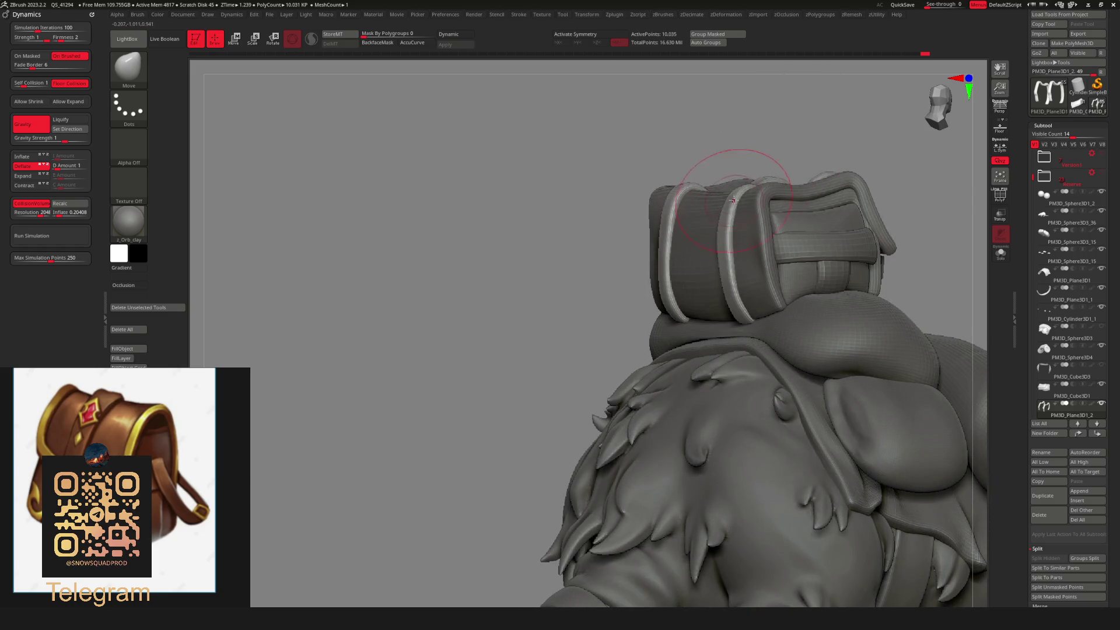
{"action": "left_click_drag", "start_coordinate": [769, 122], "coordinate": [723, 175]}
{"action": "key", "text": "space"}
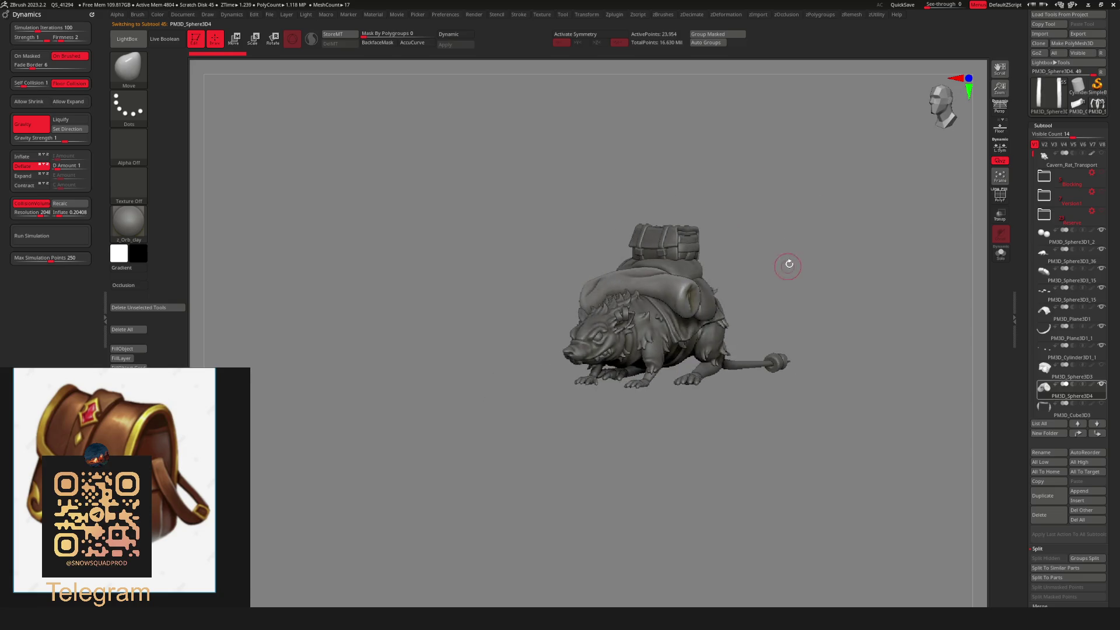
Review the rat from several sides and select the PM3D_Cylinder3D2 subtool.
{"action": "mouse_move", "coordinate": [794, 226]}
{"action": "left_mouse_down"}
{"action": "mouse_move", "coordinate": [762, 237]}
{"action": "mouse_move", "coordinate": [738, 266]}
{"action": "mouse_move", "coordinate": [740, 332]}
{"action": "mouse_move", "coordinate": [836, 393]}
{"action": "mouse_move", "coordinate": [832, 327]}
{"action": "mouse_move", "coordinate": [851, 330]}
{"action": "left_mouse_up"}
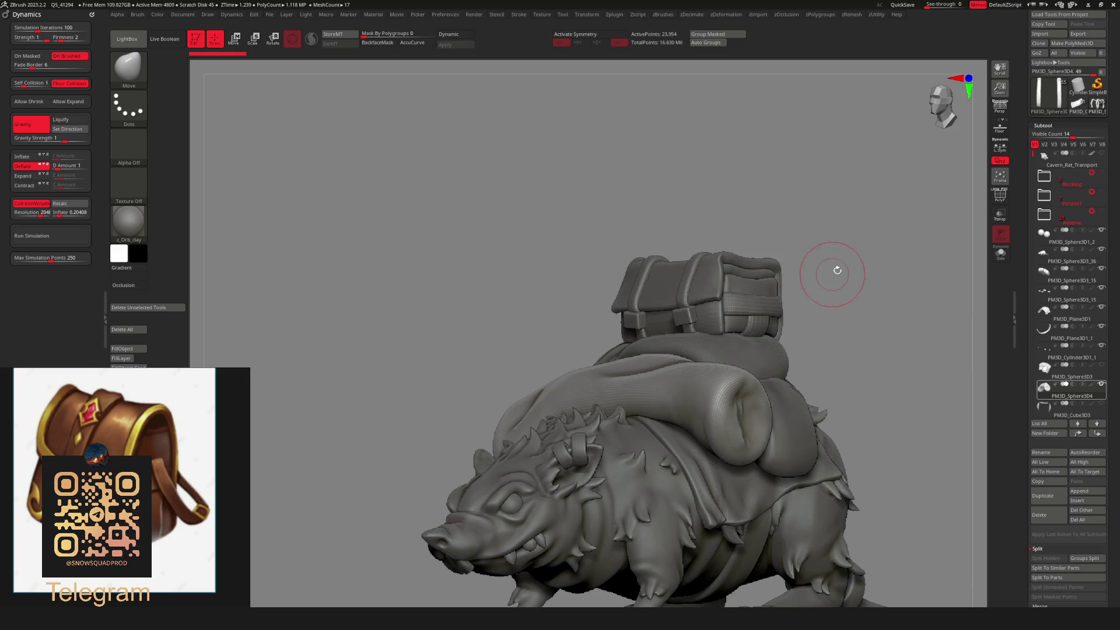
{"action": "mouse_move", "coordinate": [837, 270]}
{"action": "left_mouse_down"}
{"action": "mouse_move", "coordinate": [777, 253]}
{"action": "mouse_move", "coordinate": [794, 252]}
{"action": "left_mouse_up"}
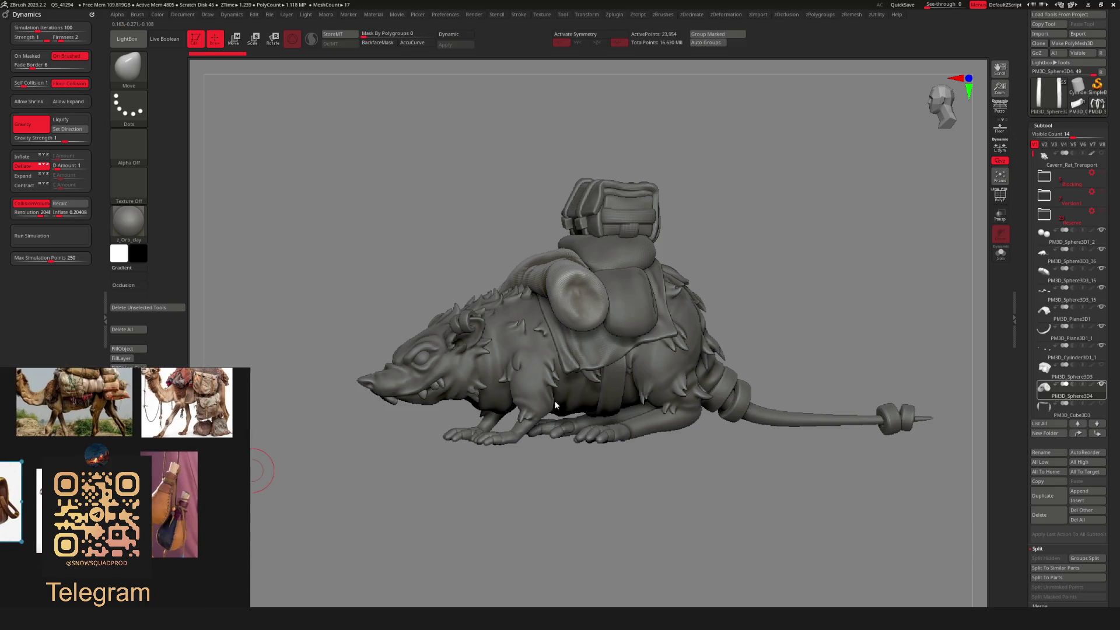
{"action": "mouse_move", "coordinate": [630, 484]}
{"action": "left_mouse_down"}
{"action": "mouse_move", "coordinate": [642, 372]}
{"action": "mouse_move", "coordinate": [506, 398]}
{"action": "left_mouse_up"}
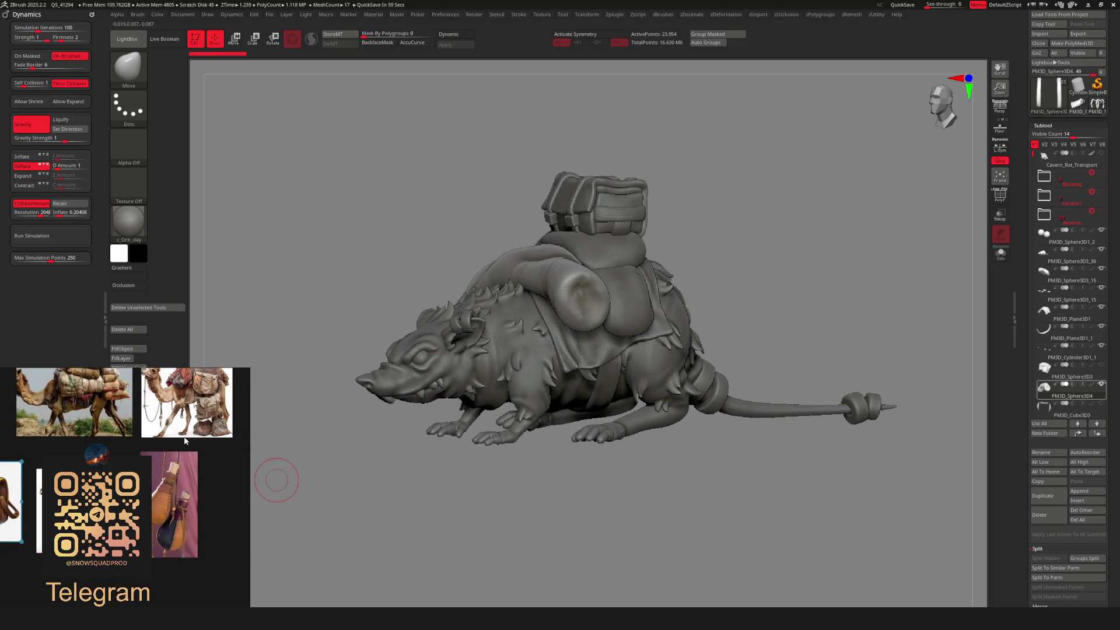
{"action": "mouse_move", "coordinate": [590, 297]}
{"action": "right_mouse_down"}
{"action": "mouse_move", "coordinate": [651, 316]}
{"action": "mouse_move", "coordinate": [628, 259]}
{"action": "right_mouse_up"}
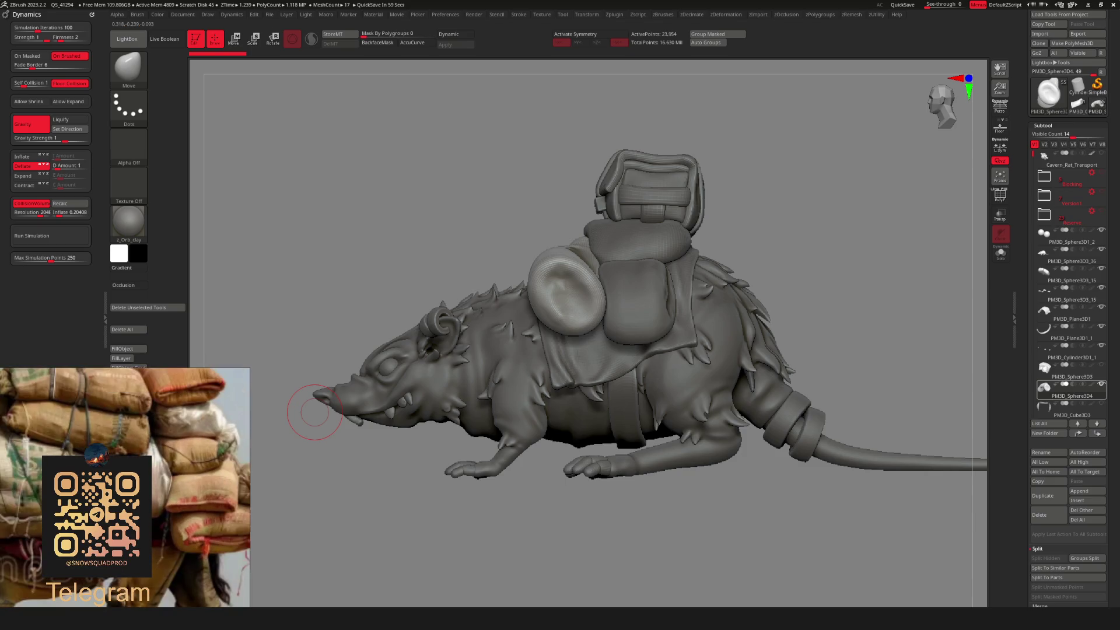
{"action": "mouse_move", "coordinate": [675, 353]}
{"action": "right_mouse_down"}
{"action": "mouse_move", "coordinate": [638, 329]}
{"action": "mouse_move", "coordinate": [621, 354]}
{"action": "mouse_move", "coordinate": [633, 311]}
{"action": "right_mouse_up"}
{"action": "left_click", "coordinate": [632, 312], "text": "alt"}
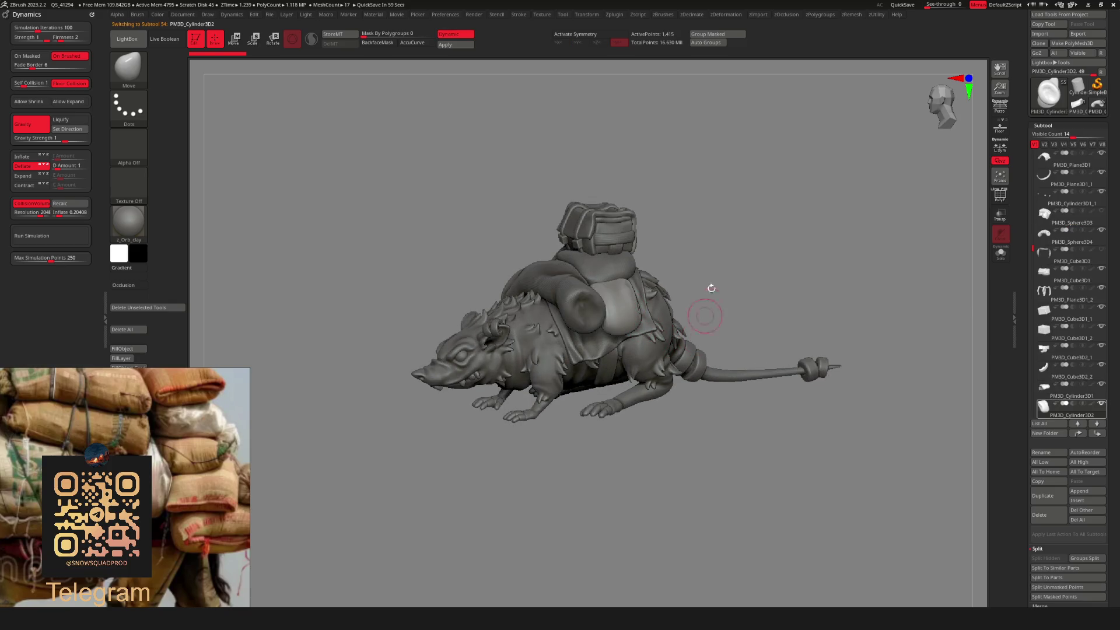
Inspect the saddle pad's polygroups by toggling wireframe and solo, then frame the whole rat.
{"action": "mouse_move", "coordinate": [635, 333]}
{"action": "right_mouse_down"}
{"action": "mouse_move", "coordinate": [675, 339]}
{"action": "mouse_move", "coordinate": [620, 324]}
{"action": "mouse_move", "coordinate": [654, 313]}
{"action": "mouse_move", "coordinate": [626, 368]}
{"action": "mouse_move", "coordinate": [578, 363]}
{"action": "mouse_move", "coordinate": [598, 357]}
{"action": "right_mouse_up"}
{"action": "key", "text": "space"}
{"action": "key", "text": "shift+f"}
{"action": "key", "text": "alt+s"}
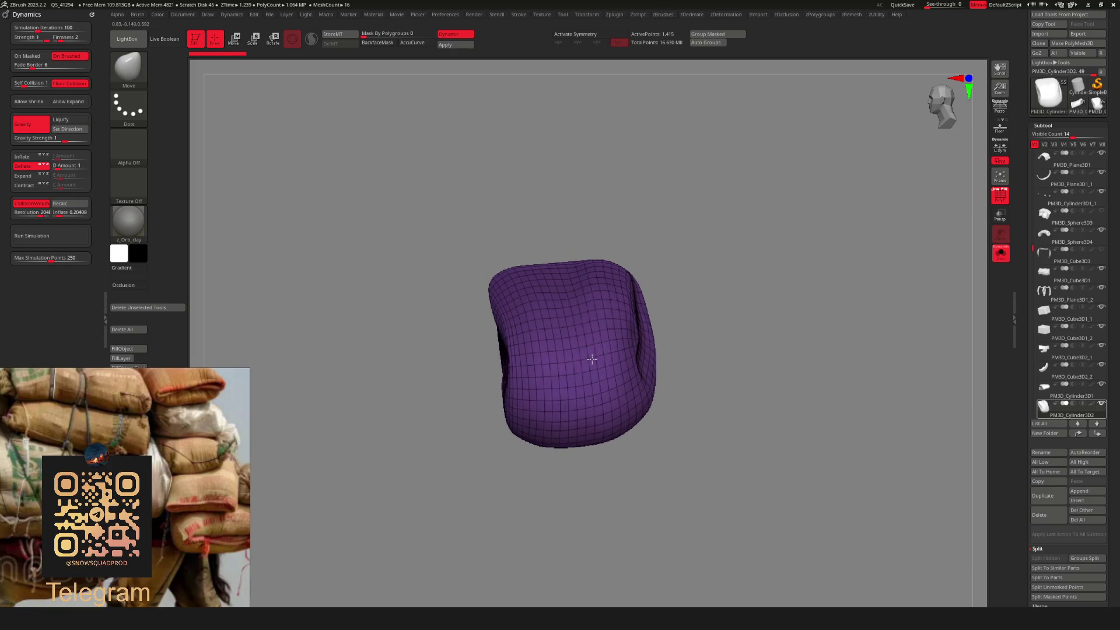
{"action": "key", "text": "shift+f"}
{"action": "key", "text": "alt+s"}
{"action": "key", "text": "f"}
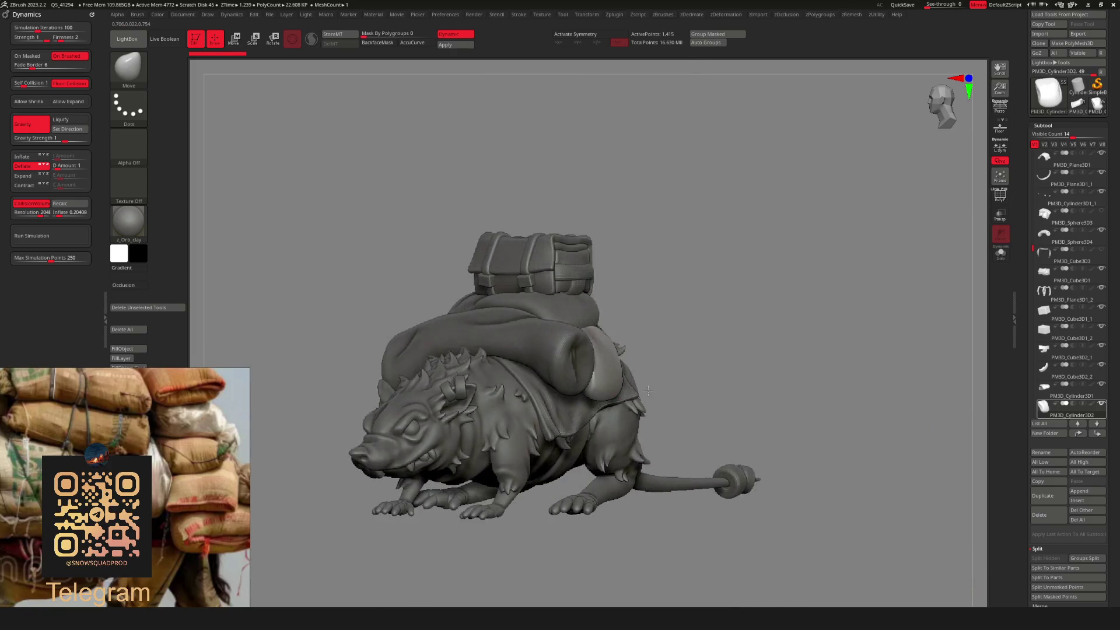
Select the side pouch, duplicate it, and solo the new copy.
{"action": "left_click", "coordinate": [1062, 356]}
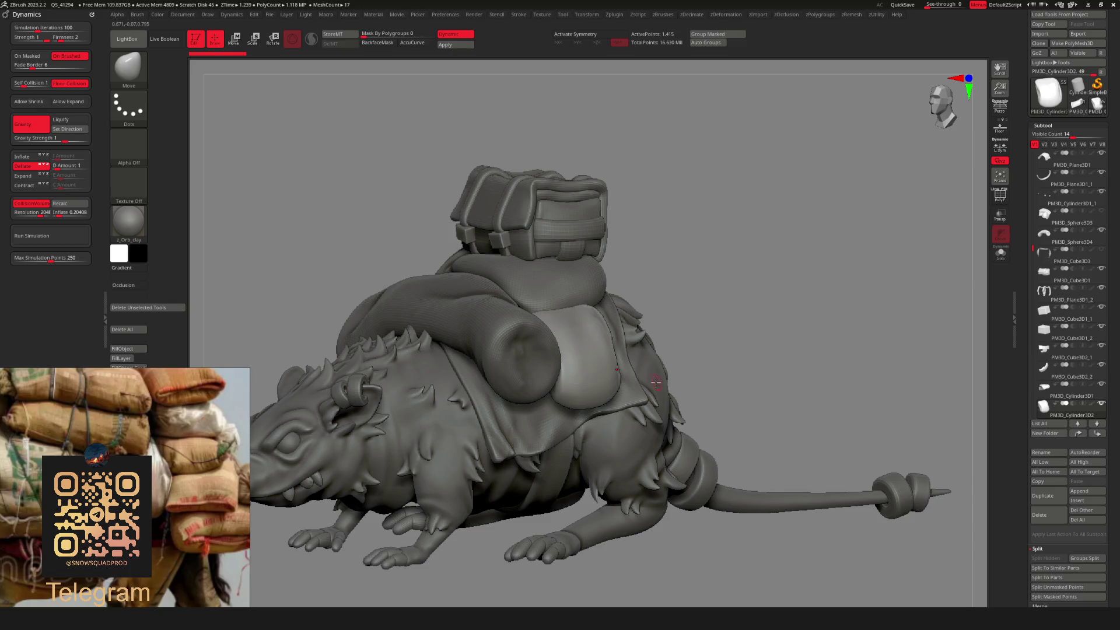
{"action": "right_click_drag", "start_coordinate": [656, 382], "coordinate": [650, 383]}
{"action": "key", "text": "ctrl+shift+d"}
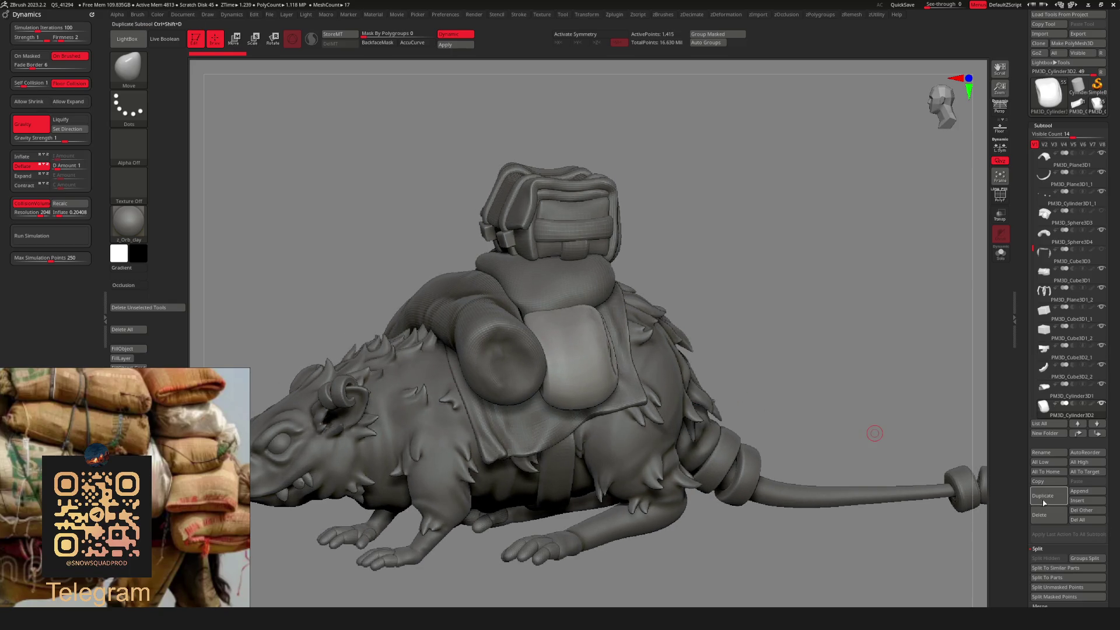
{"action": "key", "text": "ctrl+shift+s"}
Turn the soloed pouch copy to face front and display its polygon wireframe.
{"action": "left_click_drag", "start_coordinate": [551, 411], "coordinate": [608, 354]}
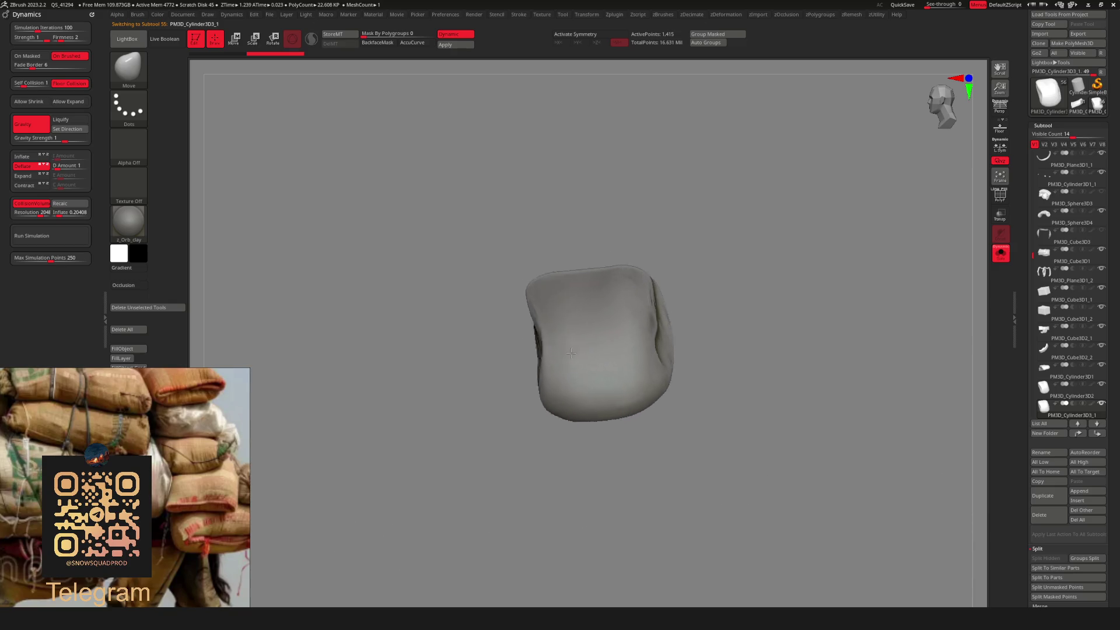
{"action": "key", "text": "shift+f"}
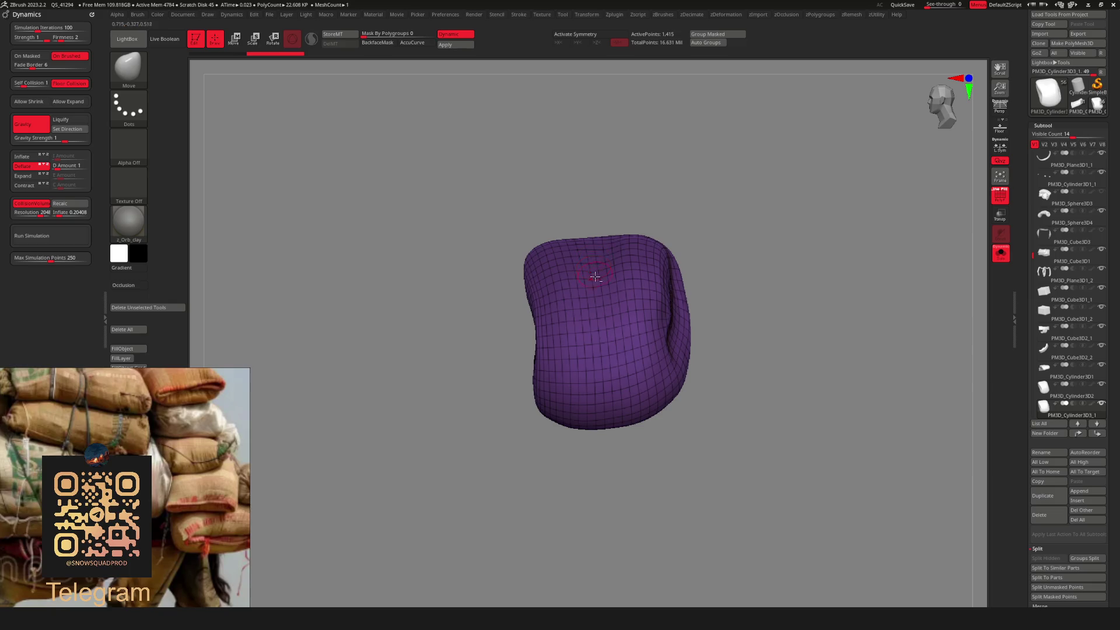
Switch to the ZModeler brush and orbit around the pouch copy.
{"action": "key", "text": "b"}
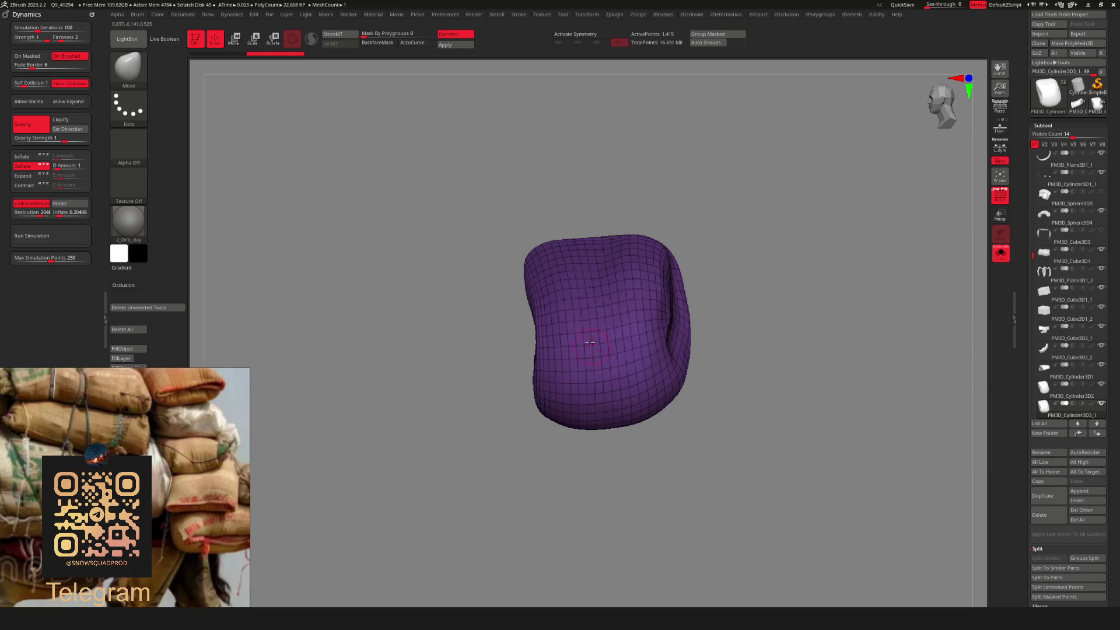
{"action": "key", "text": "b"}
{"action": "key", "text": "z"}
{"action": "key", "text": "m"}
{"action": "mouse_move", "coordinate": [699, 265]}
{"action": "left_mouse_down"}
{"action": "mouse_move", "coordinate": [727, 265]}
{"action": "mouse_move", "coordinate": [710, 260]}
{"action": "mouse_move", "coordinate": [653, 286]}
{"action": "mouse_move", "coordinate": [601, 376]}
{"action": "mouse_move", "coordinate": [595, 419]}
{"action": "left_mouse_up"}
Replace the jagged mask with a clean vertical mask strip down the pouch, then exit solo.
{"action": "key", "text": "ctrl+z"}
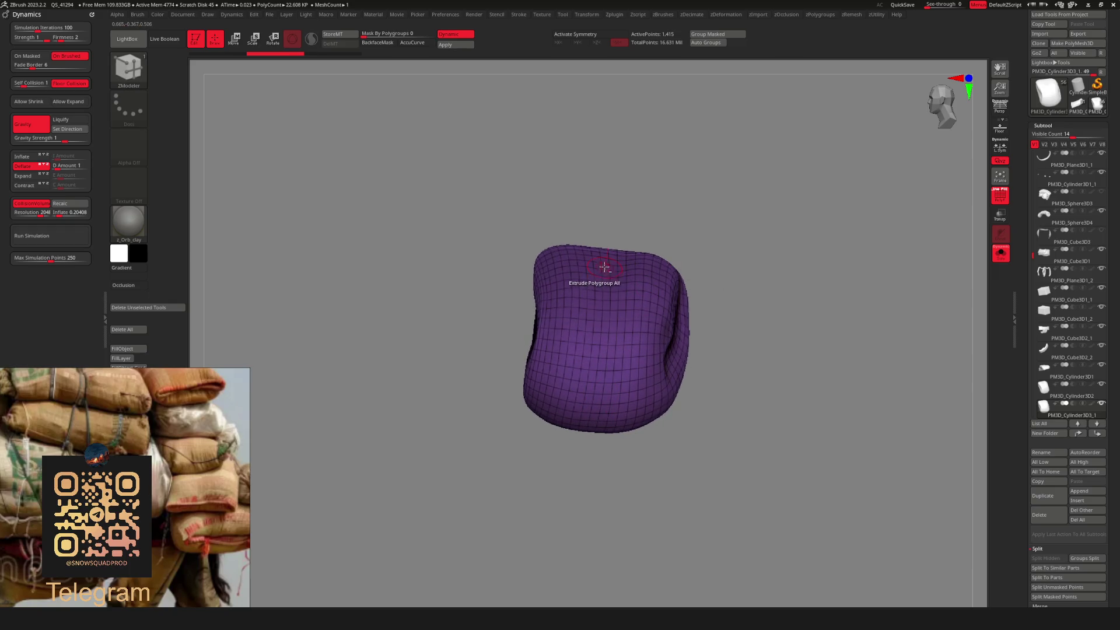
{"action": "left_click_drag", "start_coordinate": [605, 266], "coordinate": [591, 428], "text": "ctrl"}
{"action": "left_click_drag", "start_coordinate": [703, 337], "coordinate": [713, 428]}
{"action": "mouse_move", "coordinate": [661, 273]}
{"action": "left_mouse_down"}
{"action": "mouse_move", "coordinate": [680, 219]}
{"action": "mouse_move", "coordinate": [670, 281]}
{"action": "mouse_move", "coordinate": [655, 252]}
{"action": "left_mouse_up"}
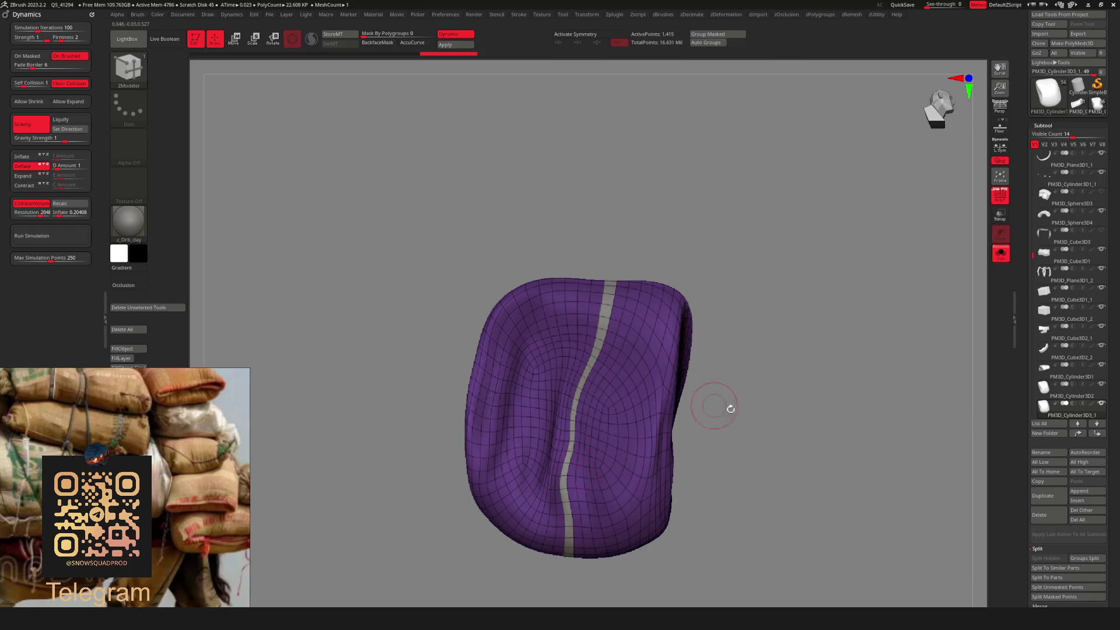
{"action": "mouse_move", "coordinate": [730, 409]}
{"action": "left_mouse_down"}
{"action": "mouse_move", "coordinate": [738, 327]}
{"action": "mouse_move", "coordinate": [725, 368]}
{"action": "mouse_move", "coordinate": [772, 324]}
{"action": "mouse_move", "coordinate": [749, 299]}
{"action": "mouse_move", "coordinate": [830, 267]}
{"action": "mouse_move", "coordinate": [786, 286]}
{"action": "mouse_move", "coordinate": [788, 434]}
{"action": "mouse_move", "coordinate": [827, 332]}
{"action": "mouse_move", "coordinate": [765, 280]}
{"action": "mouse_move", "coordinate": [788, 356]}
{"action": "mouse_move", "coordinate": [795, 278]}
{"action": "mouse_move", "coordinate": [771, 282]}
{"action": "left_mouse_up"}
{"action": "key", "text": "ctrl+shift+s"}
{"action": "key", "text": "ctrl+shift+s"}
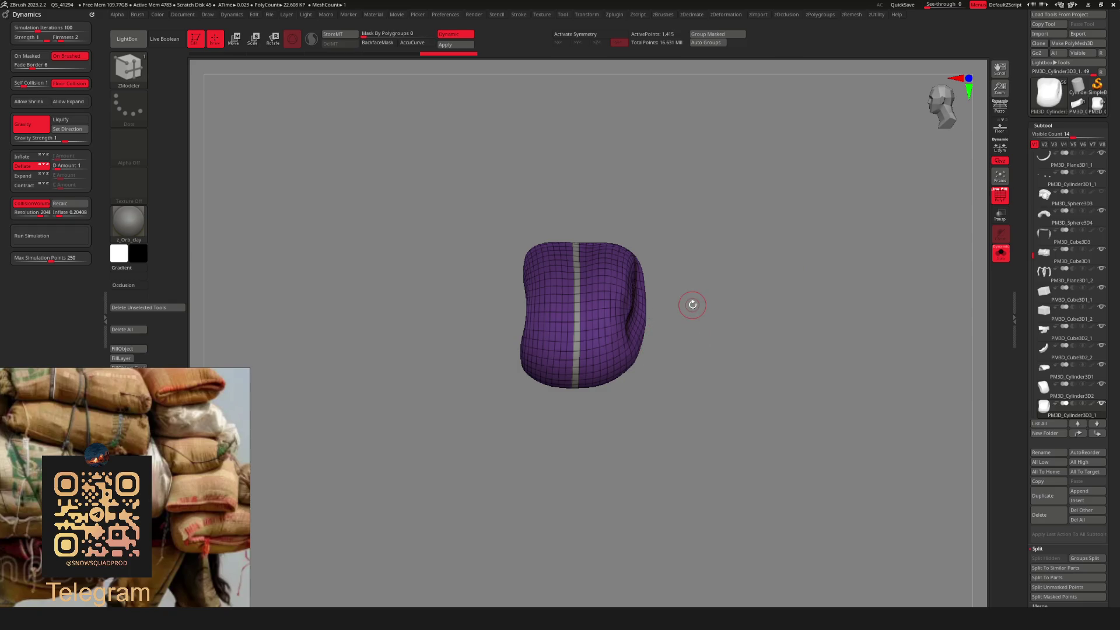
Hide the wireframe, remask and unmask the pouch copy, and choose ZModeler's PolyGroup action.
{"action": "mouse_move", "coordinate": [671, 312]}
{"action": "left_mouse_down"}
{"action": "mouse_move", "coordinate": [676, 348]}
{"action": "mouse_move", "coordinate": [755, 304]}
{"action": "mouse_move", "coordinate": [707, 253]}
{"action": "mouse_move", "coordinate": [670, 317]}
{"action": "mouse_move", "coordinate": [733, 300]}
{"action": "mouse_move", "coordinate": [698, 281]}
{"action": "mouse_move", "coordinate": [702, 352]}
{"action": "mouse_move", "coordinate": [674, 370]}
{"action": "mouse_move", "coordinate": [677, 383]}
{"action": "mouse_move", "coordinate": [647, 319]}
{"action": "mouse_move", "coordinate": [708, 327]}
{"action": "mouse_move", "coordinate": [723, 315]}
{"action": "mouse_move", "coordinate": [769, 357]}
{"action": "mouse_move", "coordinate": [733, 338]}
{"action": "left_mouse_up"}
{"action": "key", "text": "shift+f"}
{"action": "key", "text": "shift+f"}
{"action": "left_click", "coordinate": [717, 325], "text": "ctrl"}
{"action": "left_click", "coordinate": [721, 319], "text": "ctrl"}
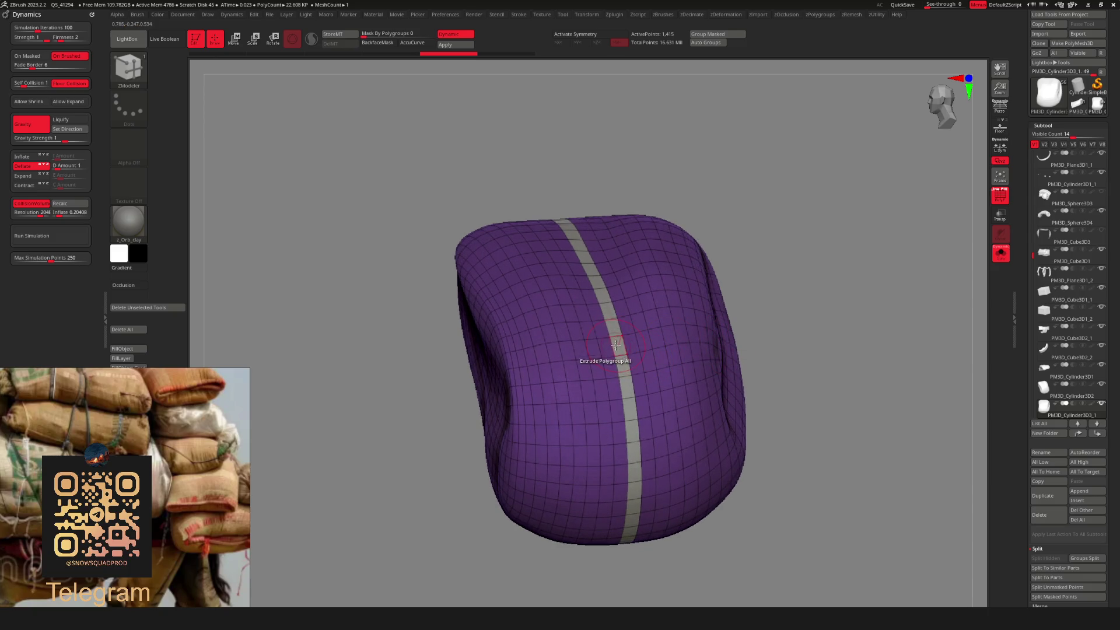
{"action": "key", "text": "space"}
{"action": "left_click", "coordinate": [589, 332]}
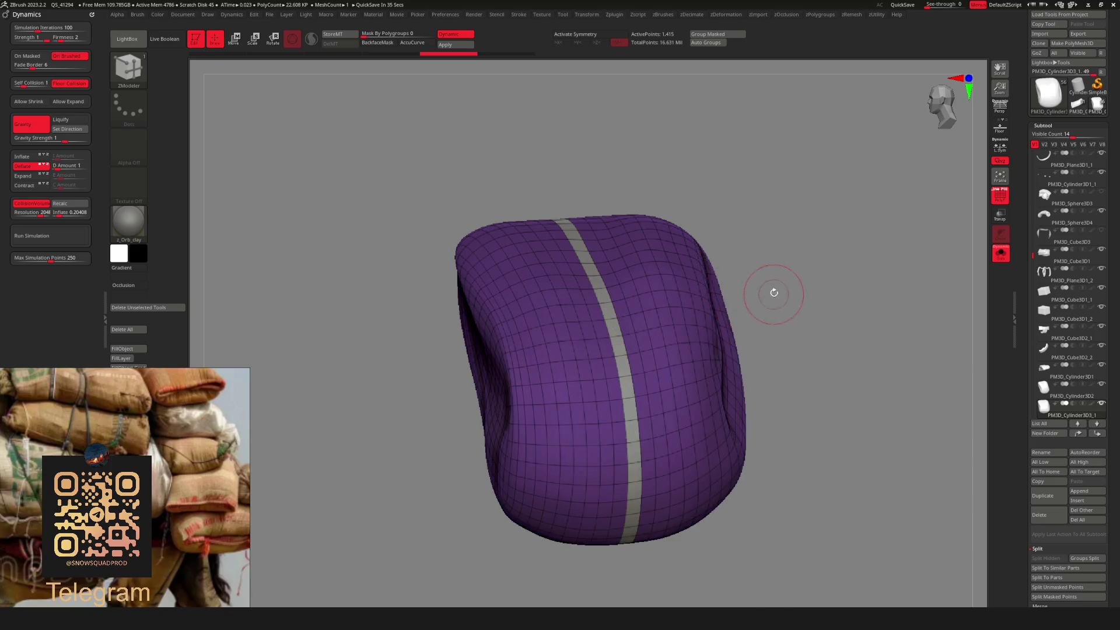
{"action": "left_click_drag", "start_coordinate": [769, 292], "coordinate": [729, 288]}
{"action": "key", "text": "space"}
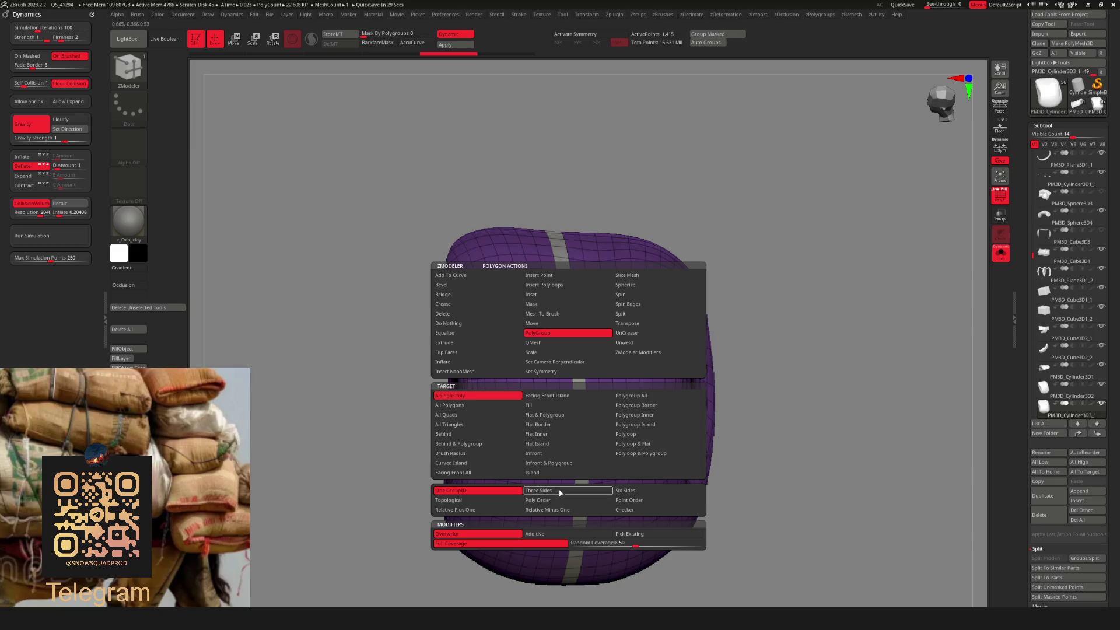
Set the PolyGroup target to Relative Plus One and give the strip its own polygroup.
{"action": "left_click", "coordinate": [455, 510]}
{"action": "left_click", "coordinate": [575, 342]}
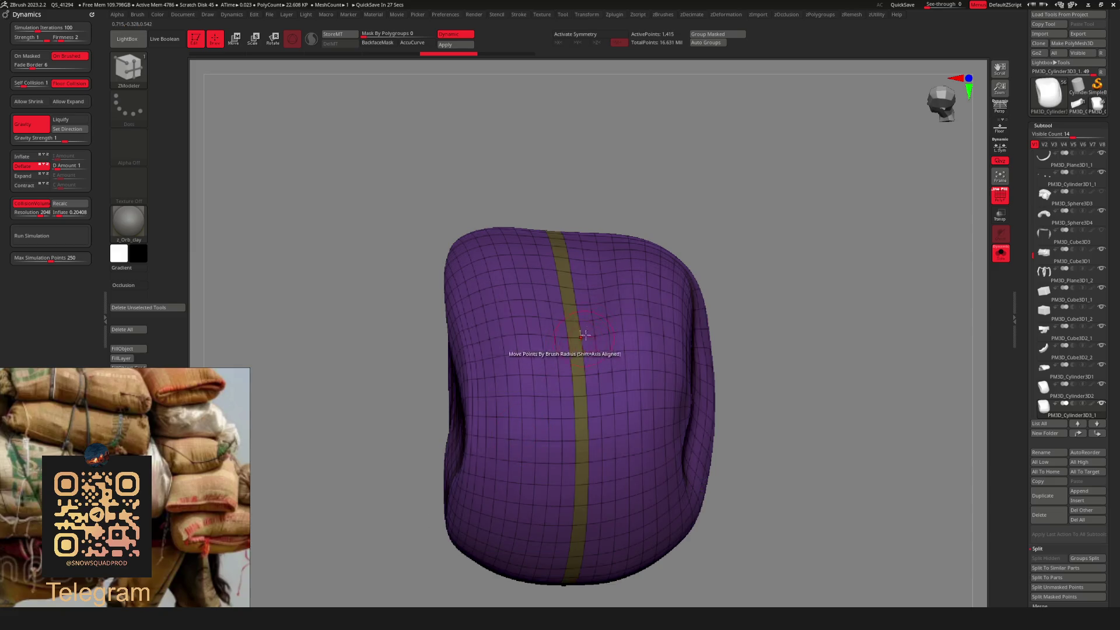
{"action": "key", "text": "space"}
{"action": "left_click", "coordinate": [583, 354]}
{"action": "key", "text": "space"}
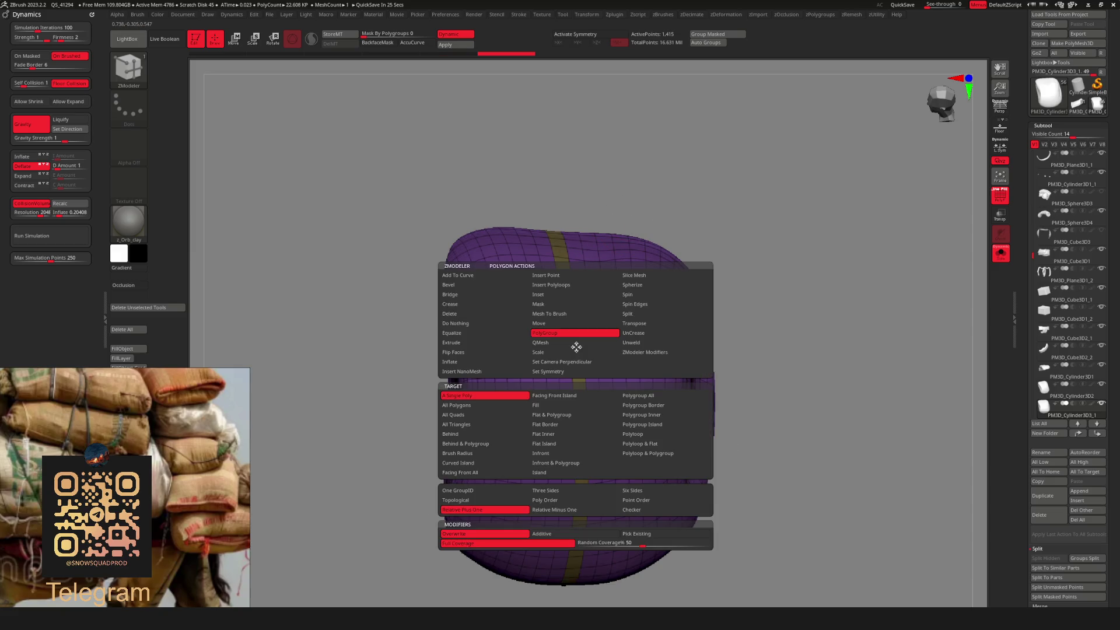
{"action": "left_click", "coordinate": [548, 394]}
Hide everything except the strip polygroup, leaving a thin 104-point band, then reframe.
{"action": "left_click_drag", "start_coordinate": [707, 303], "coordinate": [687, 327], "text": "alt"}
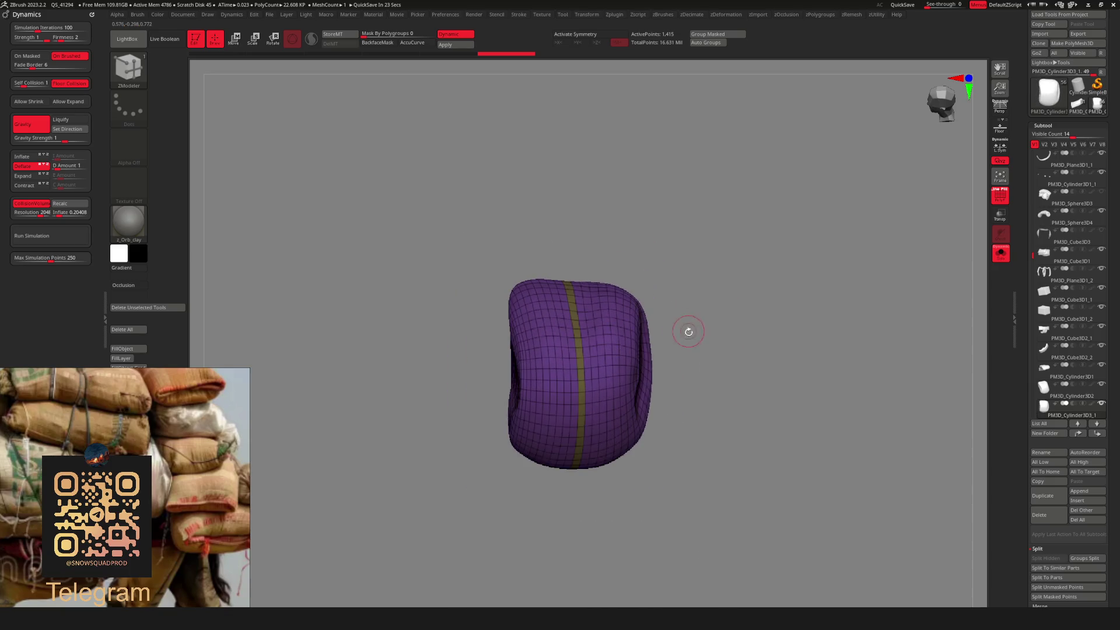
{"action": "left_click", "coordinate": [624, 359], "text": "ctrl+shift"}
{"action": "left_click", "coordinate": [692, 332], "text": "ctrl+shift"}
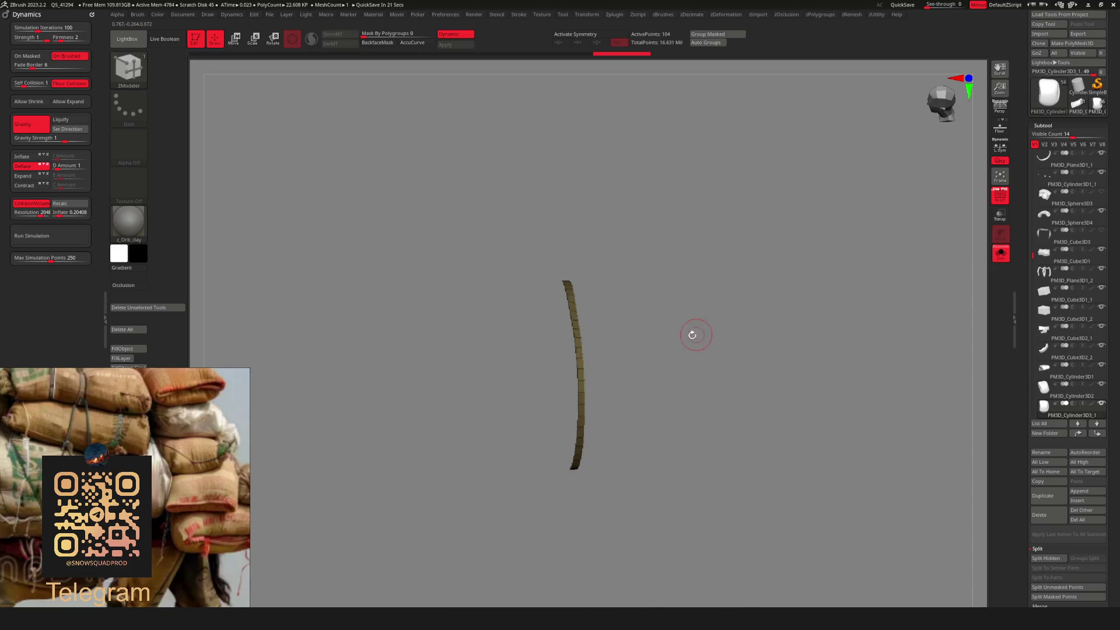
{"action": "key", "text": "space"}
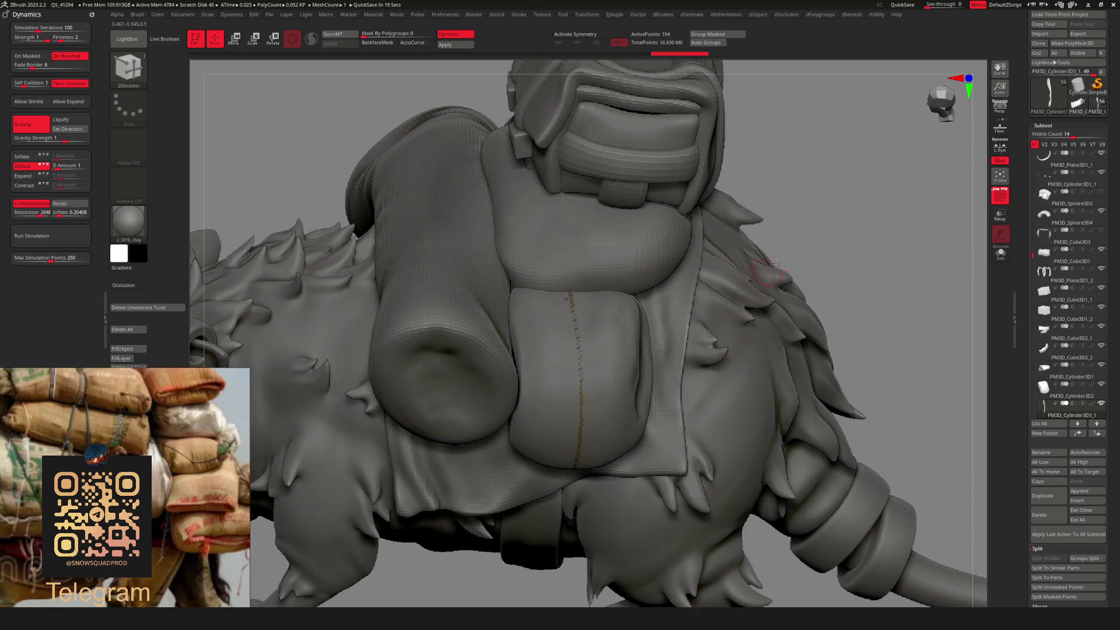
{"action": "scroll", "coordinate": [840, 233], "scroll_direction": "up", "scroll_amount": 2}
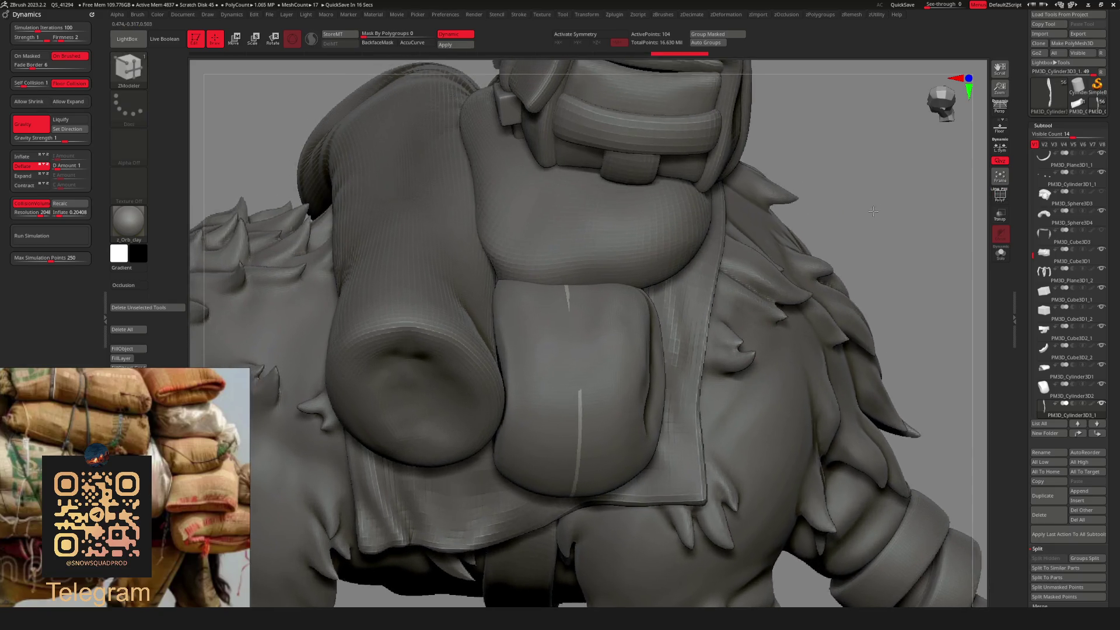
{"action": "scroll", "coordinate": [828, 267], "scroll_direction": "up", "scroll_amount": 2}
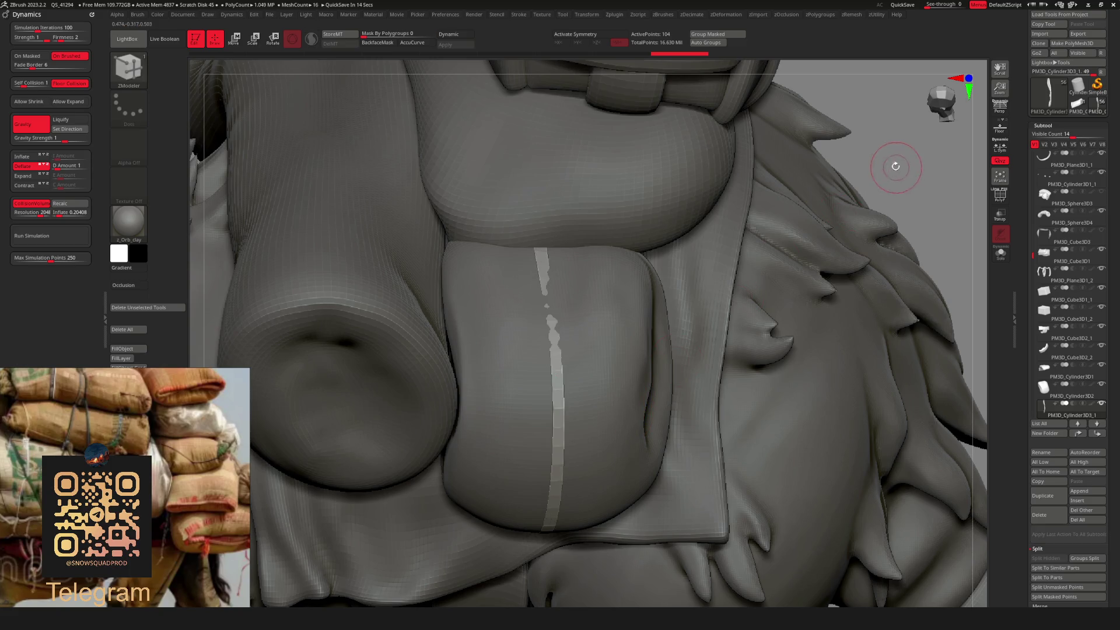
{"action": "key", "text": "f"}
{"action": "scroll", "coordinate": [804, 266], "scroll_direction": "up", "scroll_amount": 2}
In Move mode, solo the strip and mirror it with the zUtility Flip.
{"action": "key", "text": "w"}
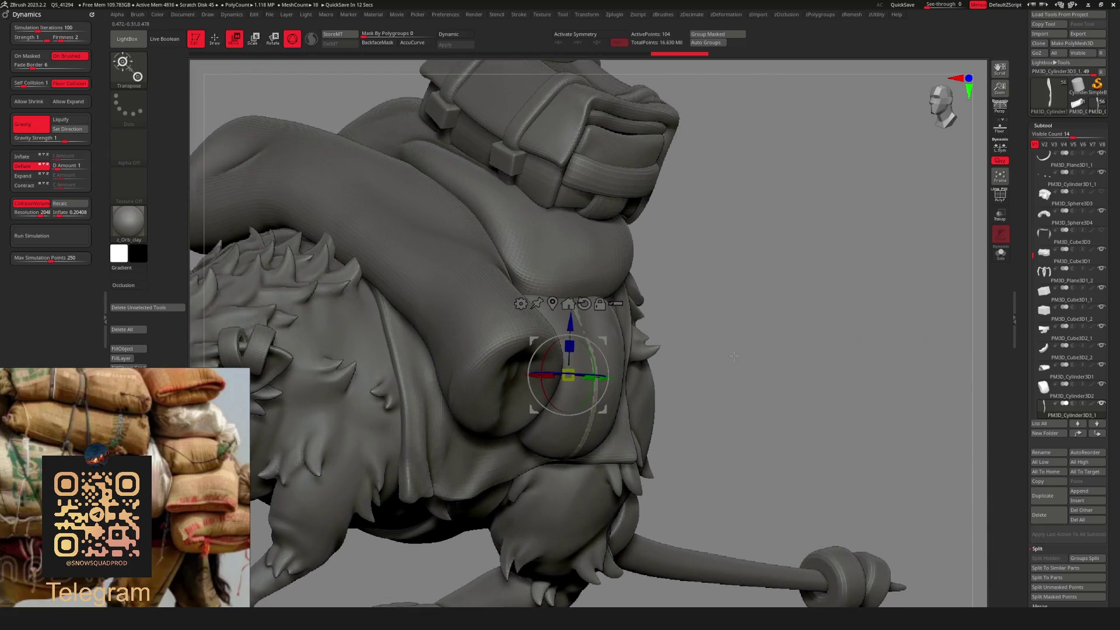
{"action": "left_click", "coordinate": [1001, 252]}
{"action": "key", "text": "space"}
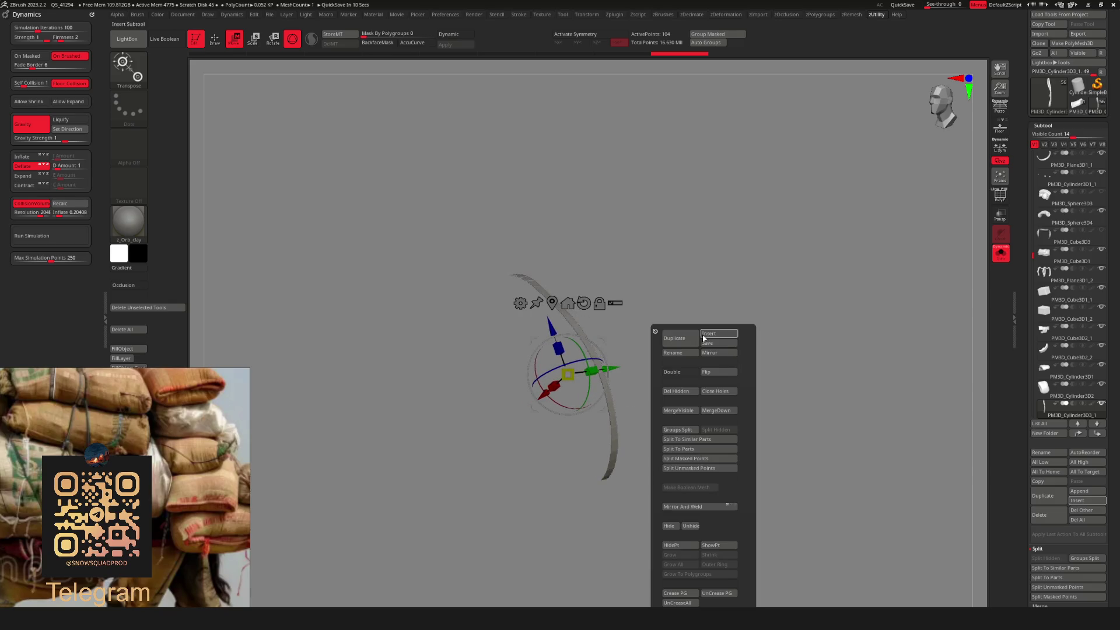
{"action": "left_click", "coordinate": [722, 373]}
{"action": "key", "text": "ctrl+z"}
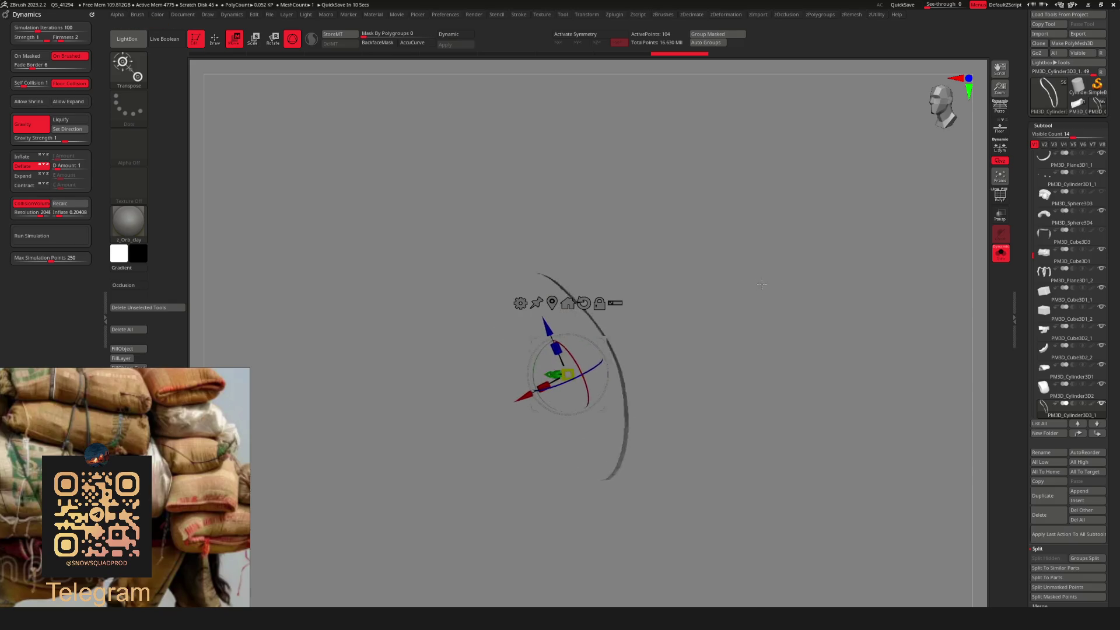
{"action": "key", "text": "ctrl+shift+z"}
Flip the strip again, Double it into a closed loop, and scale it down slightly.
{"action": "key", "text": "space"}
{"action": "left_click", "coordinate": [768, 375]}
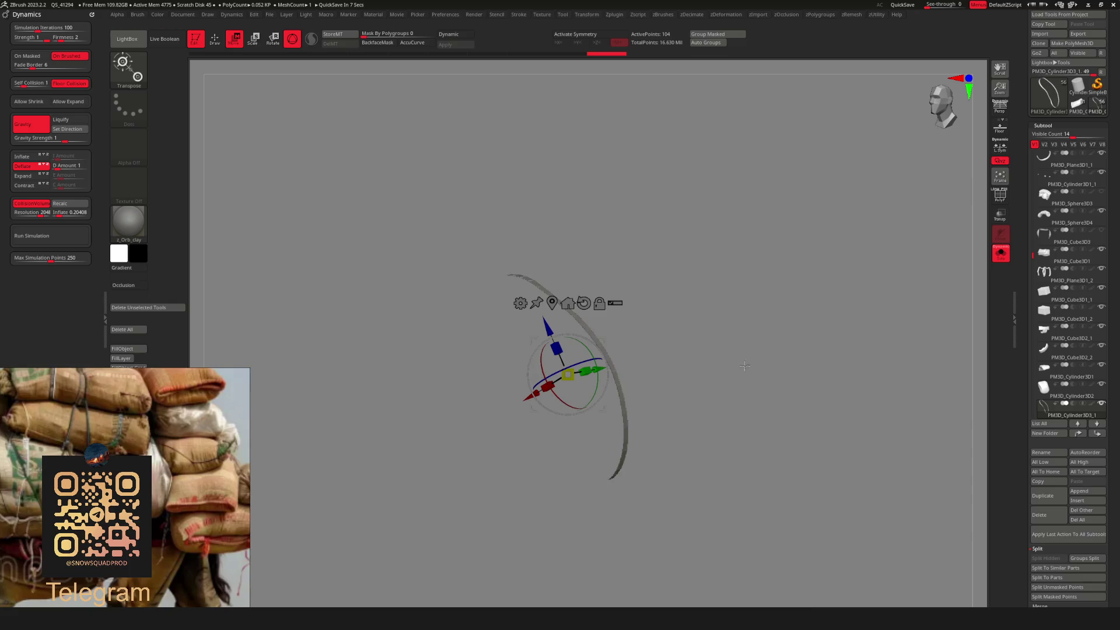
{"action": "key", "text": "space"}
{"action": "left_click", "coordinate": [723, 374]}
{"action": "mouse_move", "coordinate": [688, 374]}
{"action": "left_mouse_down"}
{"action": "mouse_move", "coordinate": [577, 379]}
{"action": "mouse_move", "coordinate": [569, 369]}
{"action": "left_mouse_up"}
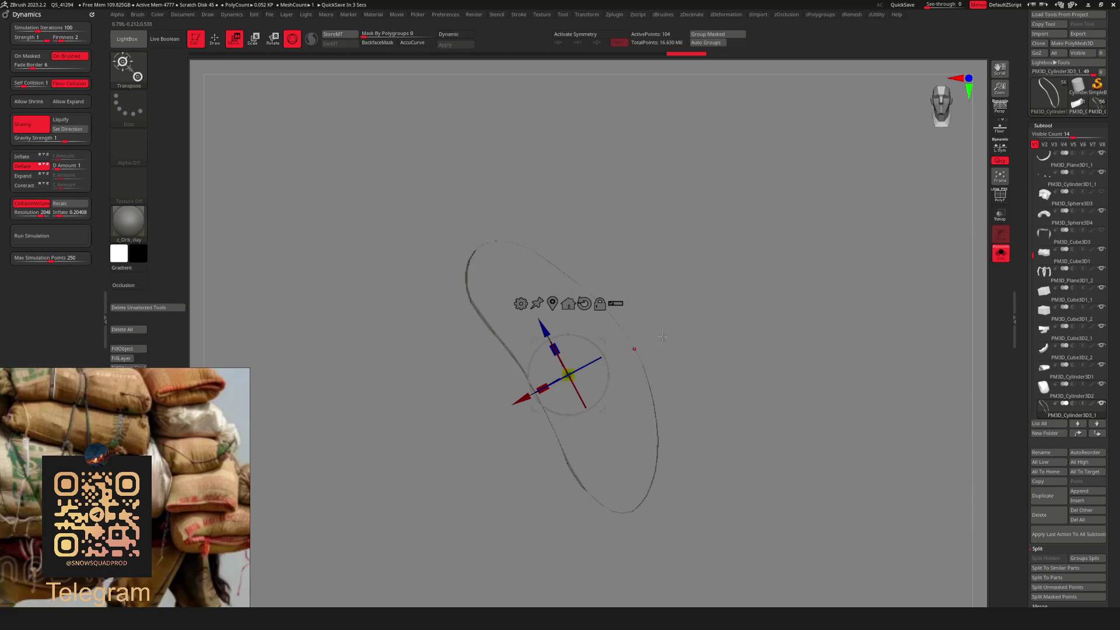
{"action": "key", "text": "q"}
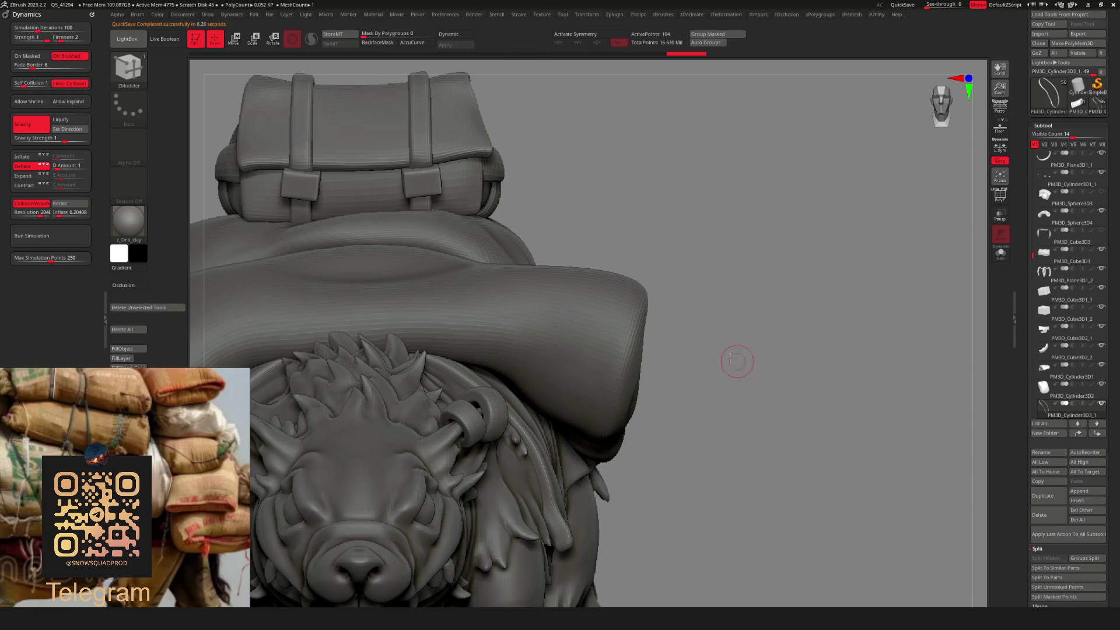
Extrude the loop with ZModeler's Extrude on the Polygroup All target into a 208-point strap.
{"action": "left_click_drag", "start_coordinate": [687, 332], "coordinate": [637, 376]}
{"action": "key", "text": "f"}
{"action": "key", "text": "b"}
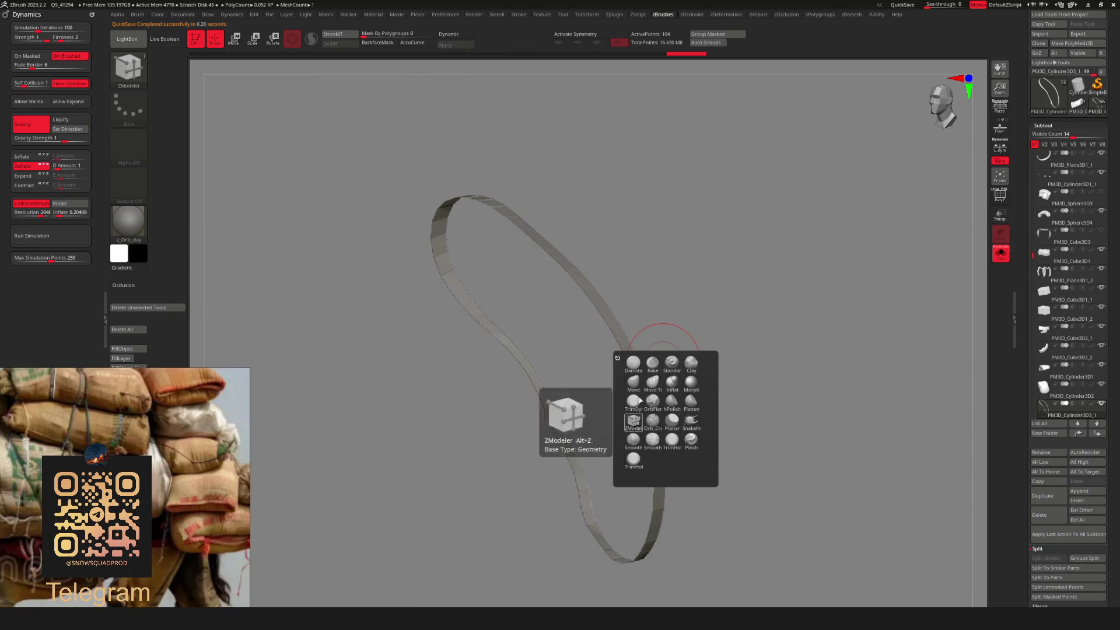
{"action": "left_click", "coordinate": [636, 429]}
{"action": "key", "text": "space"}
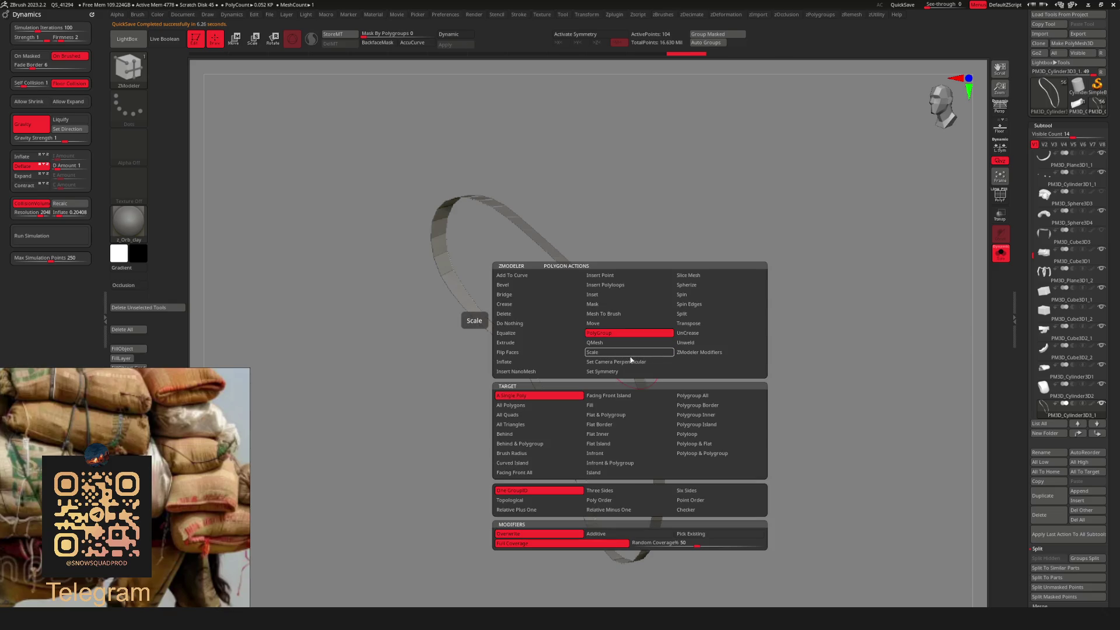
{"action": "left_click", "coordinate": [519, 345]}
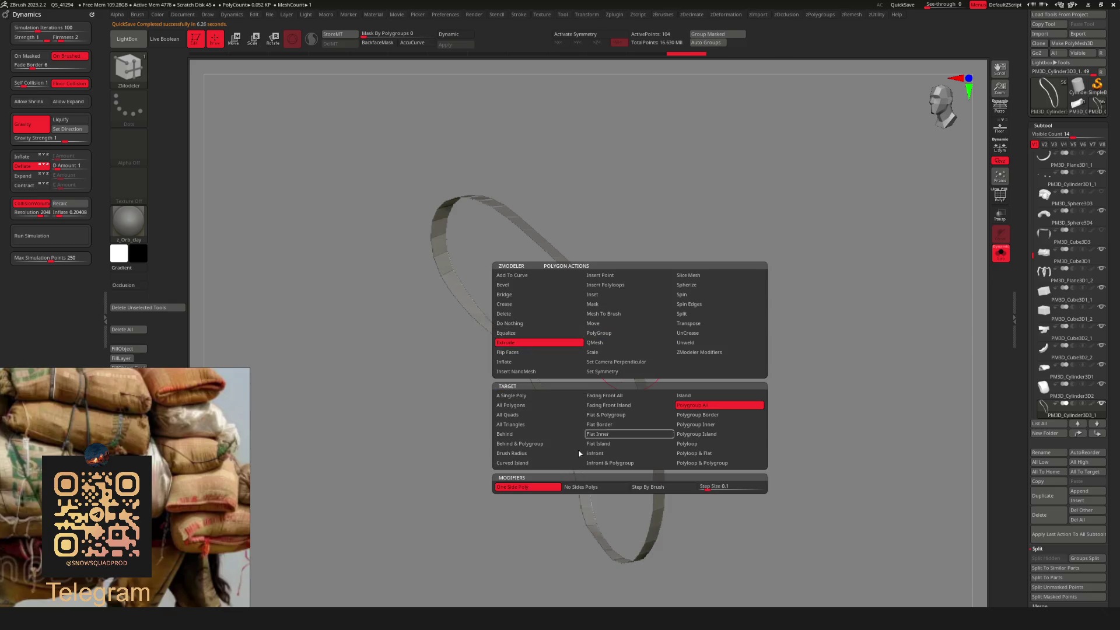
{"action": "left_click", "coordinate": [707, 405]}
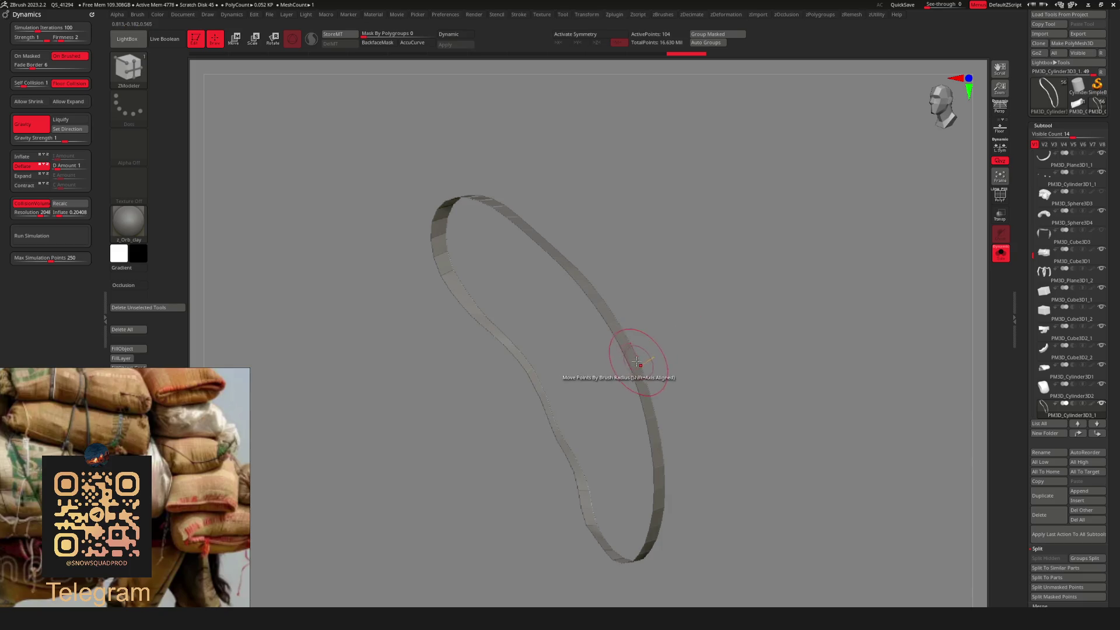
{"action": "left_click_drag", "start_coordinate": [641, 376], "coordinate": [693, 342]}
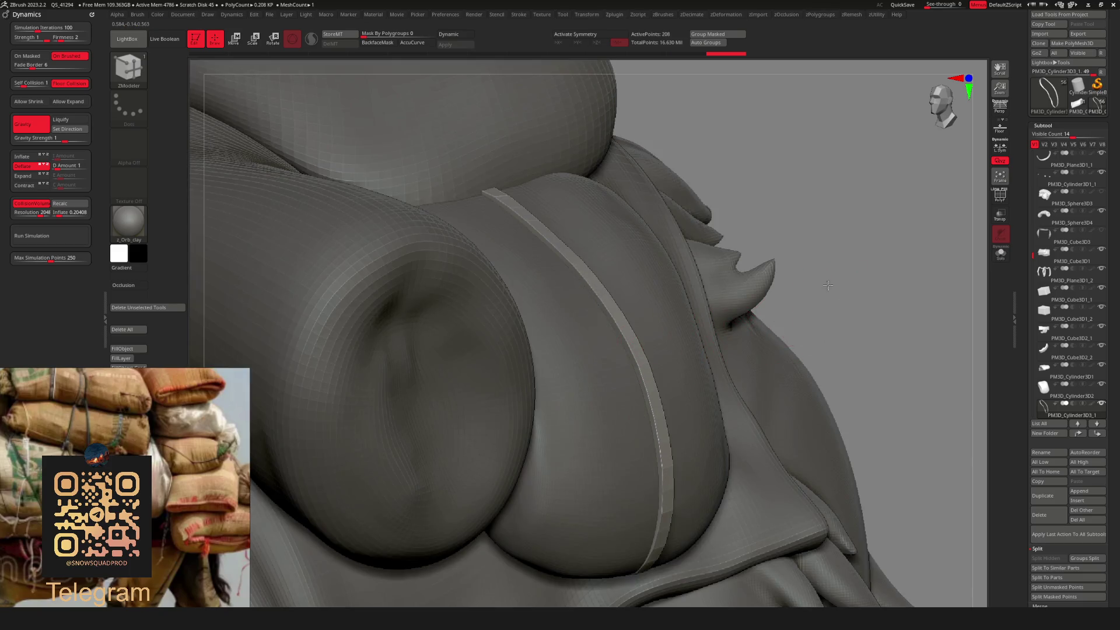
Inspect the finished strap on the pack in solo, then exit solo.
{"action": "mouse_move", "coordinate": [828, 285]}
{"action": "left_mouse_down"}
{"action": "mouse_move", "coordinate": [787, 313]}
{"action": "mouse_move", "coordinate": [774, 305]}
{"action": "mouse_move", "coordinate": [772, 396]}
{"action": "left_mouse_up"}
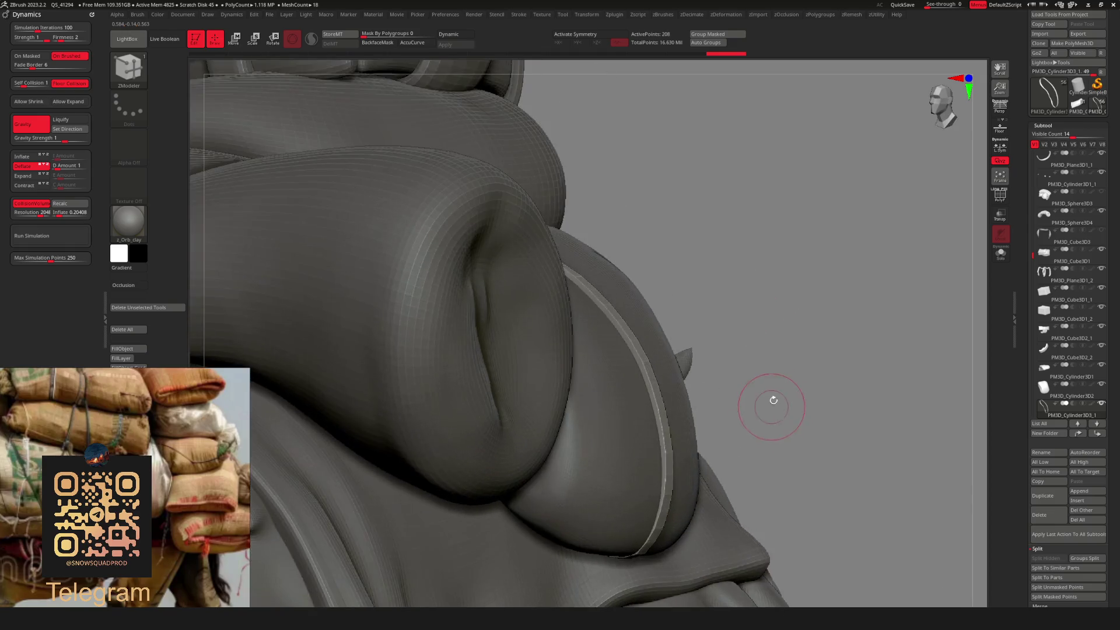
{"action": "key", "text": "ctrl+shift+s"}
{"action": "mouse_move", "coordinate": [770, 349]}
{"action": "left_mouse_down"}
{"action": "mouse_move", "coordinate": [673, 357]}
{"action": "mouse_move", "coordinate": [653, 342]}
{"action": "left_mouse_up"}
{"action": "key", "text": "ctrl+shift+s"}
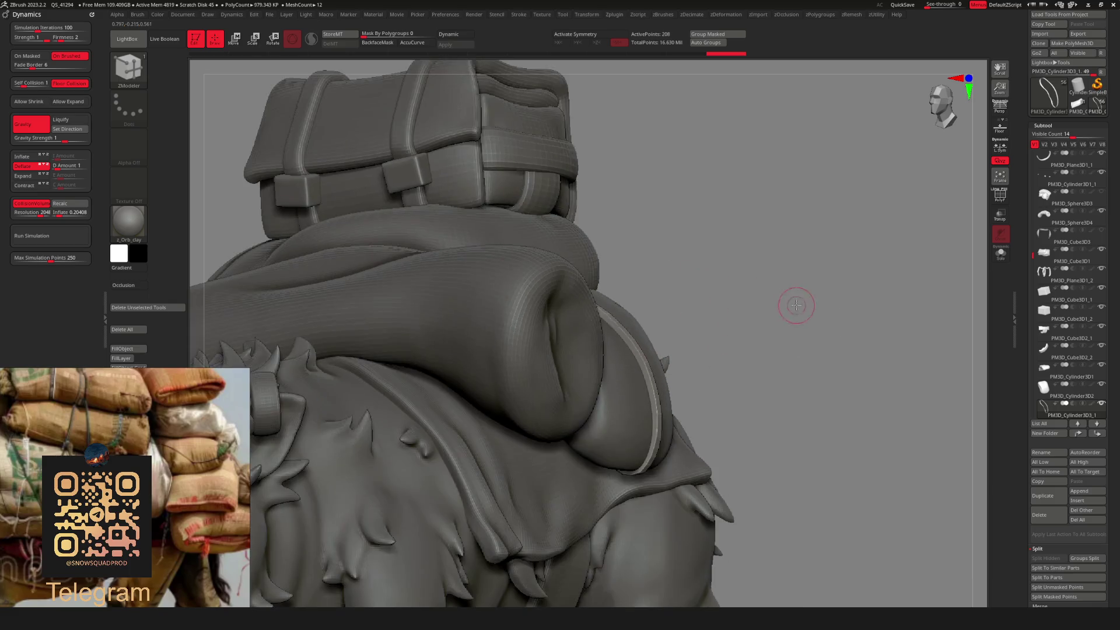
Select the PM3D_Cylinder3D2 side pouch piece and solo it, facing front.
{"action": "mouse_move", "coordinate": [796, 305]}
{"action": "left_mouse_down"}
{"action": "mouse_move", "coordinate": [845, 225]}
{"action": "mouse_move", "coordinate": [820, 238]}
{"action": "mouse_move", "coordinate": [853, 284]}
{"action": "mouse_move", "coordinate": [782, 308]}
{"action": "mouse_move", "coordinate": [765, 327]}
{"action": "mouse_move", "coordinate": [786, 314]}
{"action": "mouse_move", "coordinate": [807, 253]}
{"action": "mouse_move", "coordinate": [804, 280]}
{"action": "left_mouse_up"}
{"action": "key", "text": "d"}
{"action": "left_click", "coordinate": [656, 350], "text": "alt"}
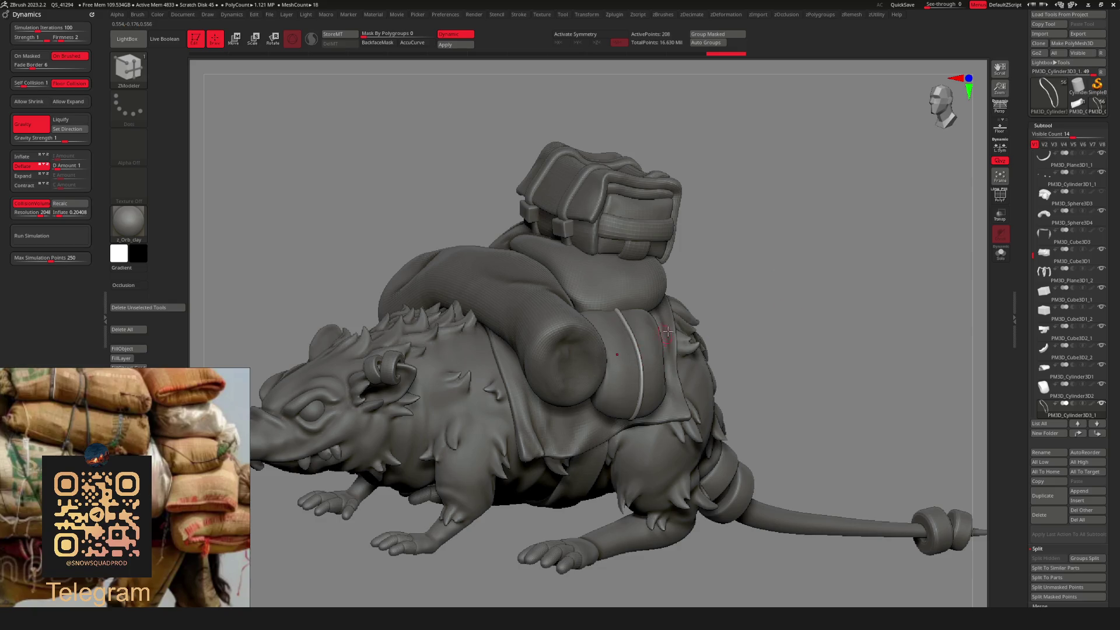
{"action": "key", "text": "shift+s"}
{"action": "mouse_move", "coordinate": [763, 318]}
{"action": "left_mouse_down"}
{"action": "mouse_move", "coordinate": [744, 318]}
{"action": "mouse_move", "coordinate": [728, 350]}
{"action": "left_mouse_up"}
Pick the DamStandard brush and subdivide the pouch mesh.
{"action": "key", "text": "b"}
{"action": "key", "text": "b"}
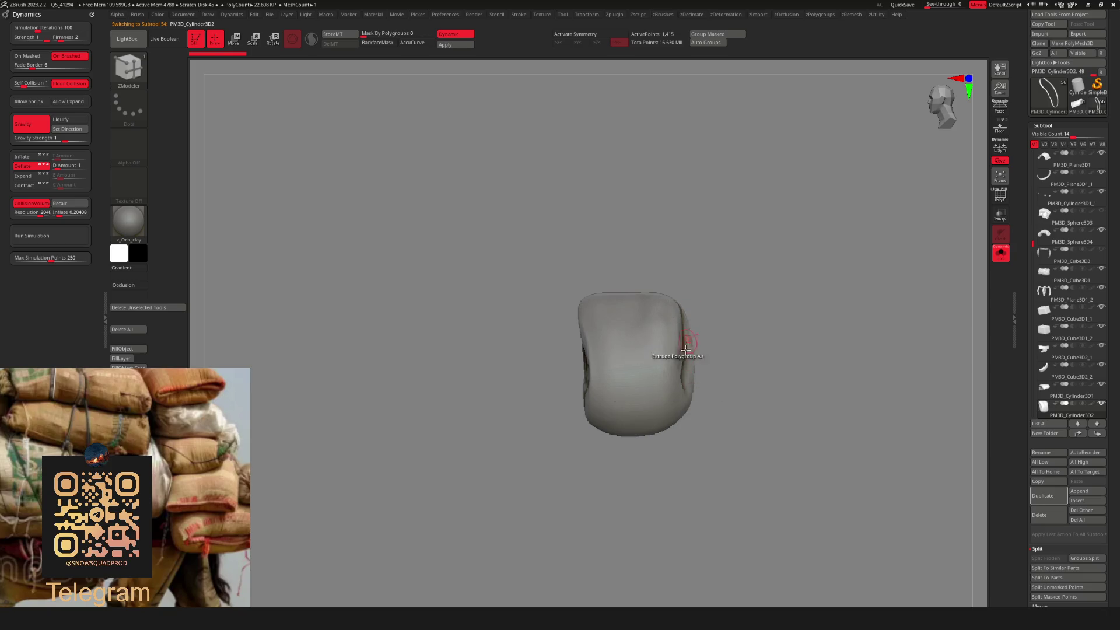
{"action": "key", "text": "b"}
{"action": "left_click", "coordinate": [649, 348]}
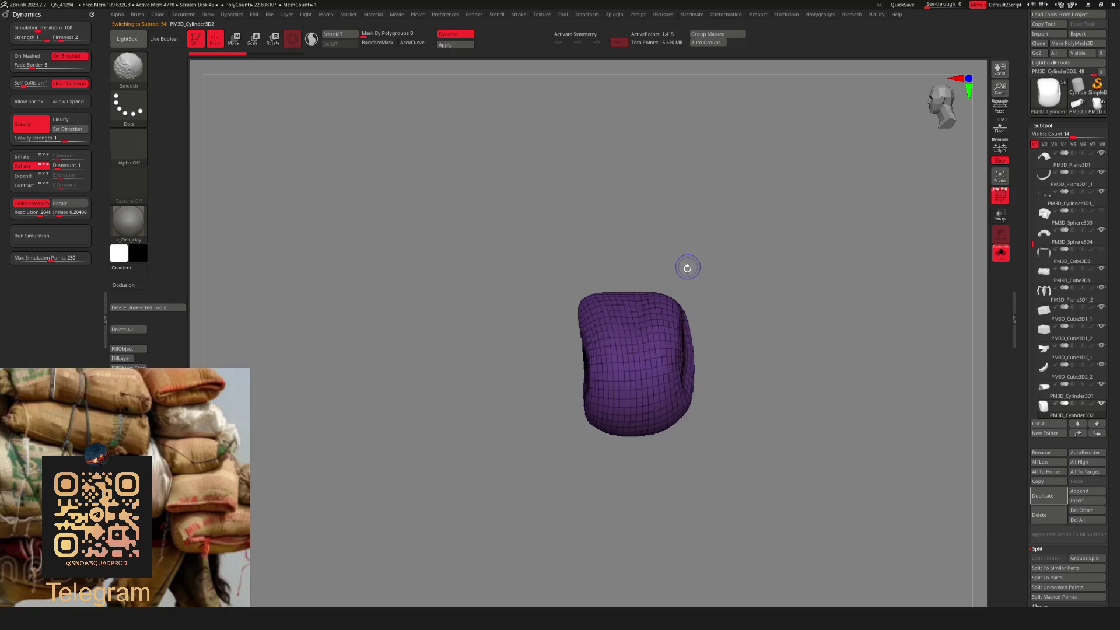
{"action": "key", "text": "shift+z"}
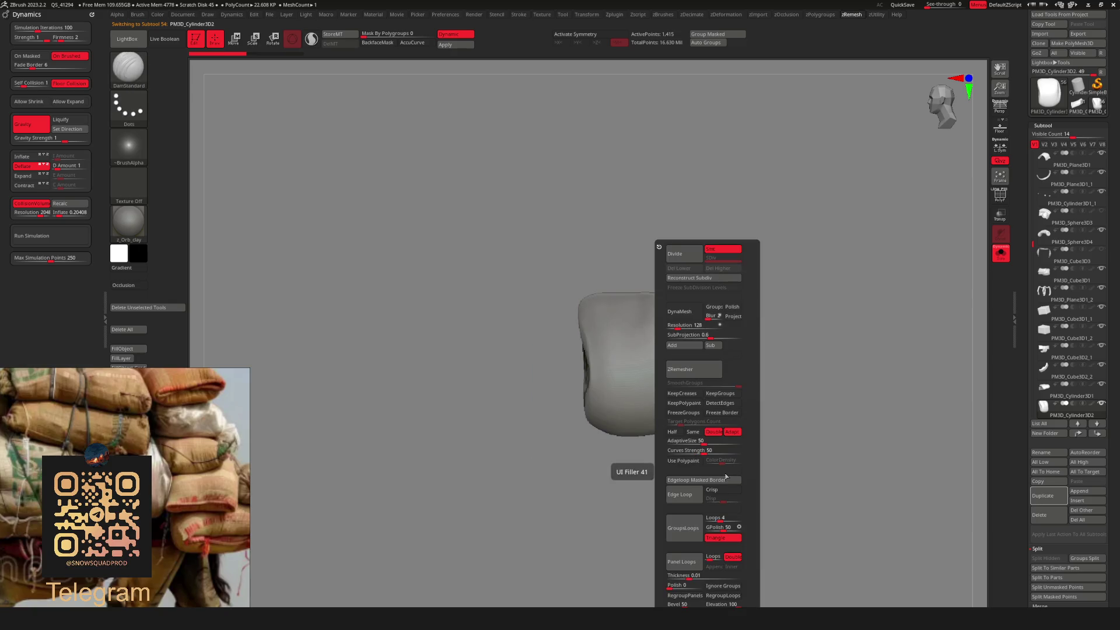
{"action": "double_click", "coordinate": [682, 255]}
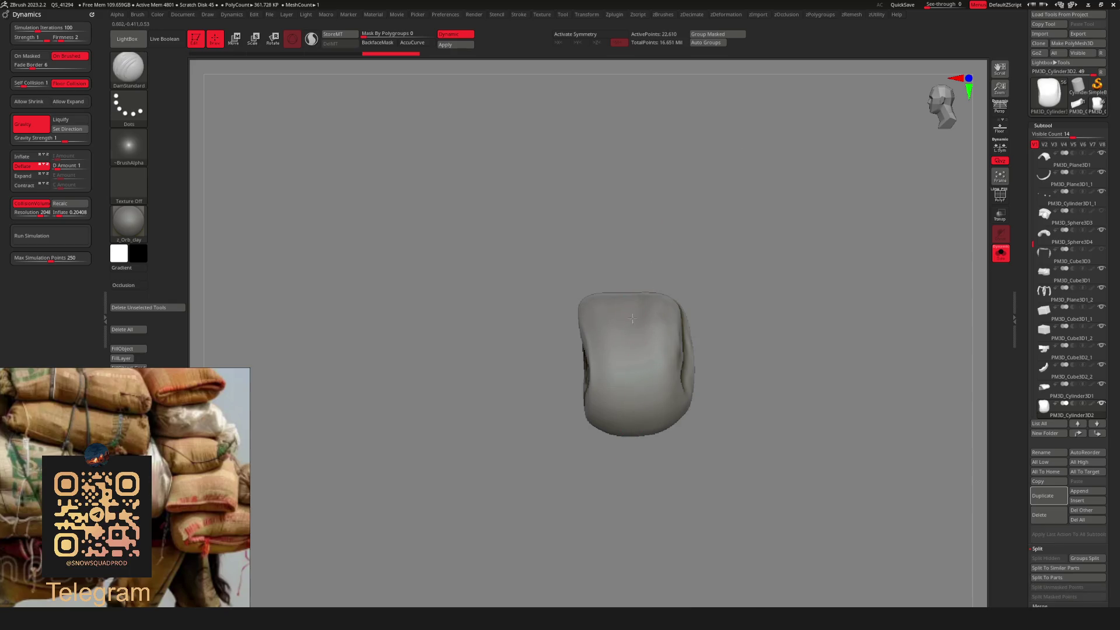
Set the brush size and carve a deep vertical crease down the pouch front.
{"action": "key", "text": "space"}
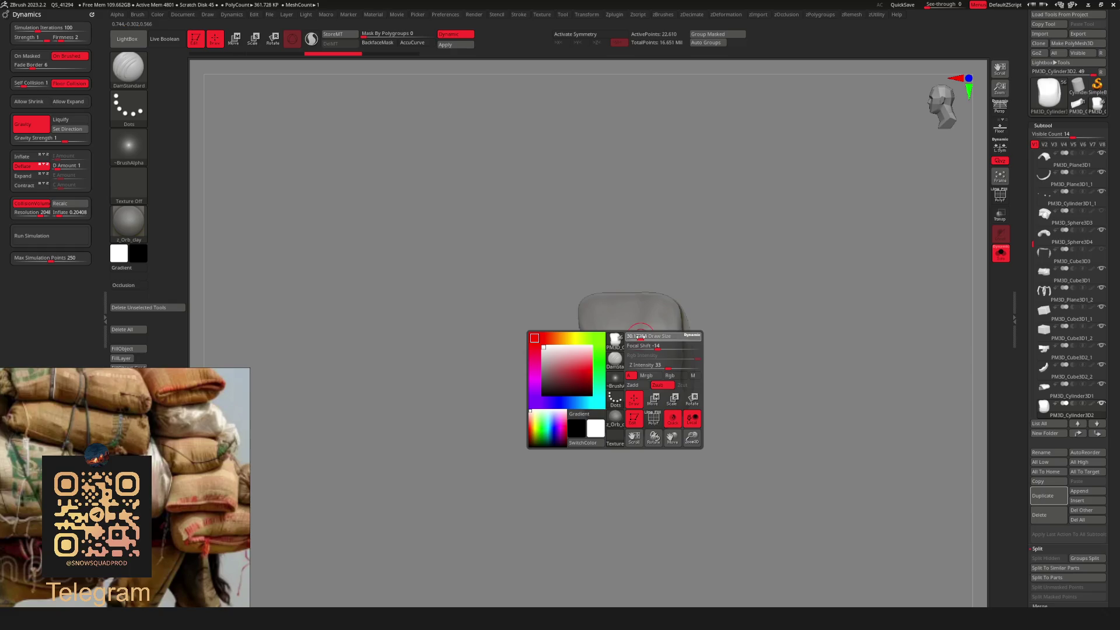
{"action": "left_click_drag", "start_coordinate": [640, 336], "coordinate": [635, 333]}
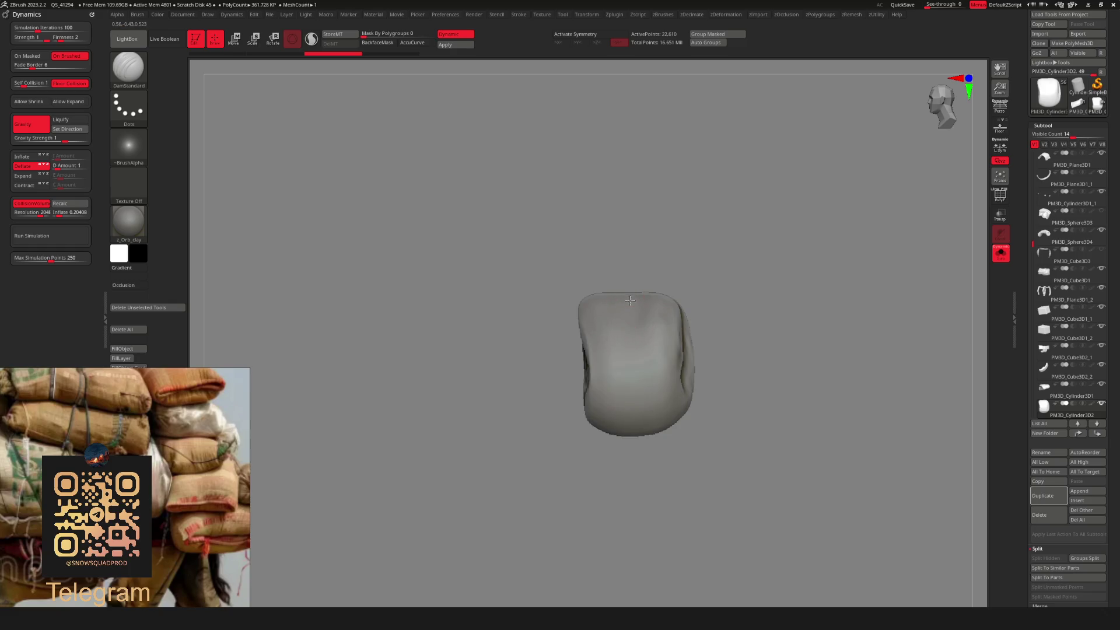
{"action": "left_click_drag", "start_coordinate": [633, 388], "coordinate": [630, 350]}
{"action": "left_click_drag", "start_coordinate": [626, 300], "coordinate": [637, 412]}
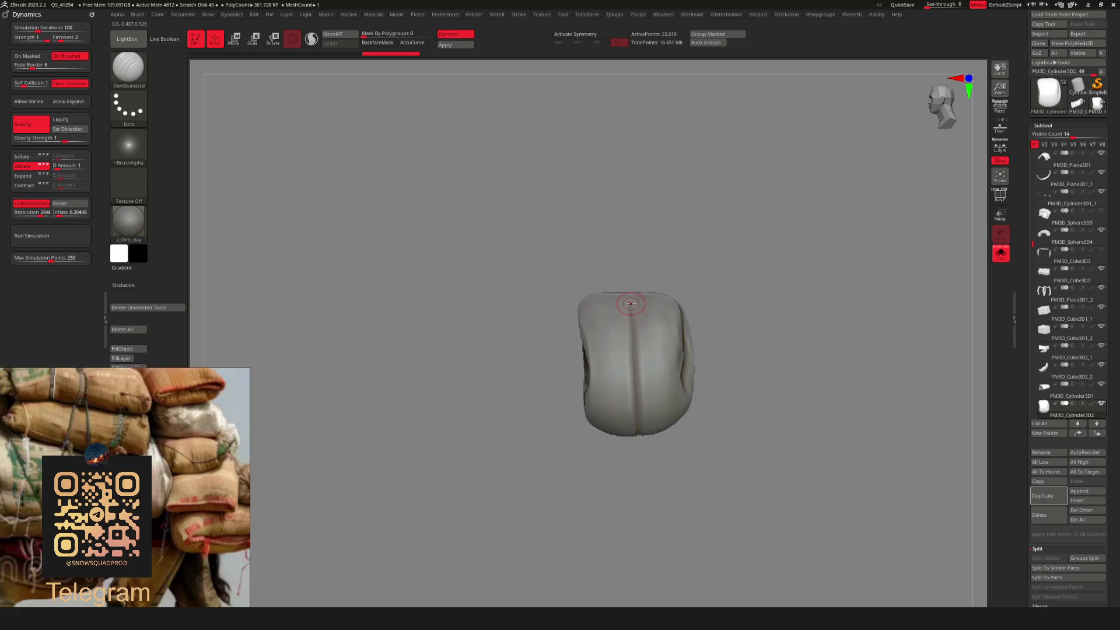
{"action": "key", "text": "ctrl"}
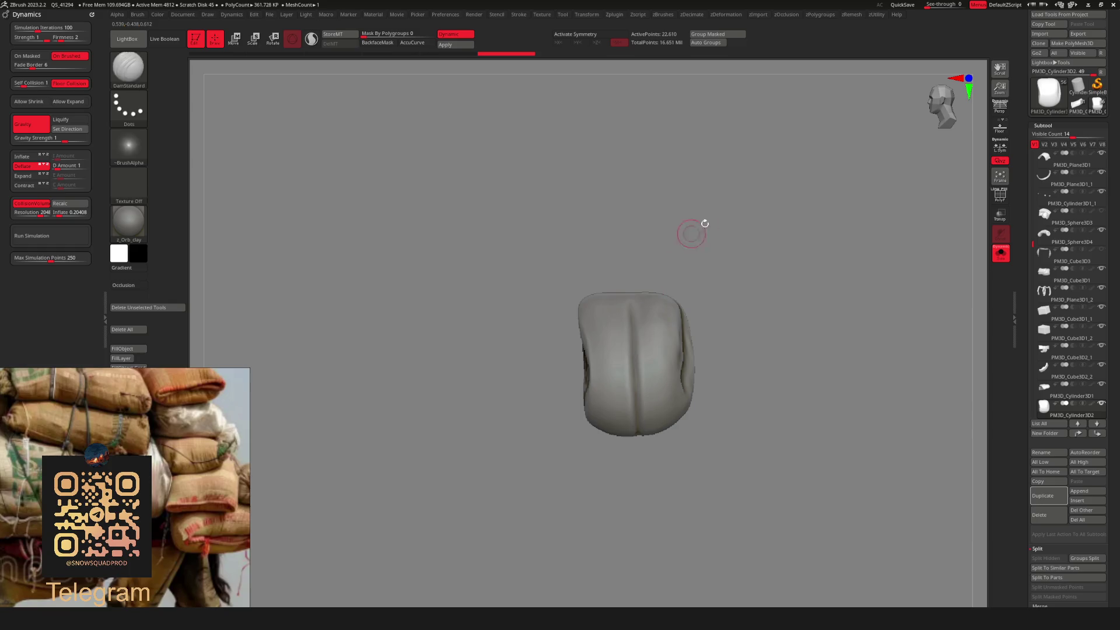
{"action": "key", "text": "shift+g"}
Drop to subdivision level 1 and carve a deep vertical crease down the pouch middle.
{"action": "left_click_drag", "start_coordinate": [713, 258], "coordinate": [703, 261]}
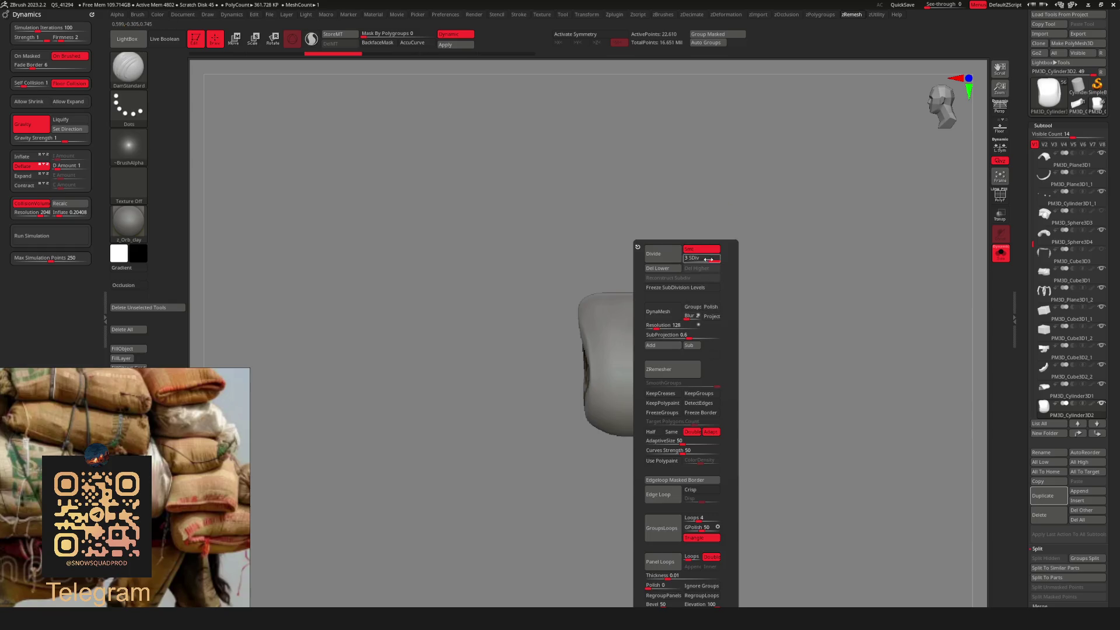
{"action": "left_click_drag", "start_coordinate": [635, 322], "coordinate": [637, 402]}
{"action": "key", "text": "shift+g"}
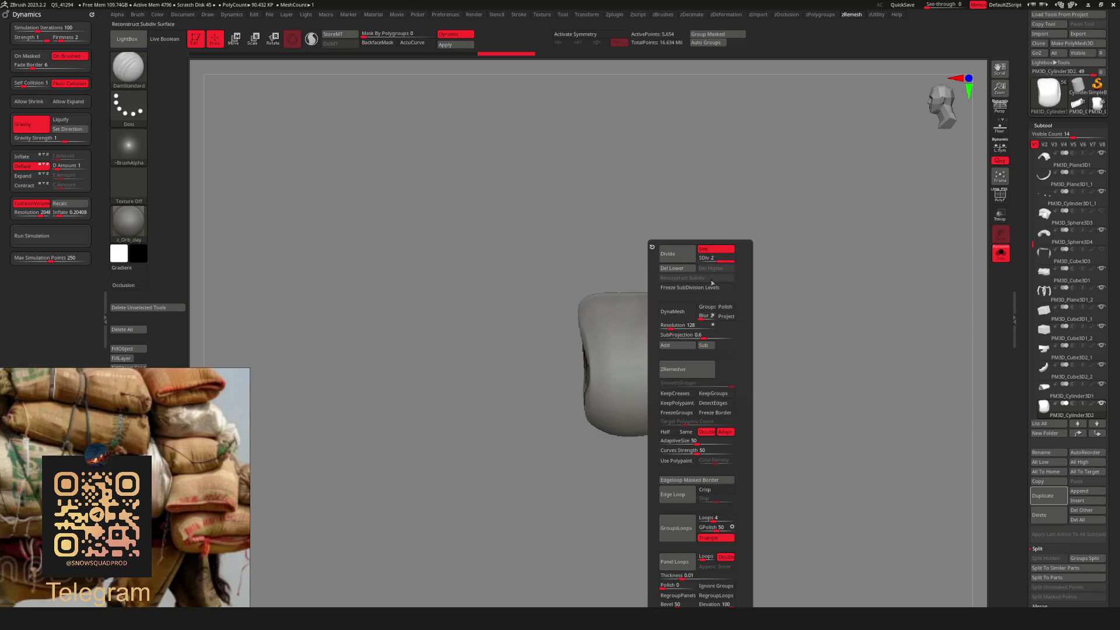
{"action": "left_click_drag", "start_coordinate": [716, 259], "coordinate": [701, 259]}
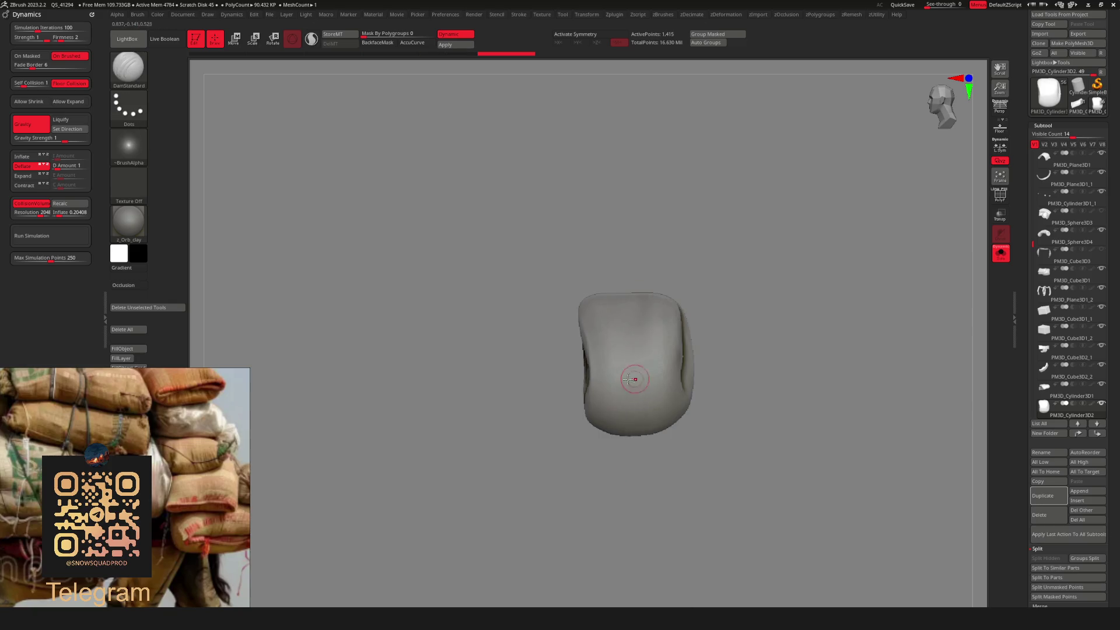
{"action": "left_click_drag", "start_coordinate": [633, 312], "coordinate": [635, 474]}
{"action": "left_click_drag", "start_coordinate": [635, 315], "coordinate": [641, 501]}
Orbit around the pouch to inspect the crease, ending on a straight front view.
{"action": "left_click_drag", "start_coordinate": [669, 241], "coordinate": [708, 267]}
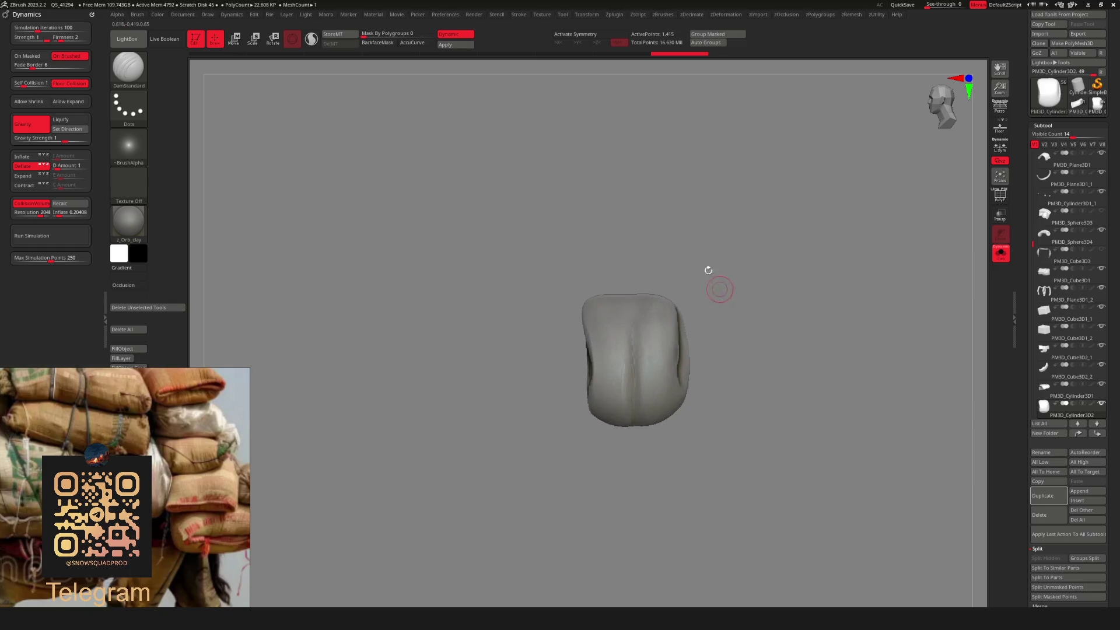
{"action": "key", "text": "space"}
{"action": "left_click_drag", "start_coordinate": [676, 303], "coordinate": [705, 296]}
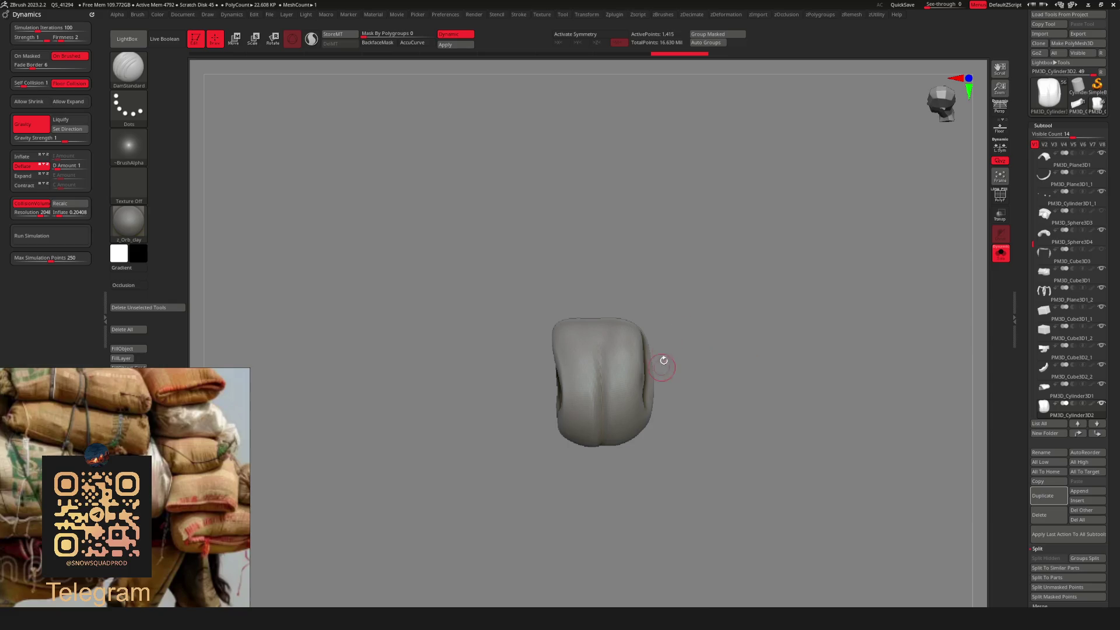
{"action": "mouse_move", "coordinate": [663, 360]}
{"action": "left_mouse_down"}
{"action": "mouse_move", "coordinate": [712, 318]}
{"action": "mouse_move", "coordinate": [715, 332]}
{"action": "mouse_move", "coordinate": [745, 269]}
{"action": "mouse_move", "coordinate": [770, 274]}
{"action": "mouse_move", "coordinate": [729, 276]}
{"action": "mouse_move", "coordinate": [732, 295]}
{"action": "mouse_move", "coordinate": [598, 403]}
{"action": "left_mouse_up"}
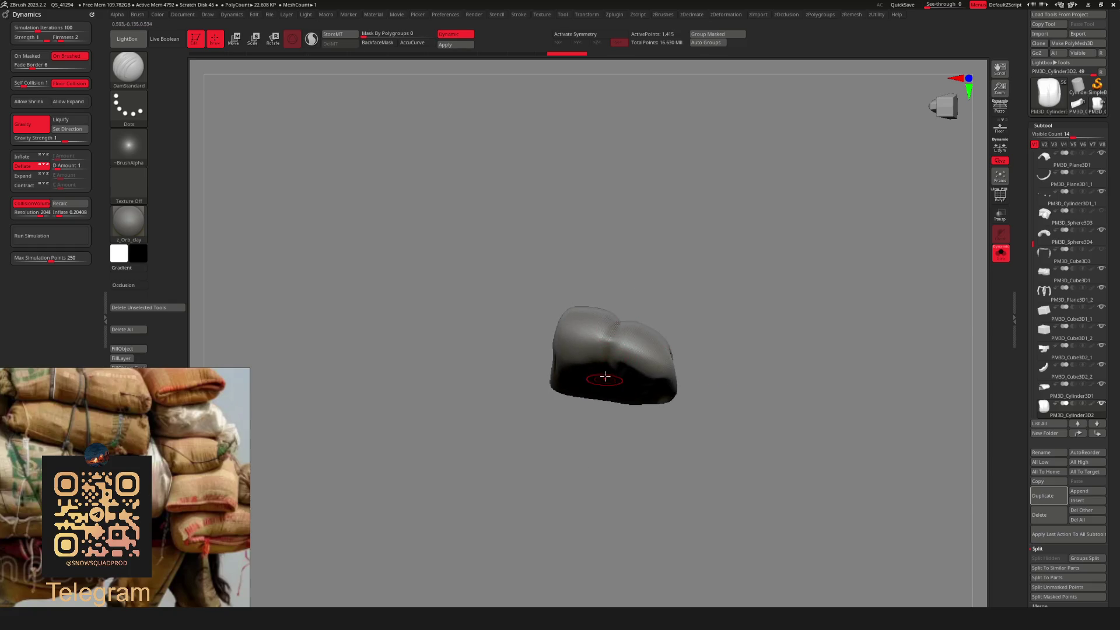
{"action": "left_click_drag", "start_coordinate": [677, 320], "coordinate": [705, 350]}
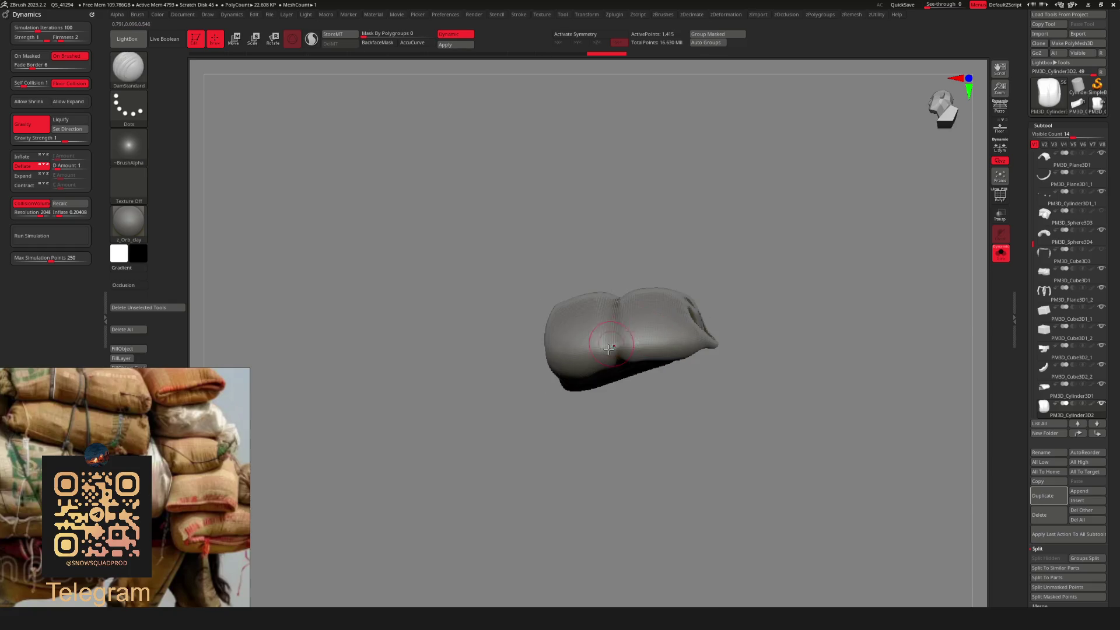
{"action": "left_click_drag", "start_coordinate": [710, 244], "coordinate": [697, 250]}
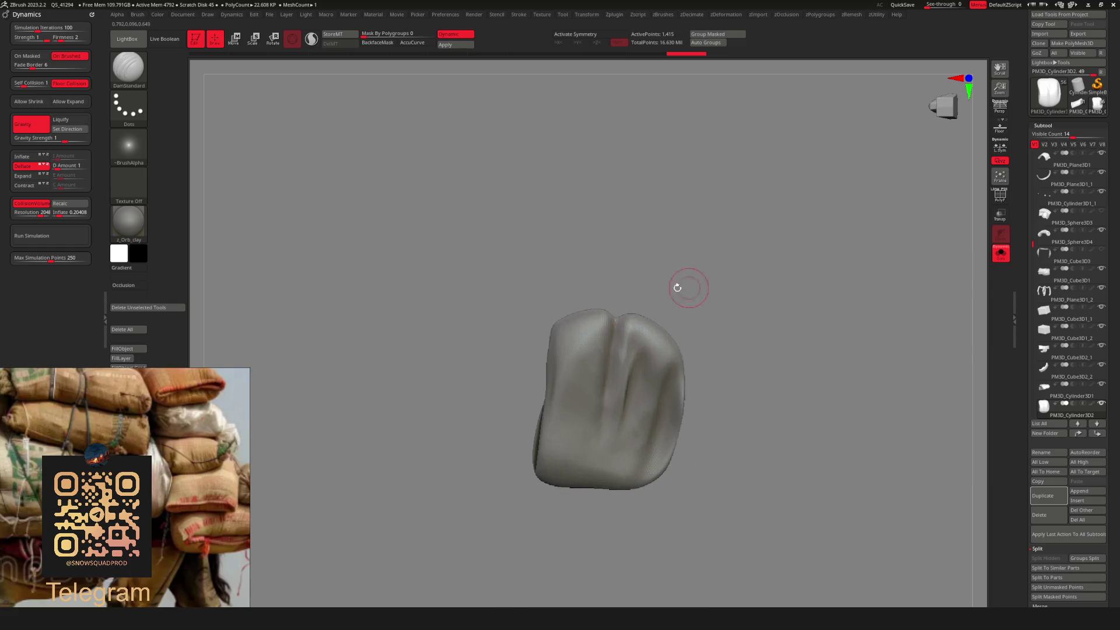
{"action": "key", "text": "shift"}
{"action": "mouse_move", "coordinate": [611, 368]}
{"action": "left_mouse_down", "text": "shift"}
{"action": "mouse_move", "coordinate": [671, 373]}
{"action": "mouse_move", "coordinate": [745, 352]}
{"action": "mouse_move", "coordinate": [652, 229]}
{"action": "mouse_move", "coordinate": [678, 356]}
{"action": "left_mouse_up", "text": "shift"}
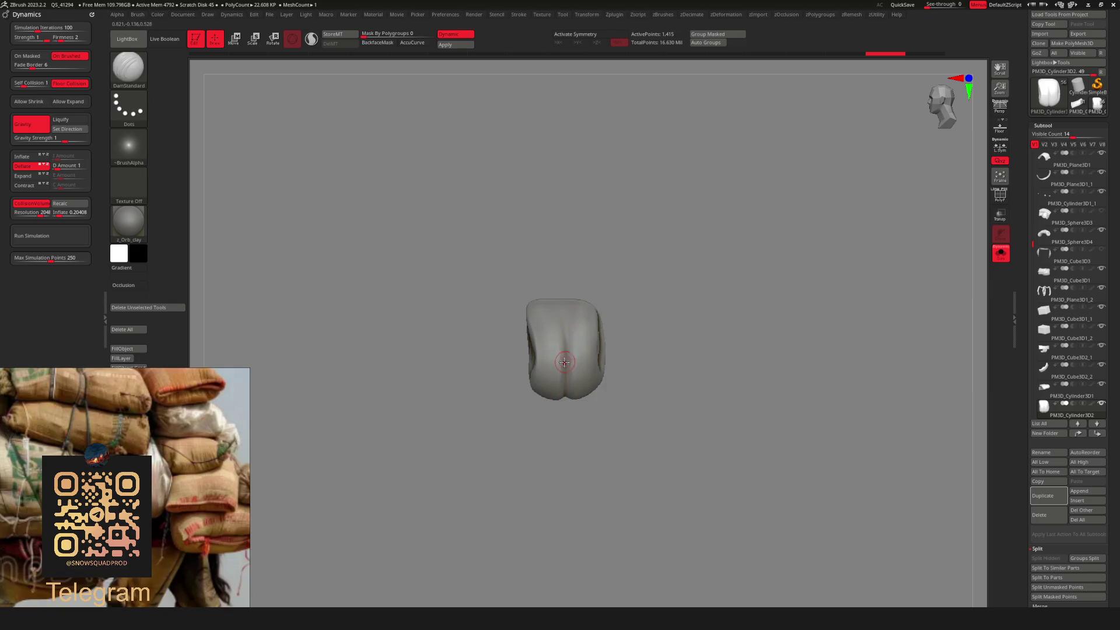
Smooth the pouch surface and turn Solo off to show the whole rat again.
{"action": "mouse_move", "coordinate": [585, 364]}
{"action": "right_mouse_down"}
{"action": "mouse_move", "coordinate": [623, 253]}
{"action": "mouse_move", "coordinate": [600, 408]}
{"action": "mouse_move", "coordinate": [569, 425]}
{"action": "right_mouse_up"}
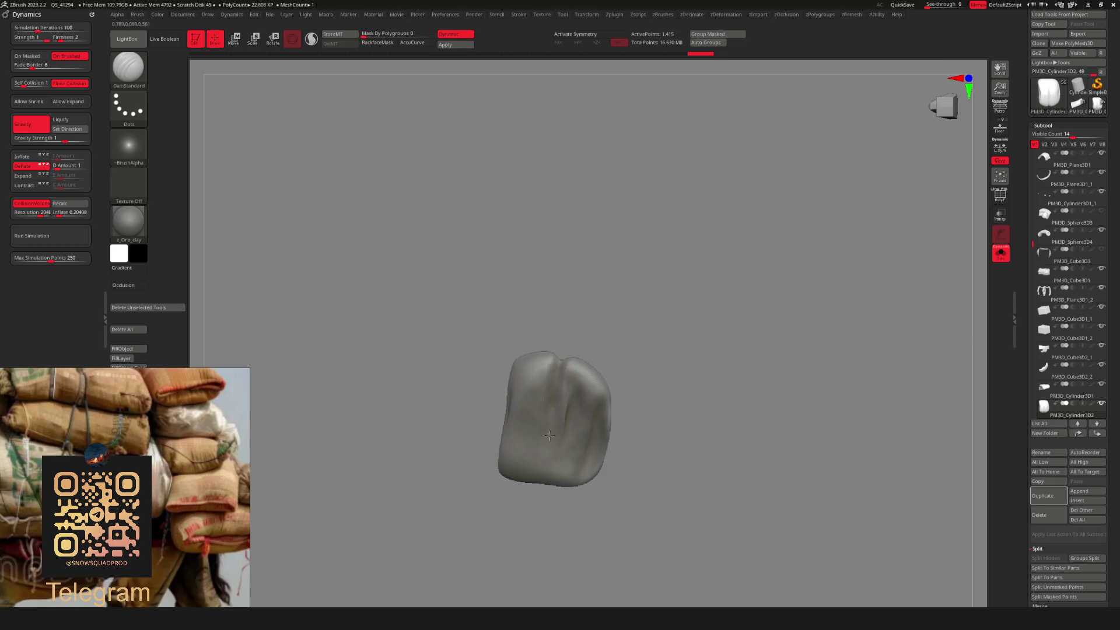
{"action": "left_click_drag", "start_coordinate": [559, 364], "coordinate": [551, 432], "text": "shift"}
{"action": "left_click_drag", "start_coordinate": [554, 366], "coordinate": [552, 438], "text": "shift"}
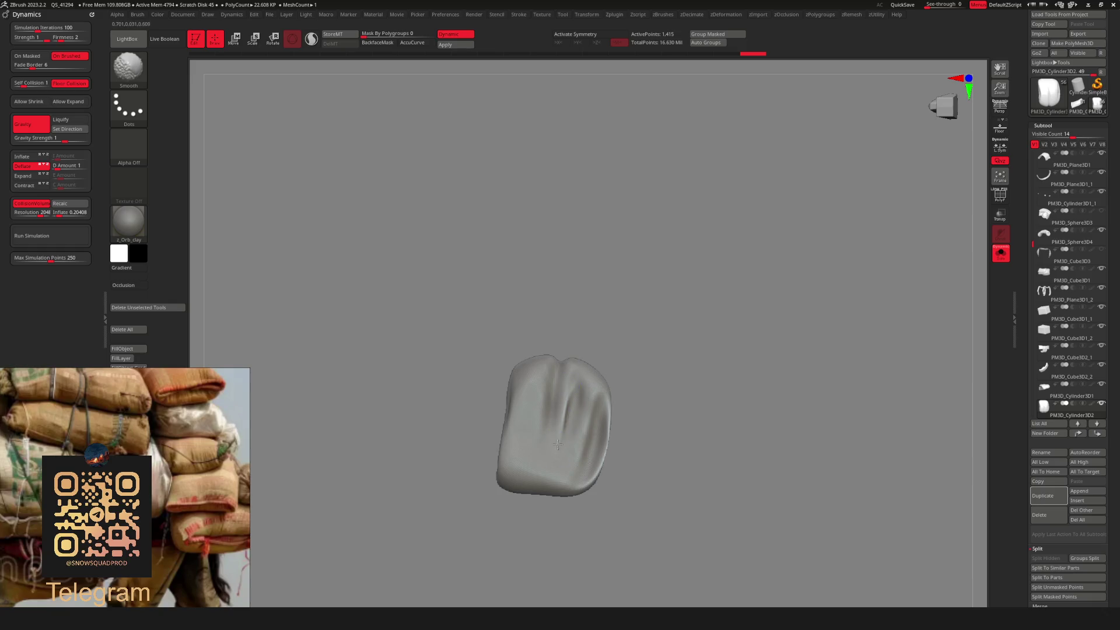
{"action": "key", "text": "shift+alt+s"}
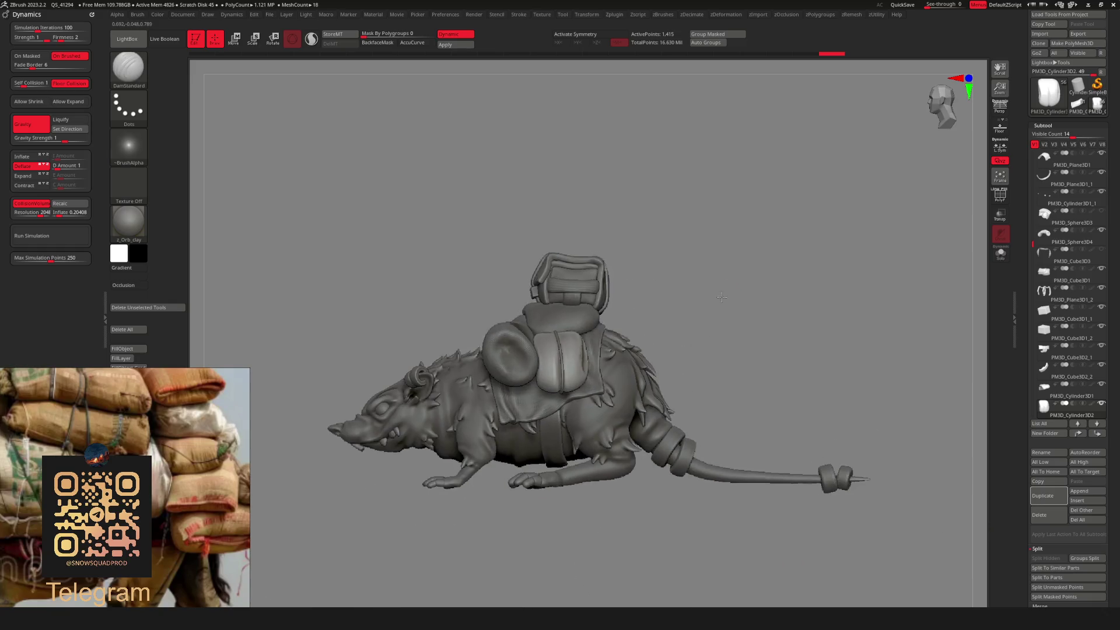
{"action": "scroll", "coordinate": [730, 282], "scroll_direction": "up", "scroll_amount": 2}
{"action": "left_click", "coordinate": [664, 273], "text": "alt"}
{"action": "key", "text": "w"}
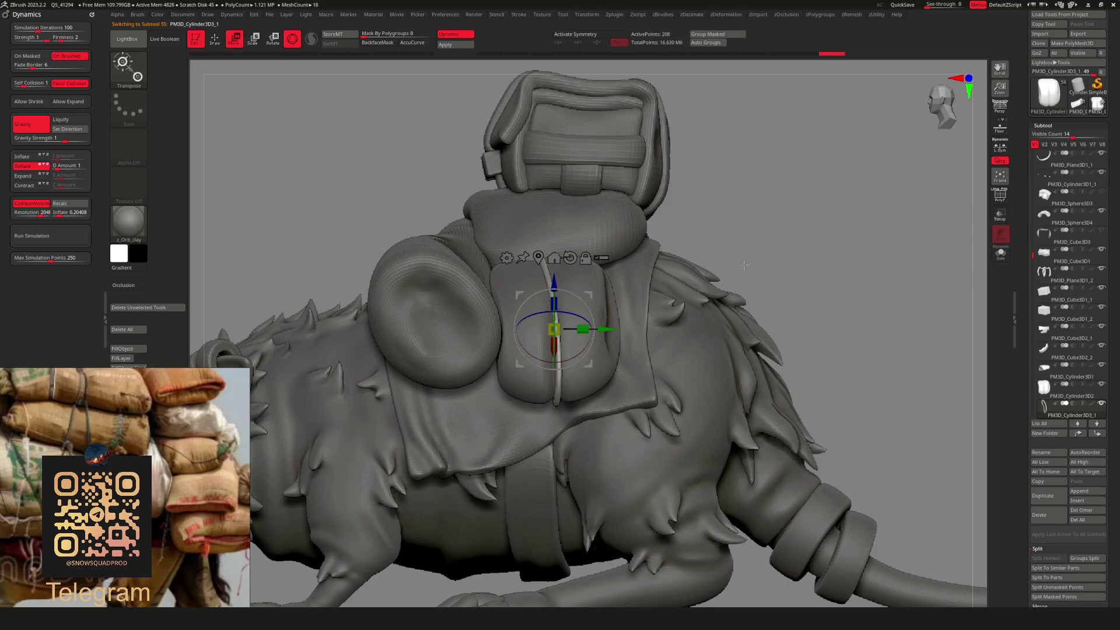
{"action": "scroll", "coordinate": [702, 312], "scroll_direction": "down", "scroll_amount": 3}
{"action": "scroll", "coordinate": [642, 357], "scroll_direction": "up", "scroll_amount": 3}
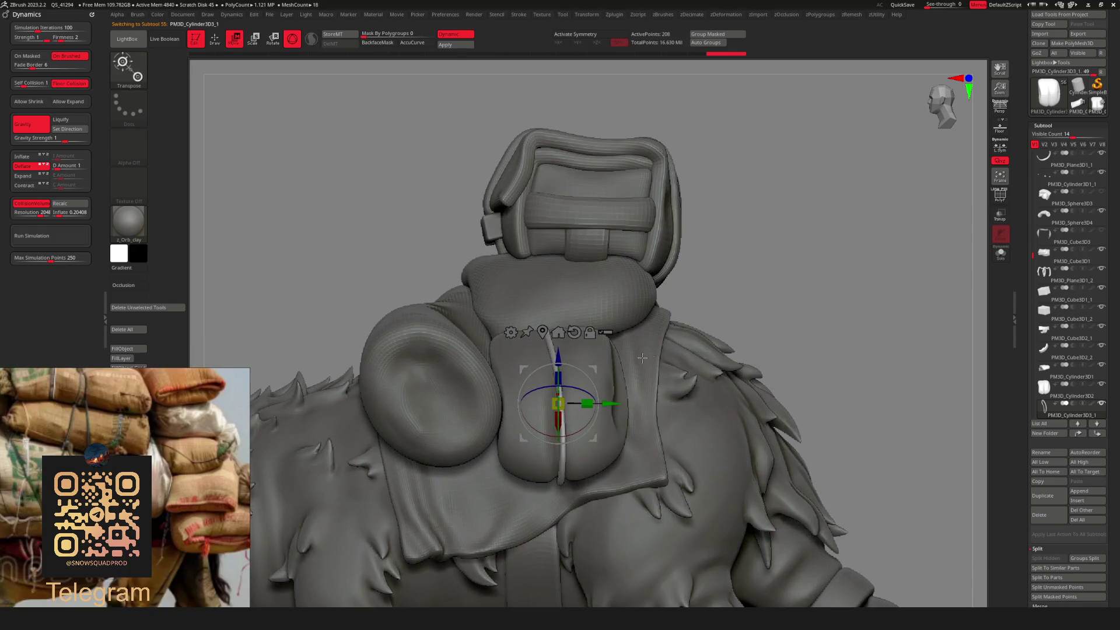
{"action": "key", "text": "b"}
{"action": "key", "text": "d"}
{"action": "key", "text": "s"}
{"action": "key", "text": "space"}
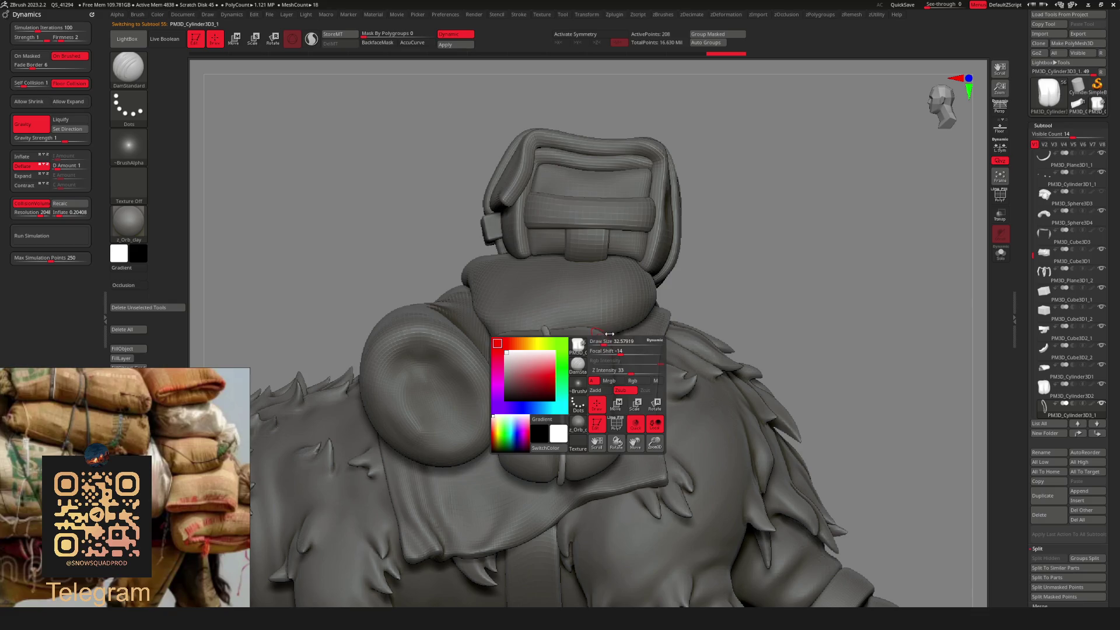
{"action": "right_click_drag", "start_coordinate": [606, 390], "coordinate": [676, 305]}
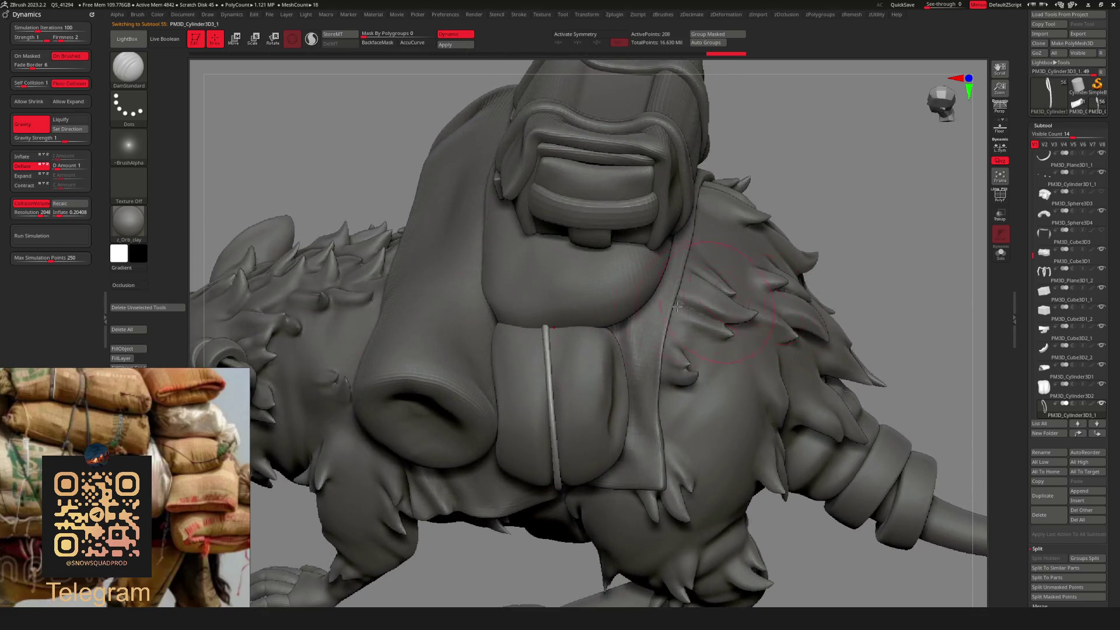
{"action": "key", "text": "b"}
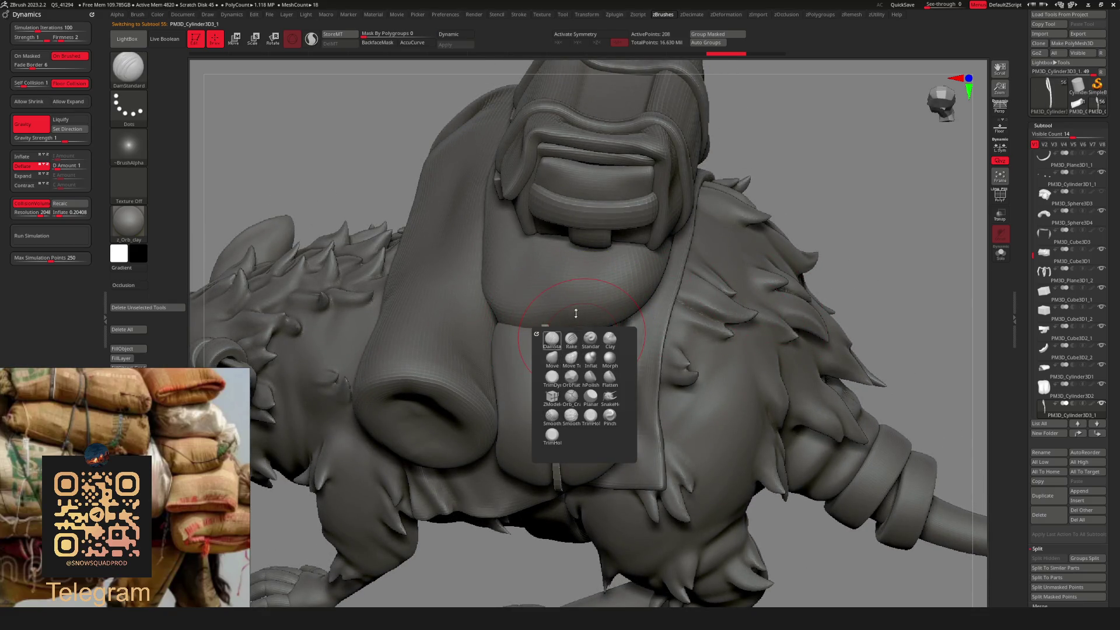
{"action": "key", "text": "Escape"}
{"action": "key", "text": "b"}
{"action": "key", "text": "m"}
{"action": "key", "text": "v"}
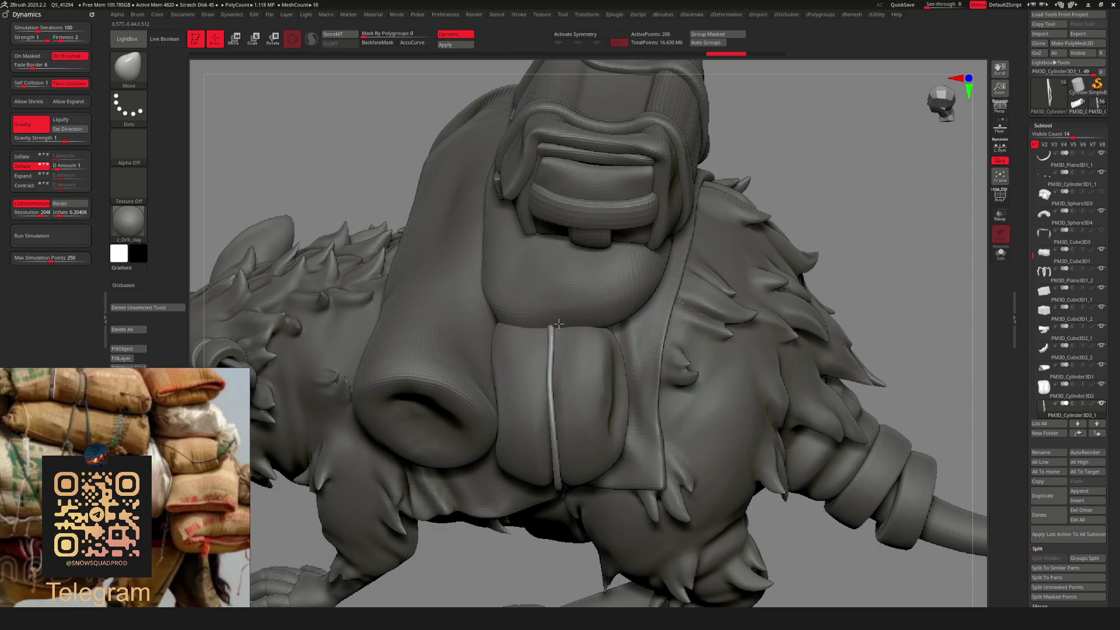
{"action": "mouse_move", "coordinate": [556, 319]}
{"action": "right_mouse_down"}
{"action": "mouse_move", "coordinate": [617, 394]}
{"action": "mouse_move", "coordinate": [695, 355]}
{"action": "right_mouse_up"}
{"action": "key", "text": "space"}
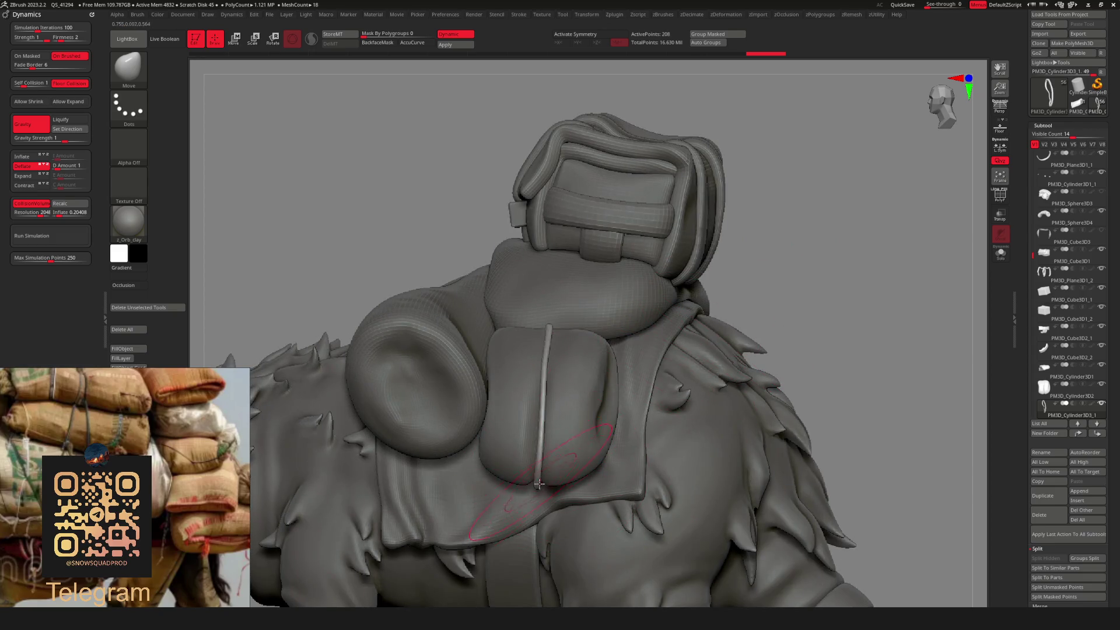
{"action": "mouse_move", "coordinate": [537, 474]}
{"action": "right_mouse_down"}
{"action": "mouse_move", "coordinate": [767, 315]}
{"action": "mouse_move", "coordinate": [560, 435]}
{"action": "mouse_move", "coordinate": [583, 403]}
{"action": "mouse_move", "coordinate": [663, 346]}
{"action": "right_mouse_up"}
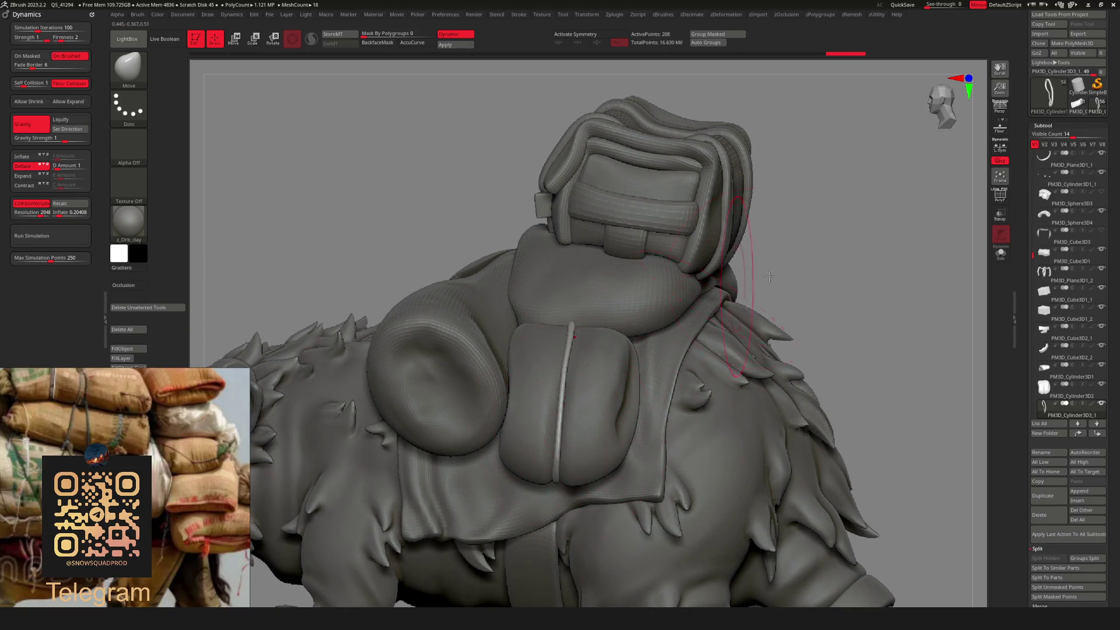
{"action": "mouse_move", "coordinate": [769, 277]}
{"action": "right_mouse_down"}
{"action": "mouse_move", "coordinate": [792, 275]}
{"action": "mouse_move", "coordinate": [607, 395]}
{"action": "mouse_move", "coordinate": [595, 441]}
{"action": "right_mouse_up"}
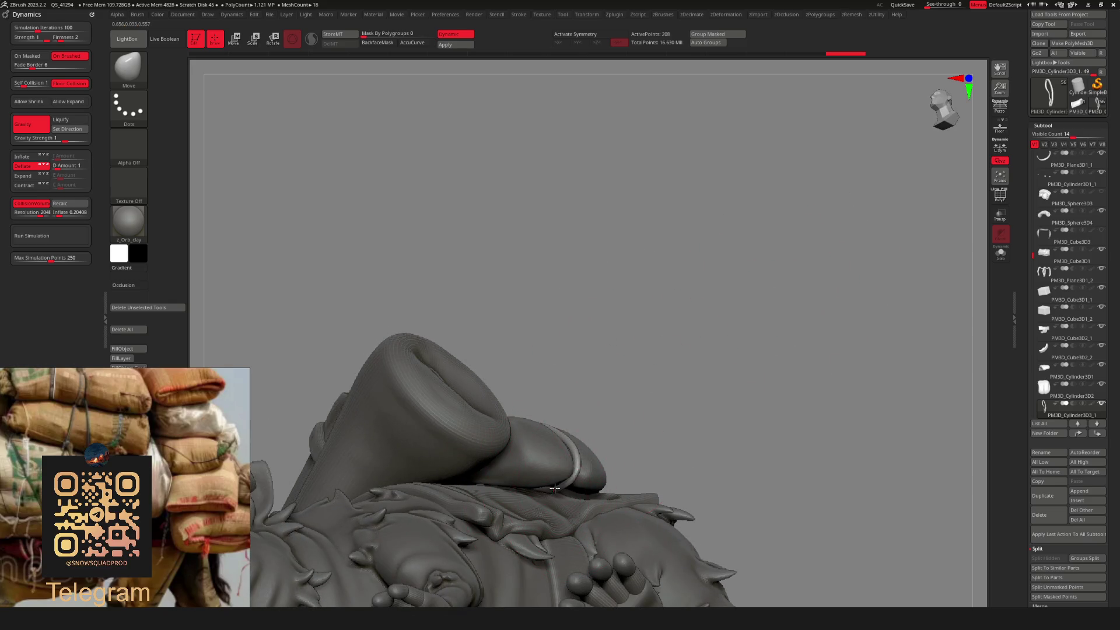
{"action": "left_click", "coordinate": [943, 105]}
{"action": "left_click", "coordinate": [946, 105]}
{"action": "key", "text": "space"}
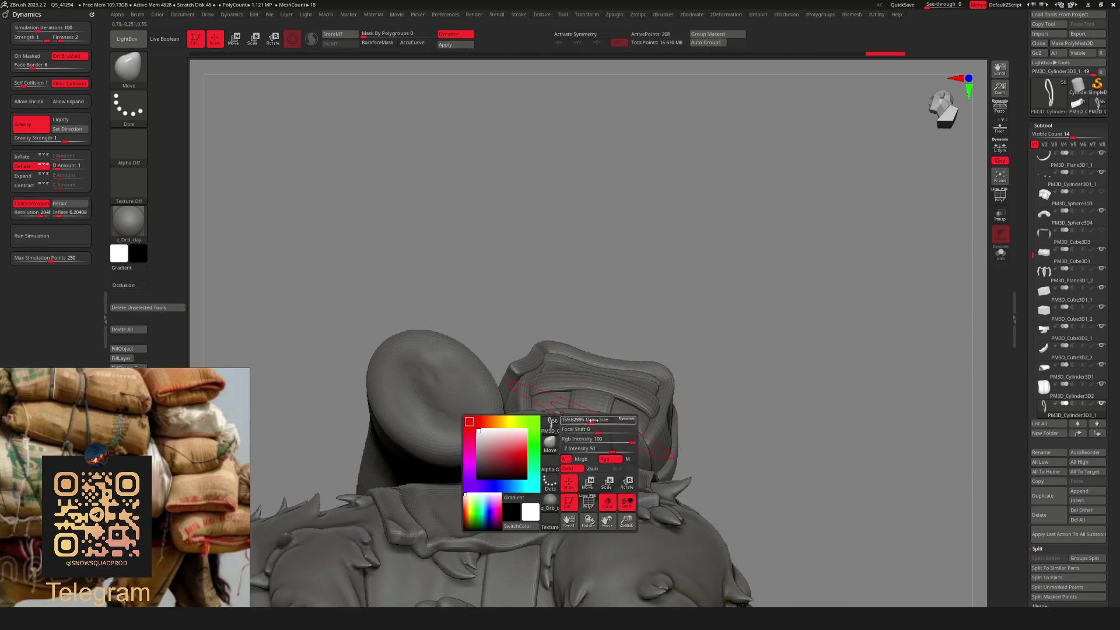
{"action": "right_click_drag", "start_coordinate": [591, 420], "coordinate": [644, 386]}
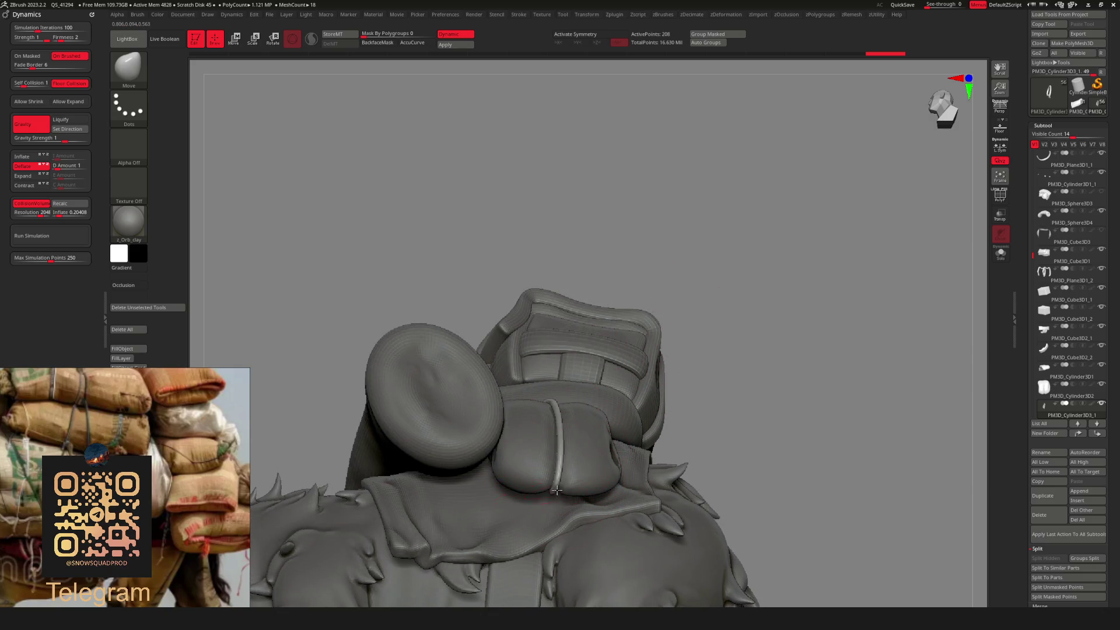
{"action": "mouse_move", "coordinate": [556, 490]}
{"action": "right_mouse_down"}
{"action": "mouse_move", "coordinate": [795, 321]}
{"action": "mouse_move", "coordinate": [735, 279]}
{"action": "mouse_move", "coordinate": [727, 386]}
{"action": "mouse_move", "coordinate": [692, 357]}
{"action": "mouse_move", "coordinate": [703, 338]}
{"action": "mouse_move", "coordinate": [717, 349]}
{"action": "right_mouse_up"}
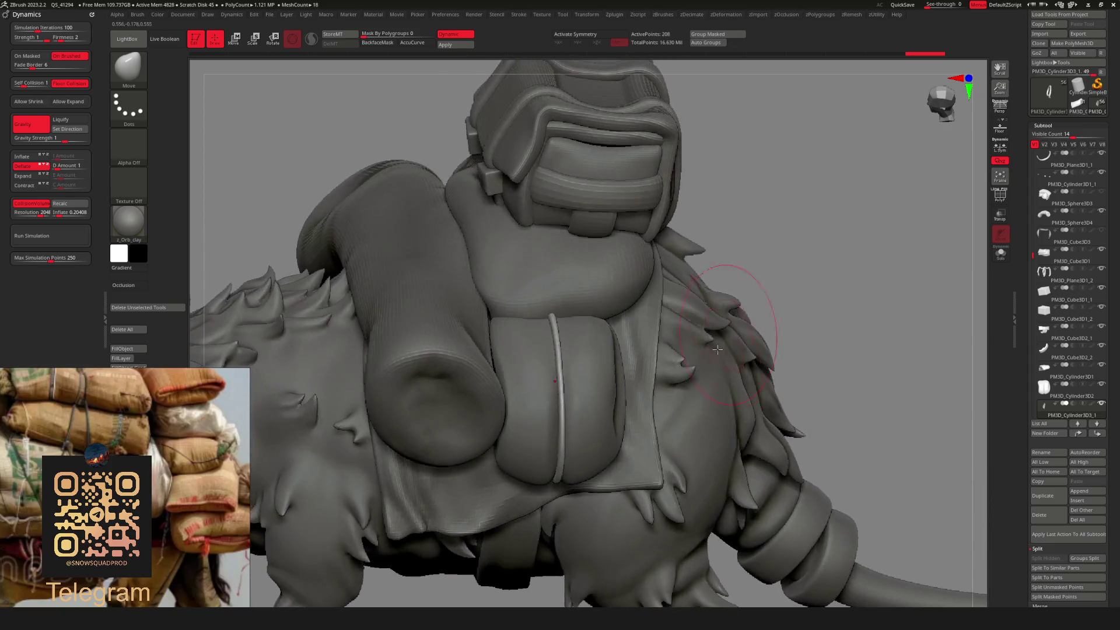
{"action": "left_click_drag", "start_coordinate": [785, 288], "coordinate": [741, 327]}
{"action": "scroll", "coordinate": [564, 451], "scroll_direction": "up", "scroll_amount": 3}
{"action": "right_click", "coordinate": [546, 478]}
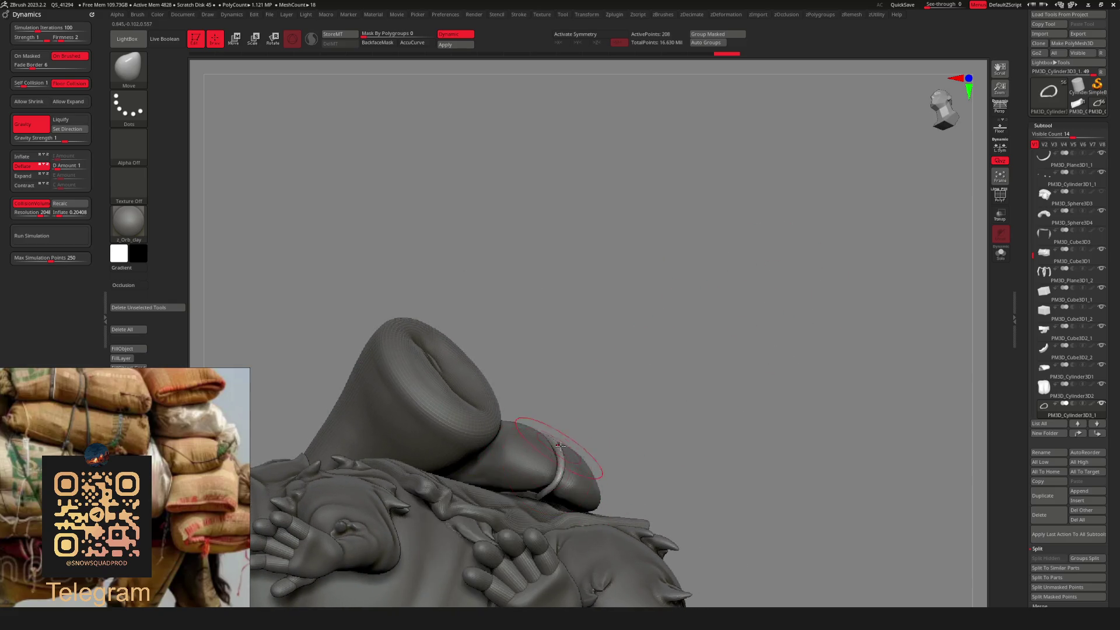
{"action": "right_click_drag", "start_coordinate": [562, 460], "coordinate": [575, 467]}
{"action": "mouse_move", "coordinate": [665, 335]}
{"action": "right_mouse_down"}
{"action": "mouse_move", "coordinate": [643, 409]}
{"action": "mouse_move", "coordinate": [694, 350]}
{"action": "mouse_move", "coordinate": [647, 342]}
{"action": "mouse_move", "coordinate": [620, 380]}
{"action": "mouse_move", "coordinate": [623, 362]}
{"action": "right_mouse_up"}
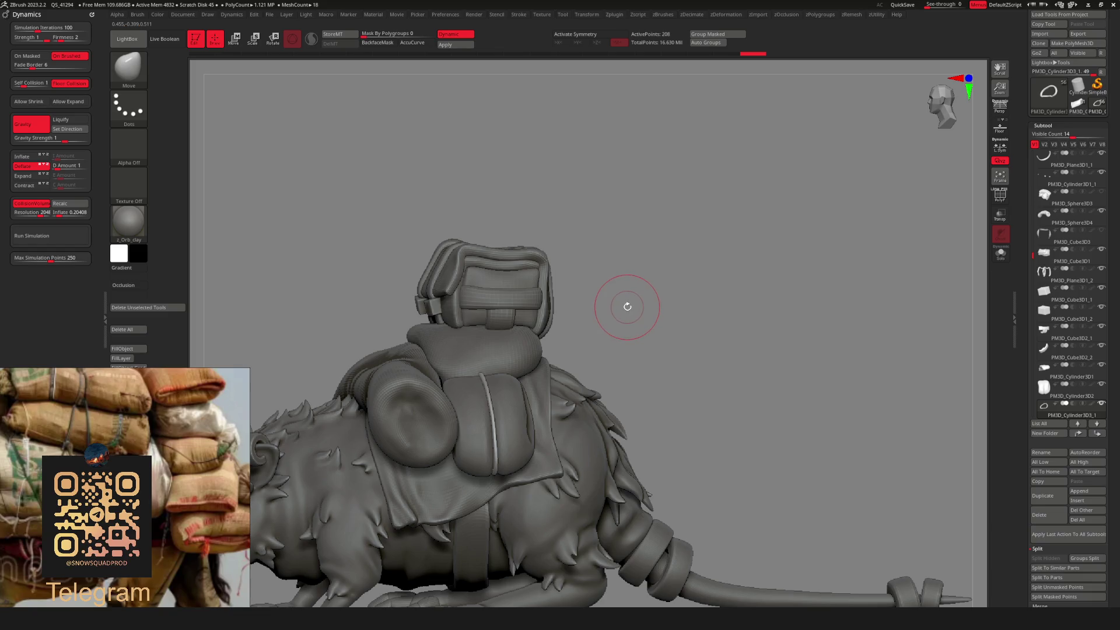
Thicken the thin strap using the Inflate deformation.
{"action": "key", "text": "alt+d"}
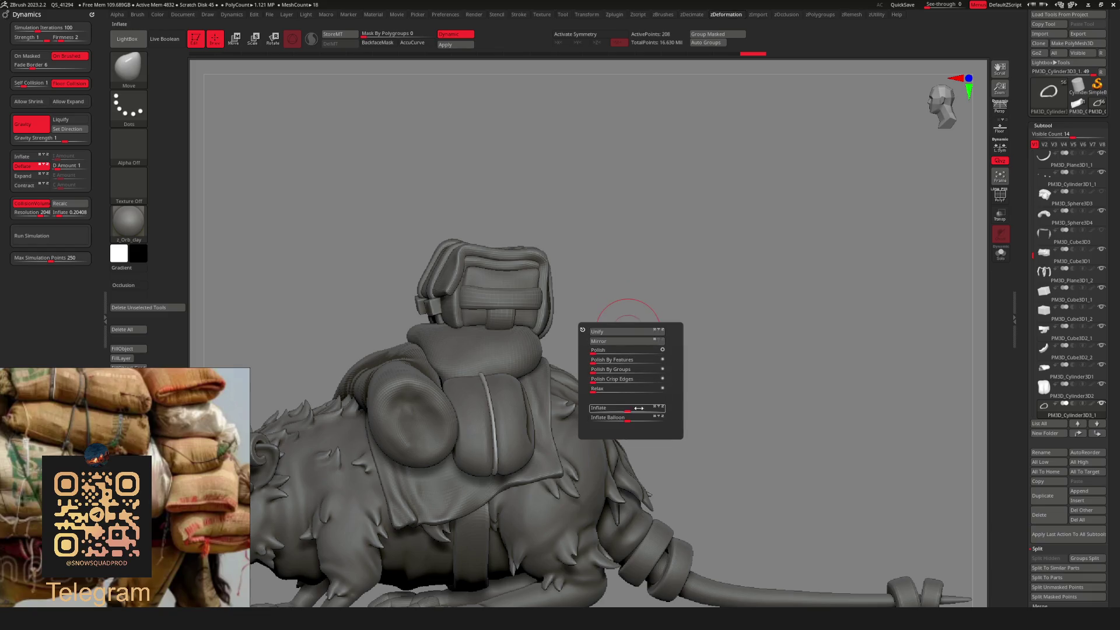
{"action": "left_click_drag", "start_coordinate": [638, 409], "coordinate": [628, 411]}
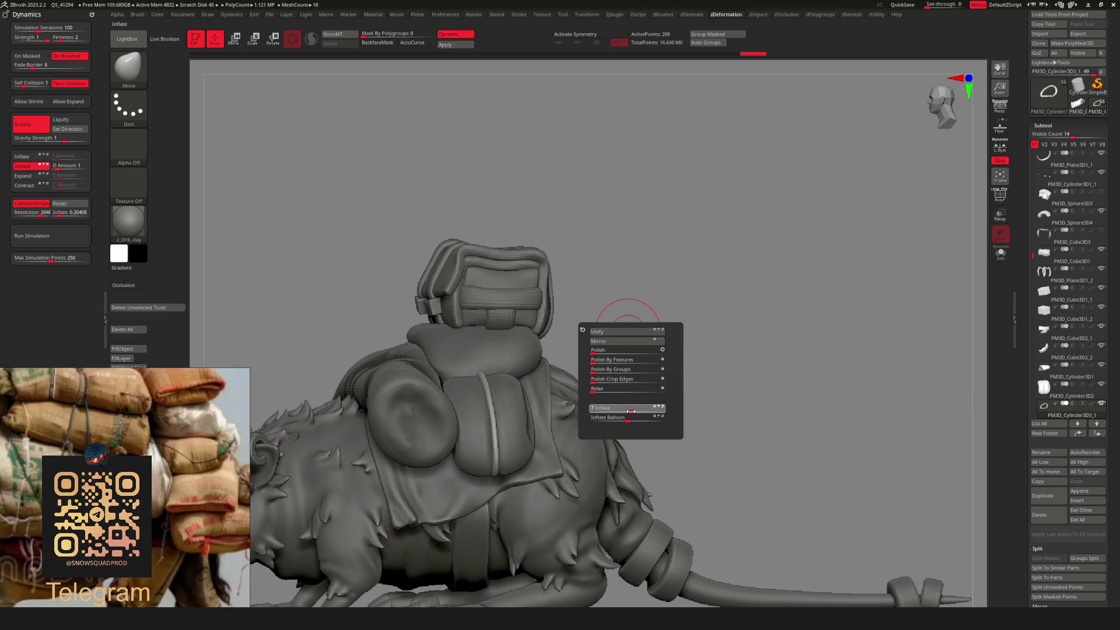
{"action": "mouse_move", "coordinate": [709, 325]}
{"action": "right_mouse_down", "text": "ctrl"}
{"action": "mouse_move", "coordinate": [607, 375]}
{"action": "mouse_move", "coordinate": [614, 387]}
{"action": "right_mouse_up", "text": "ctrl"}
Reshape the strap with the Move brush in Solo view, then return to the full creature.
{"action": "key", "text": "b"}
{"action": "left_click", "coordinate": [518, 401]}
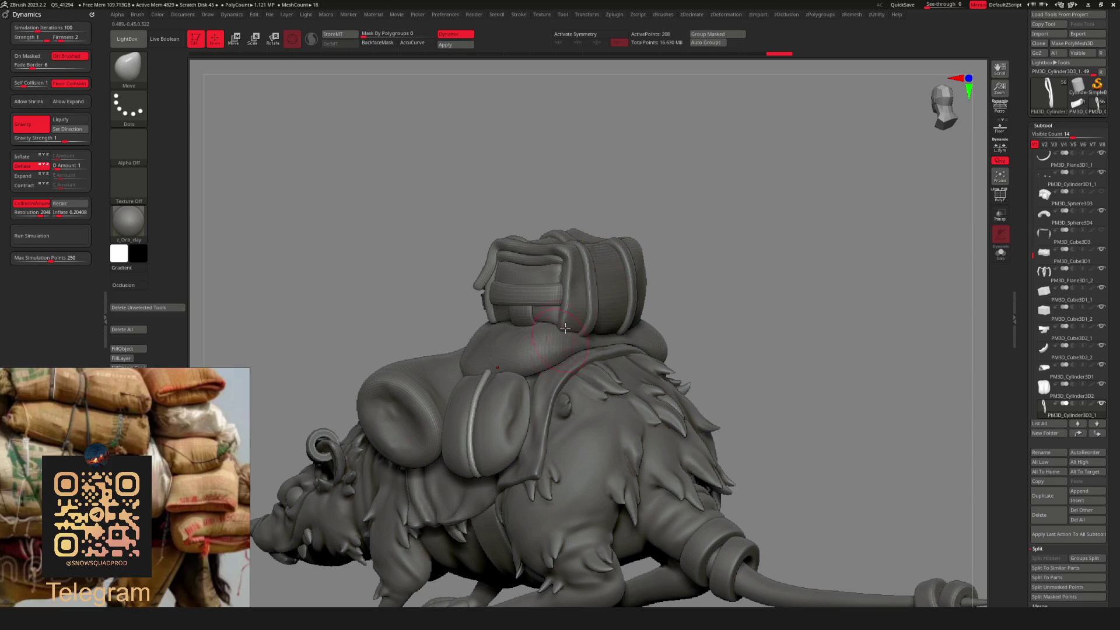
{"action": "key", "text": "space"}
{"action": "mouse_move", "coordinate": [662, 282]}
{"action": "right_mouse_down"}
{"action": "mouse_move", "coordinate": [690, 296]}
{"action": "mouse_move", "coordinate": [504, 373]}
{"action": "right_mouse_up"}
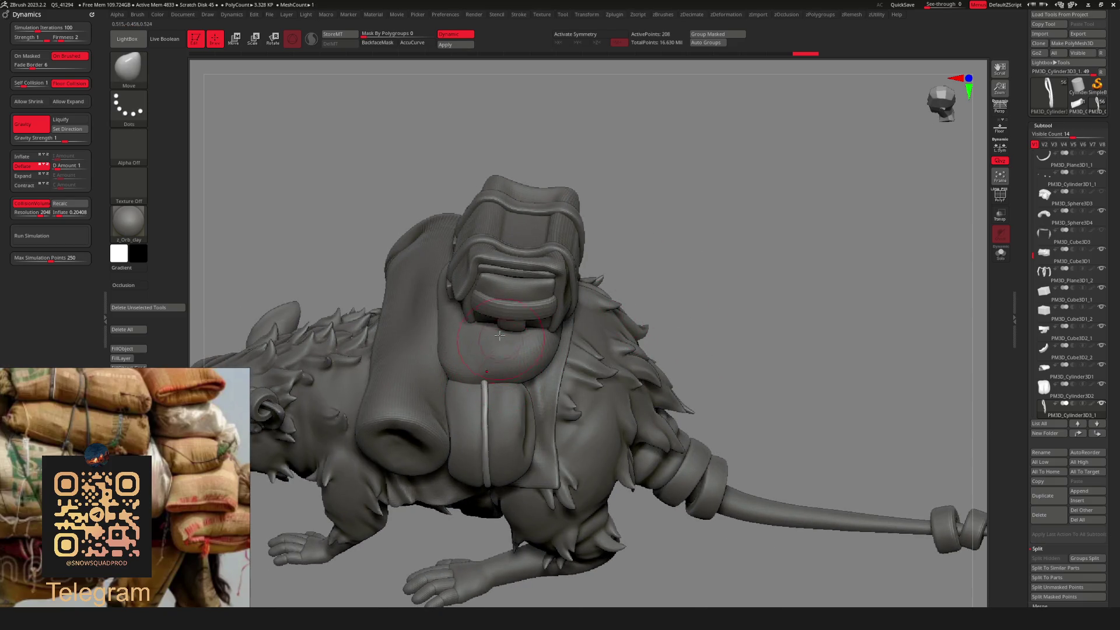
{"action": "key", "text": "ctrl+shift+s"}
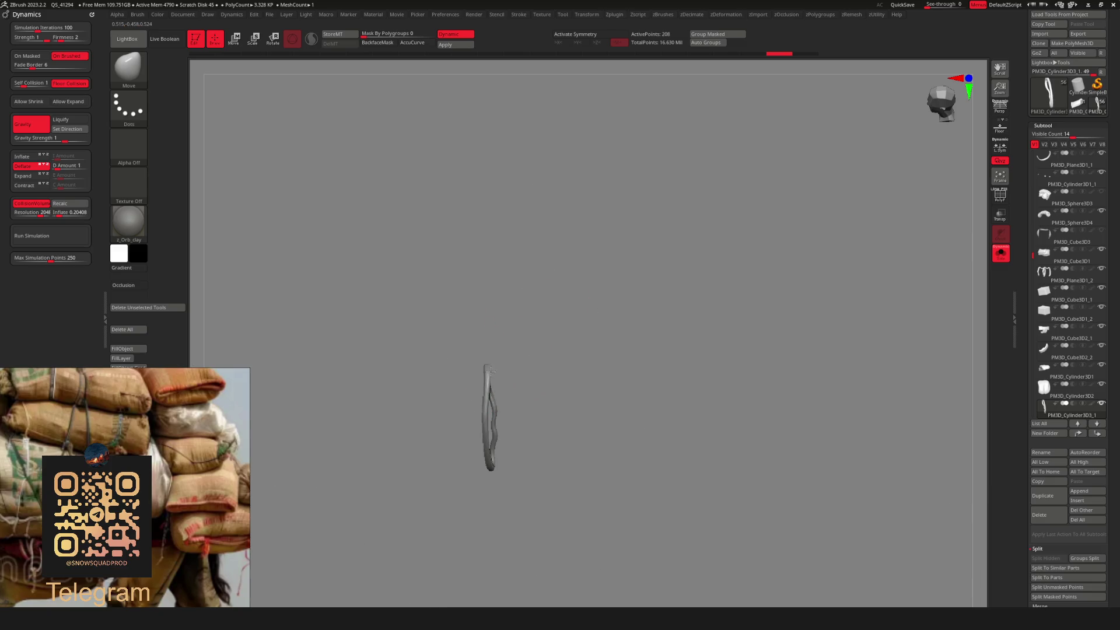
{"action": "right_click_drag", "start_coordinate": [491, 371], "coordinate": [493, 363]}
{"action": "key", "text": "ctrl+shift+s"}
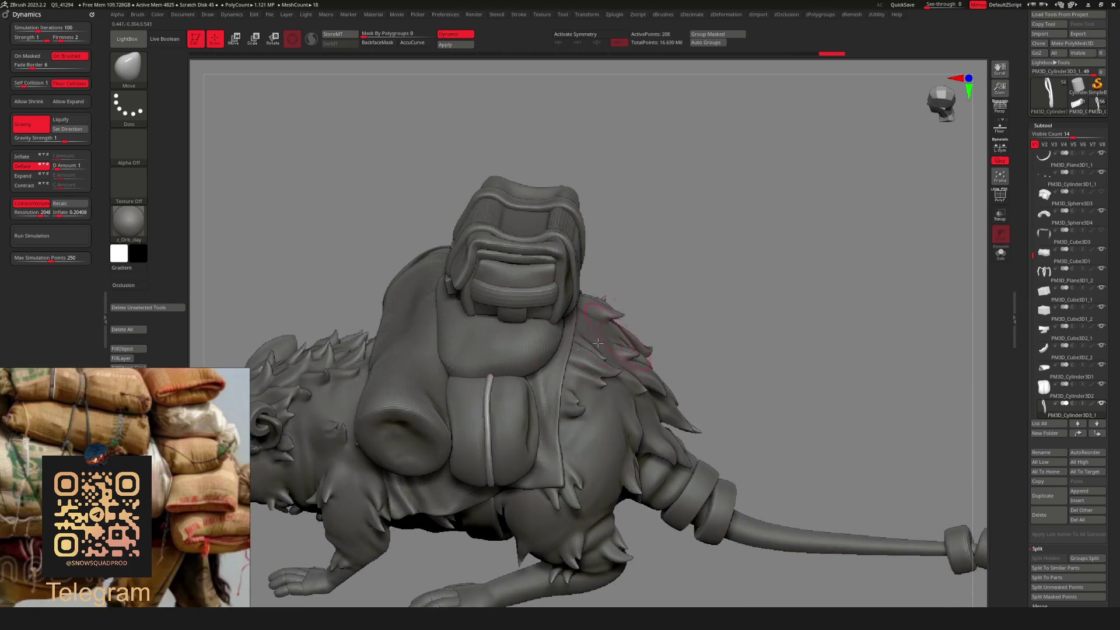
{"action": "scroll", "coordinate": [488, 407], "scroll_direction": "down", "scroll_amount": 6}
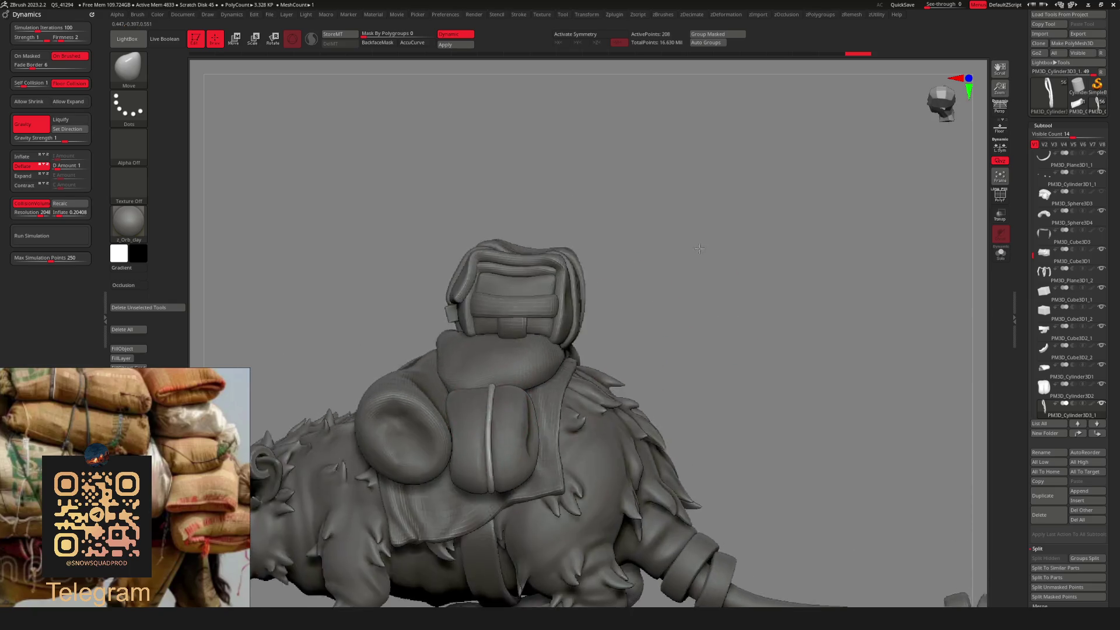
{"action": "mouse_move", "coordinate": [542, 280]}
{"action": "right_mouse_down"}
{"action": "mouse_move", "coordinate": [632, 358]}
{"action": "mouse_move", "coordinate": [533, 377]}
{"action": "mouse_move", "coordinate": [630, 330]}
{"action": "mouse_move", "coordinate": [654, 343]}
{"action": "mouse_move", "coordinate": [678, 335]}
{"action": "right_mouse_up"}
{"action": "scroll", "coordinate": [649, 400], "scroll_direction": "up", "scroll_amount": 6}
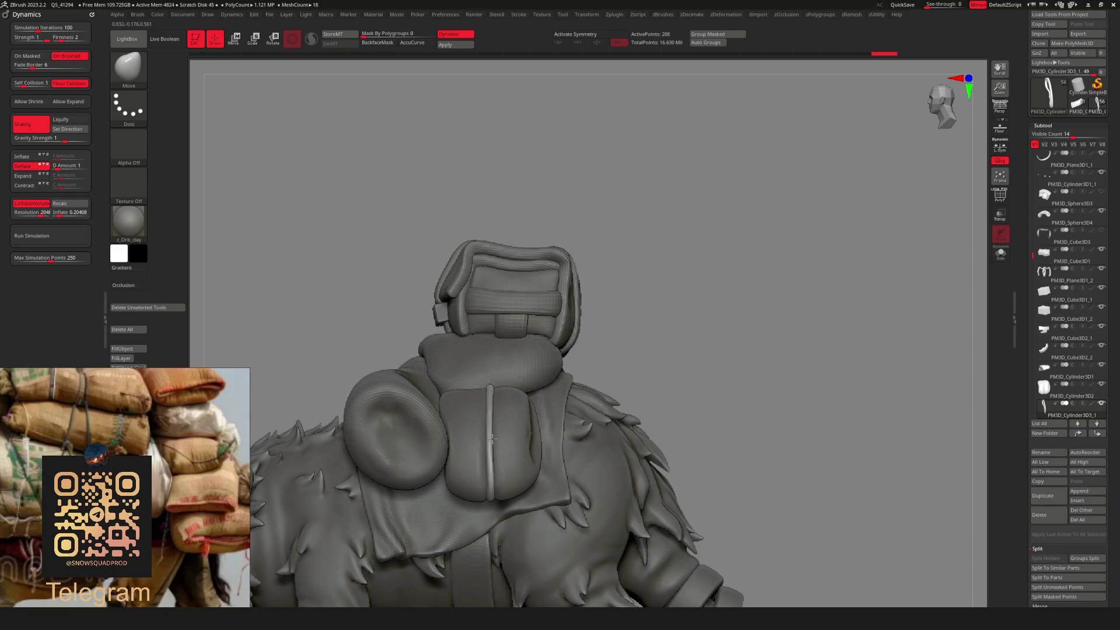
Browse the zRemesh, zPolygroups and zDeformation option popups.
{"action": "scroll", "coordinate": [628, 363], "scroll_direction": "down", "scroll_amount": 3}
{"action": "right_click", "coordinate": [688, 318]}
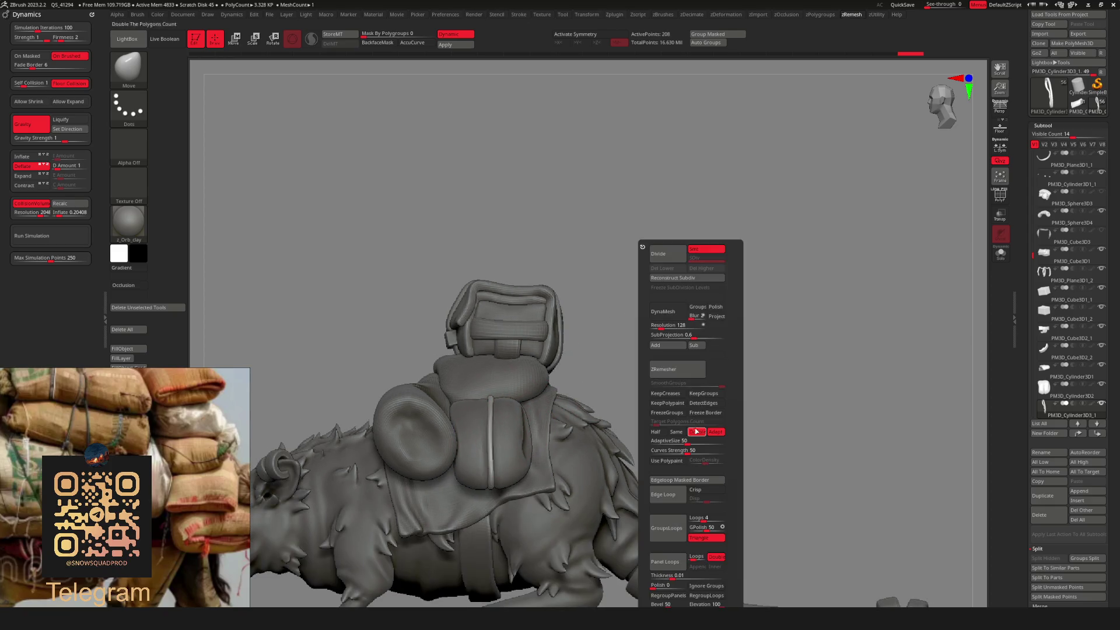
{"action": "right_click", "coordinate": [581, 316]}
{"action": "key", "text": "g"}
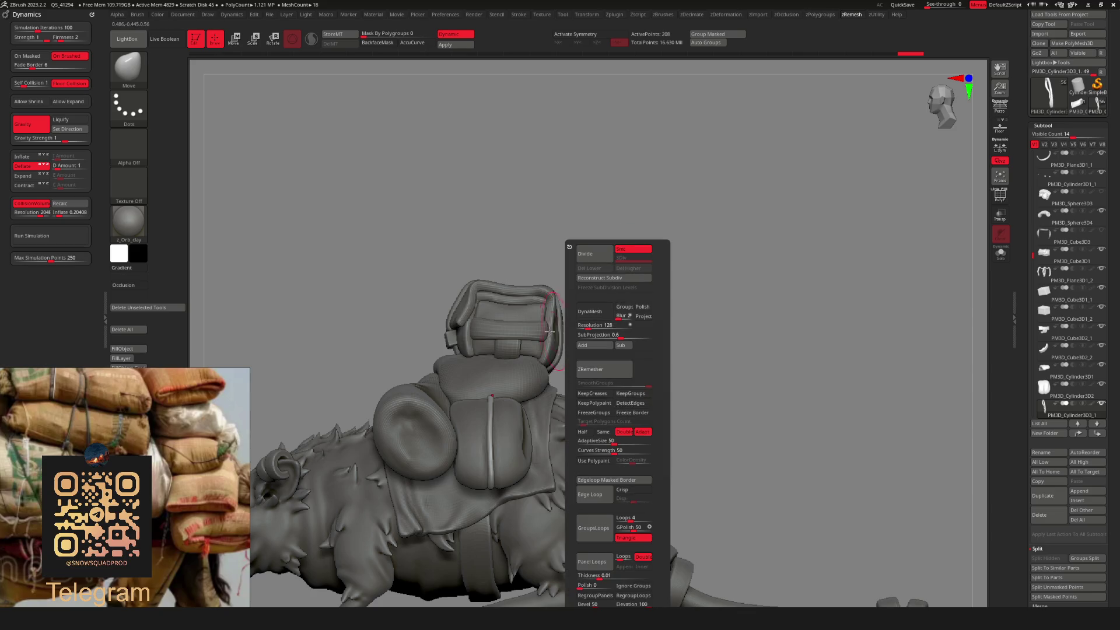
{"action": "key", "text": "shift+g"}
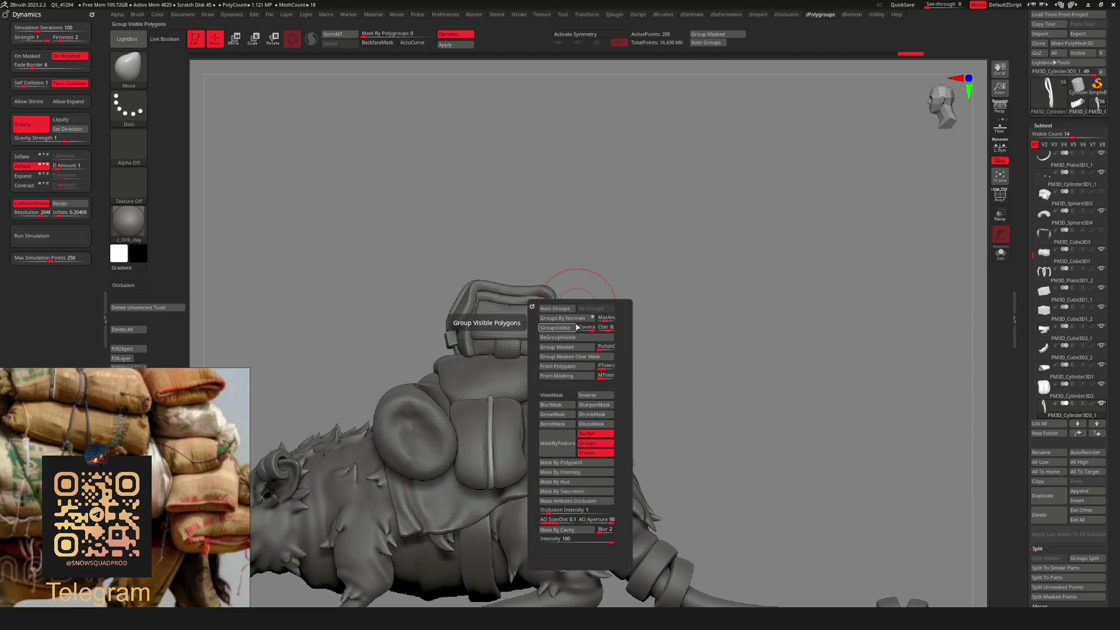
{"action": "key", "text": "d"}
{"action": "key", "text": "d"}
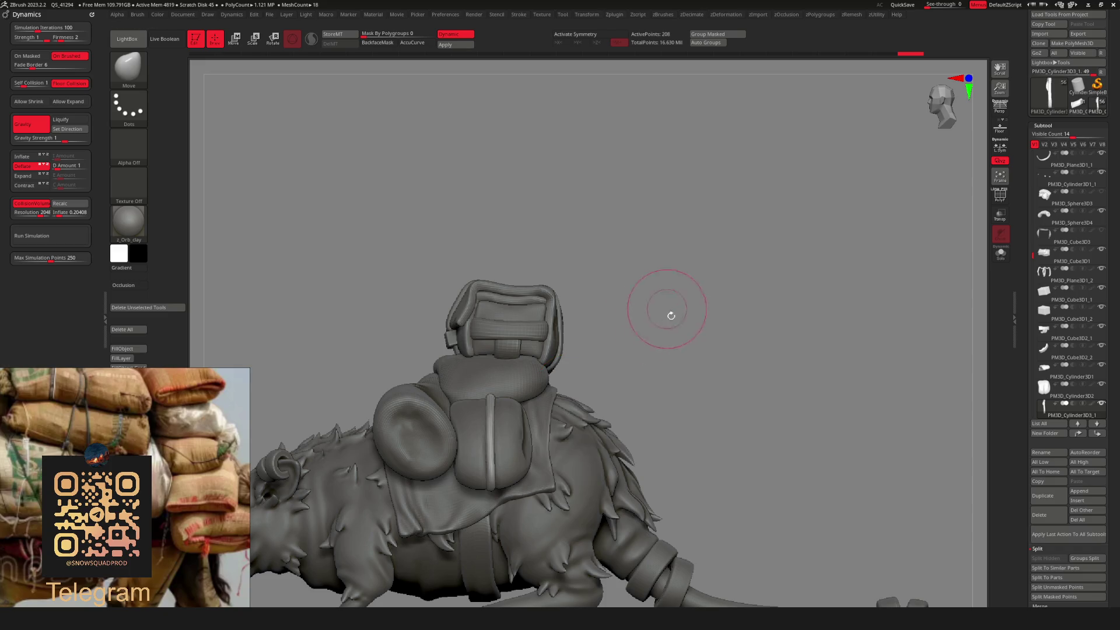
Toggle the Move gizmo while orbiting, then select the front pouch subtool PM3D_Cylinder3D2.
{"action": "left_click_drag", "start_coordinate": [669, 312], "coordinate": [700, 386], "text": "shift"}
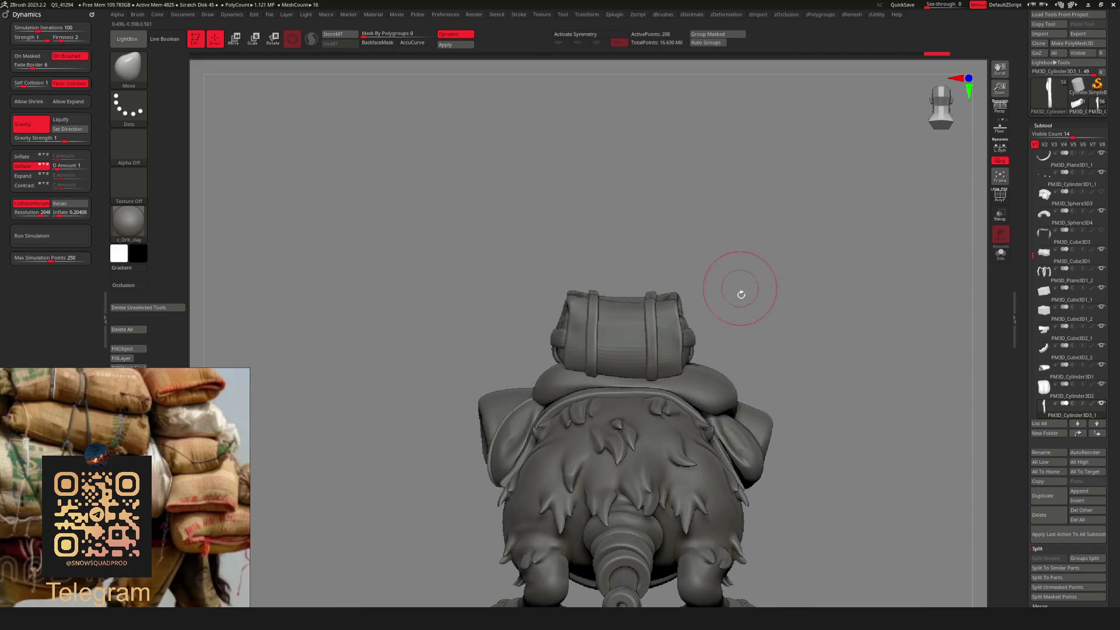
{"action": "key", "text": "w"}
{"action": "mouse_move", "coordinate": [740, 290]}
{"action": "left_mouse_down"}
{"action": "mouse_move", "coordinate": [642, 303]}
{"action": "mouse_move", "coordinate": [521, 438]}
{"action": "left_mouse_up"}
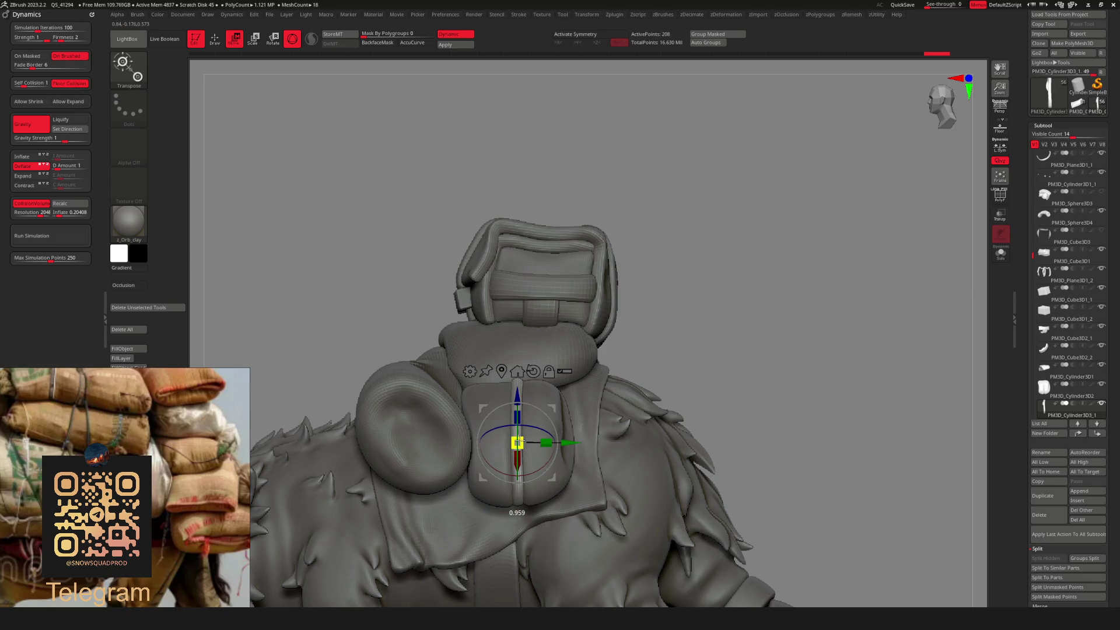
{"action": "key", "text": "q"}
{"action": "left_click_drag", "start_coordinate": [775, 312], "coordinate": [641, 371], "text": "shift"}
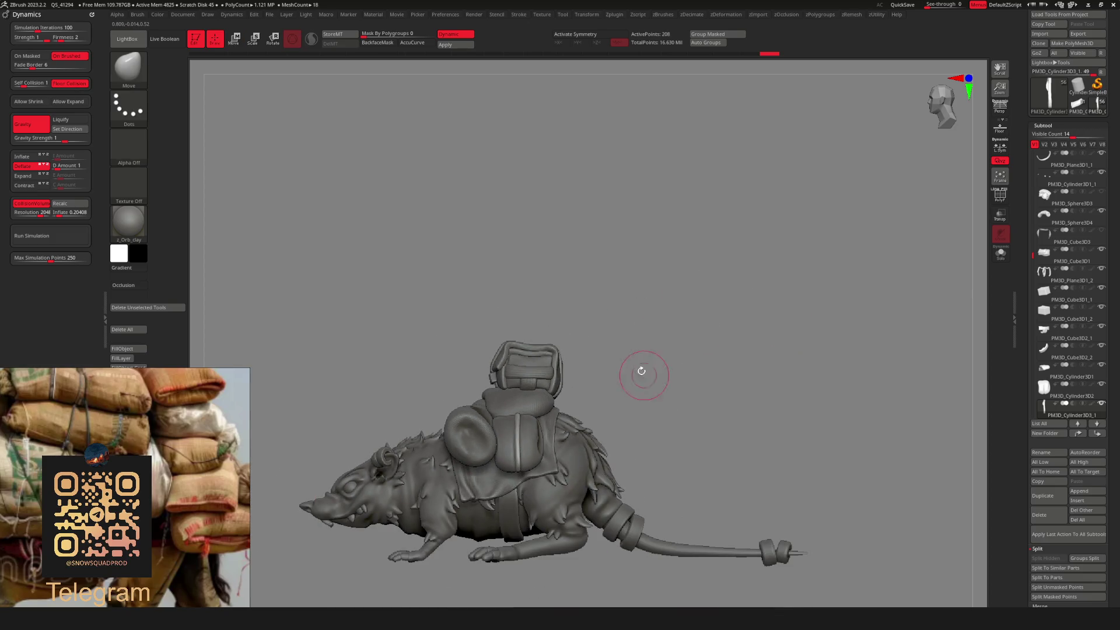
{"action": "scroll", "coordinate": [561, 429], "scroll_direction": "up", "scroll_amount": 5}
{"action": "key", "text": "space"}
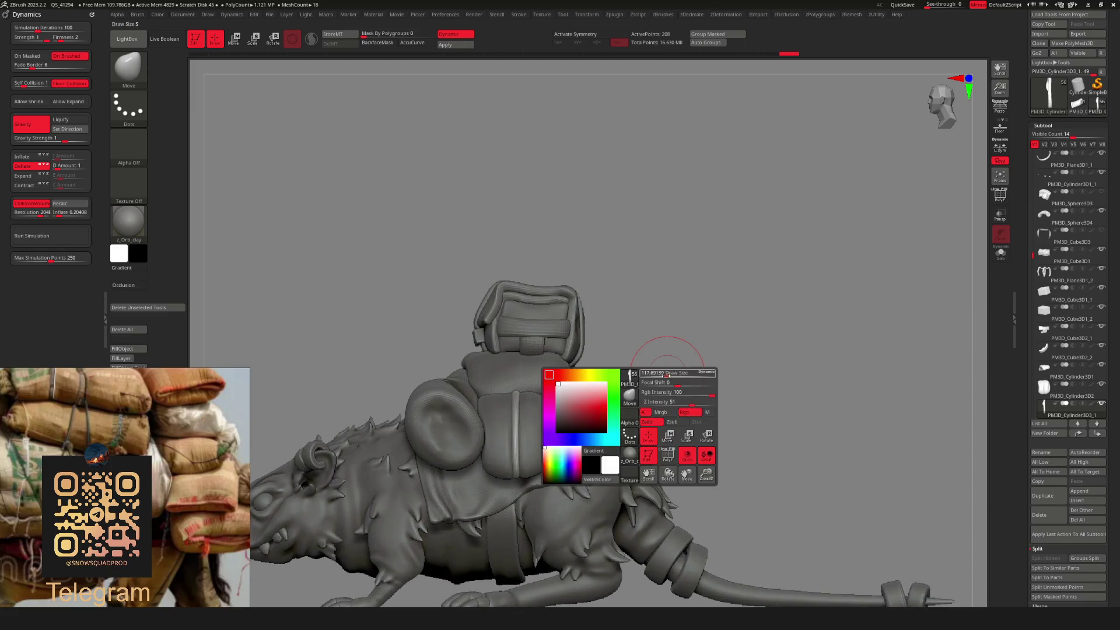
{"action": "left_click", "coordinate": [554, 443], "text": "alt"}
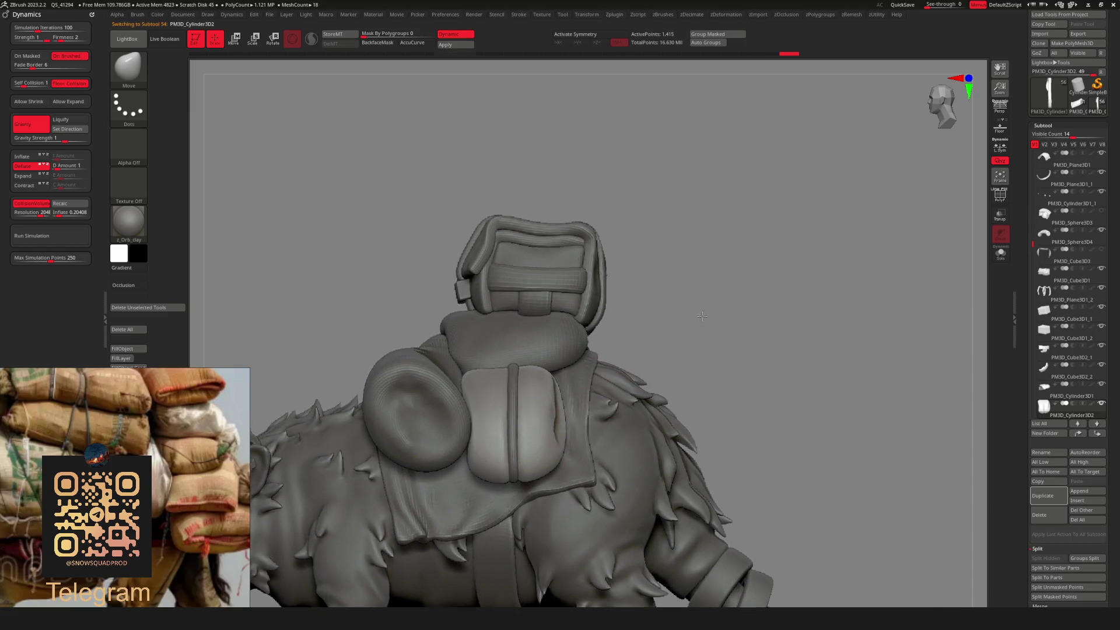
Puff up the front saddlebag pouch with the Inflat brush.
{"action": "right_click_drag", "start_coordinate": [557, 446], "coordinate": [590, 465]}
{"action": "key", "text": "space"}
{"action": "left_click", "coordinate": [616, 425]}
{"action": "key", "text": "space"}
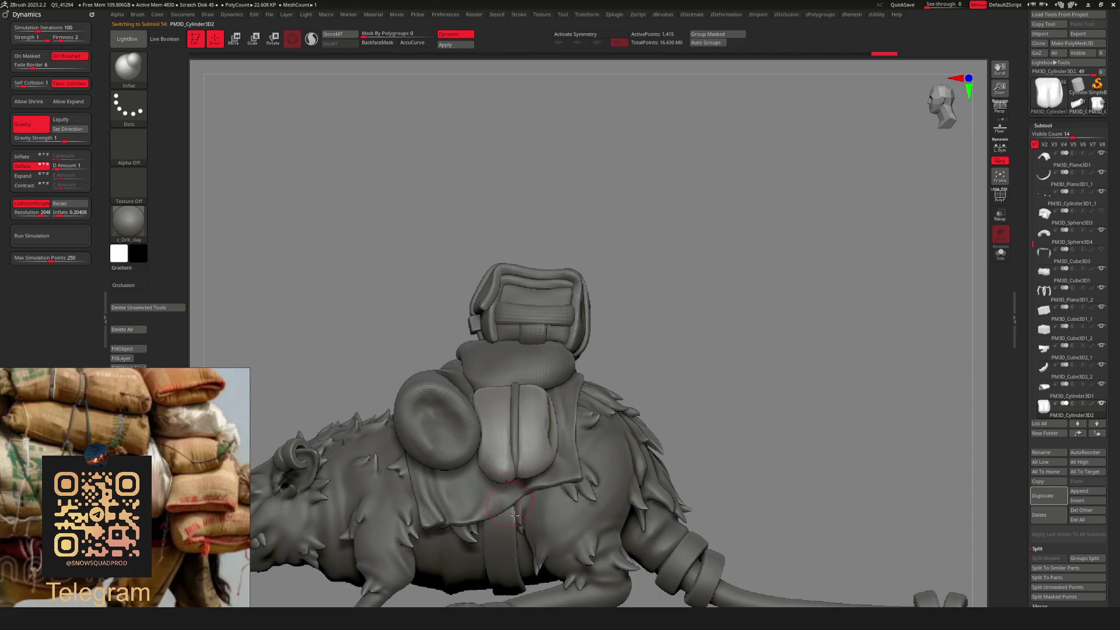
{"action": "mouse_move", "coordinate": [763, 319]}
{"action": "right_mouse_down"}
{"action": "mouse_move", "coordinate": [625, 370]}
{"action": "mouse_move", "coordinate": [664, 293]}
{"action": "right_mouse_up"}
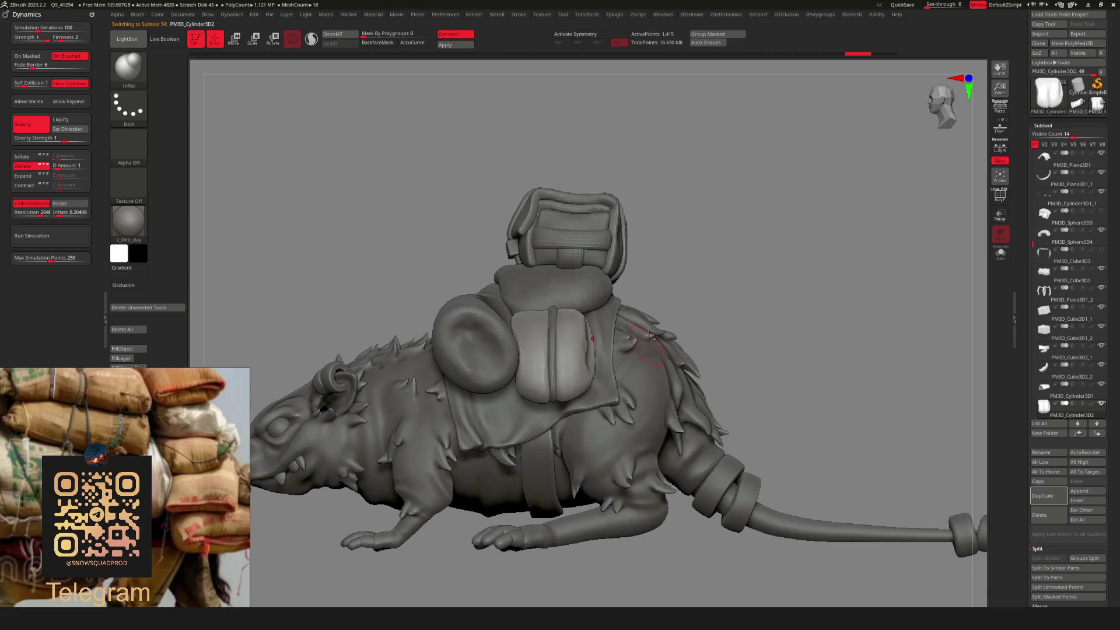
{"action": "right_click_drag", "start_coordinate": [717, 257], "coordinate": [682, 325]}
{"action": "key", "text": "space"}
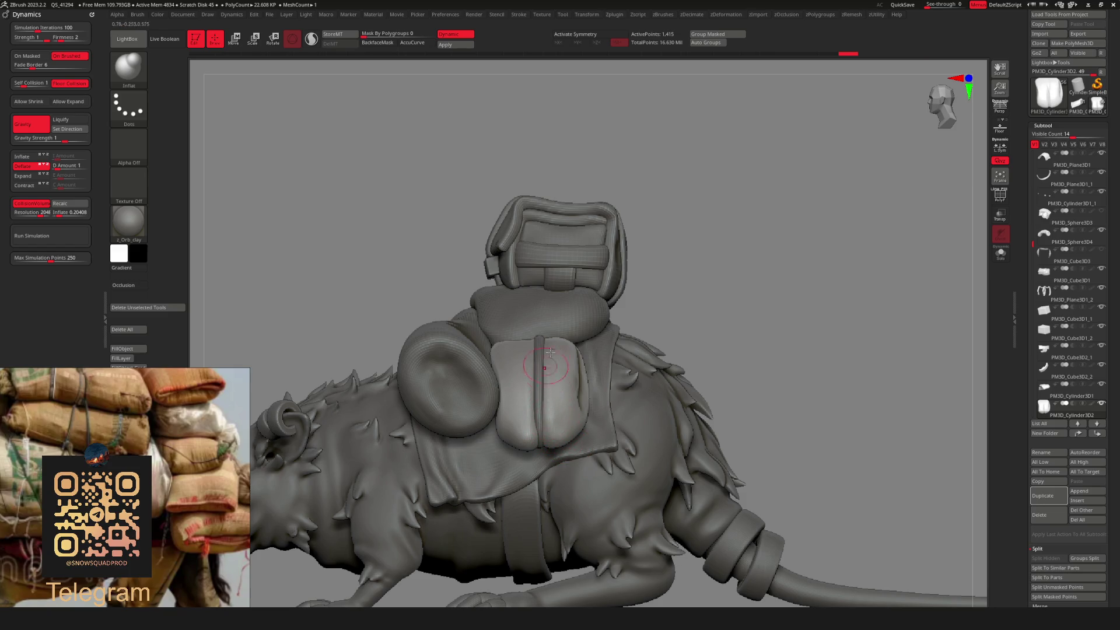
{"action": "mouse_move", "coordinate": [550, 352]}
{"action": "right_mouse_down"}
{"action": "mouse_move", "coordinate": [668, 298]}
{"action": "mouse_move", "coordinate": [681, 376]}
{"action": "right_mouse_up"}
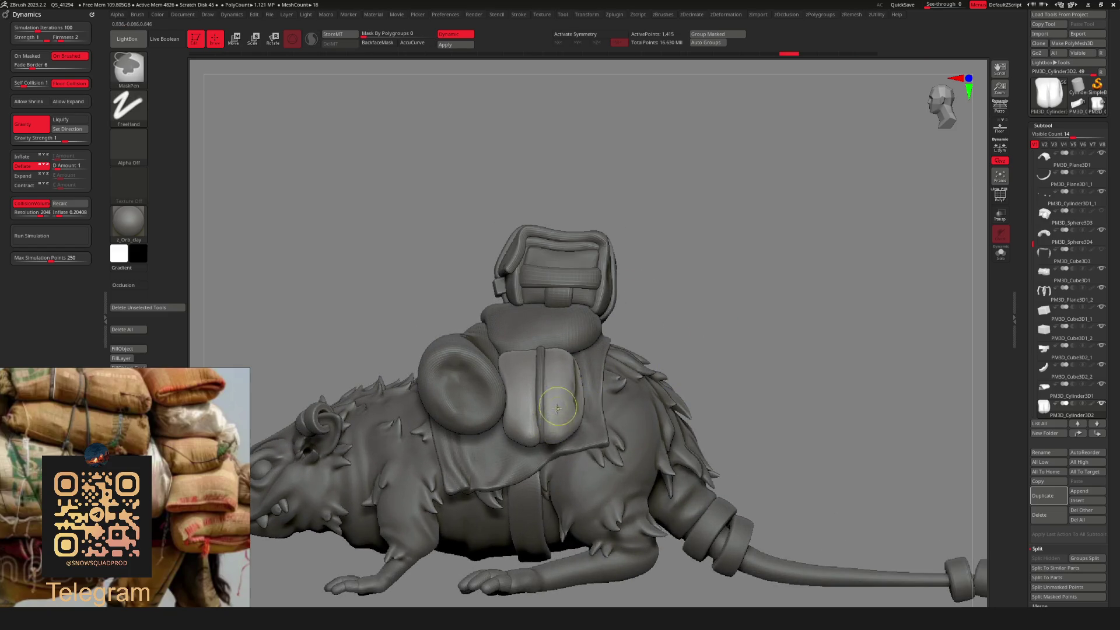
{"action": "mouse_move", "coordinate": [603, 327]}
{"action": "right_mouse_down", "text": "ctrl"}
{"action": "mouse_move", "coordinate": [670, 315]}
{"action": "mouse_move", "coordinate": [652, 305]}
{"action": "right_mouse_up", "text": "ctrl"}
With a smaller Move brush, smooth the bag and pull its bottom lobes down, then Solo it.
{"action": "key", "text": "b"}
{"action": "key", "text": "m"}
{"action": "key", "text": "v"}
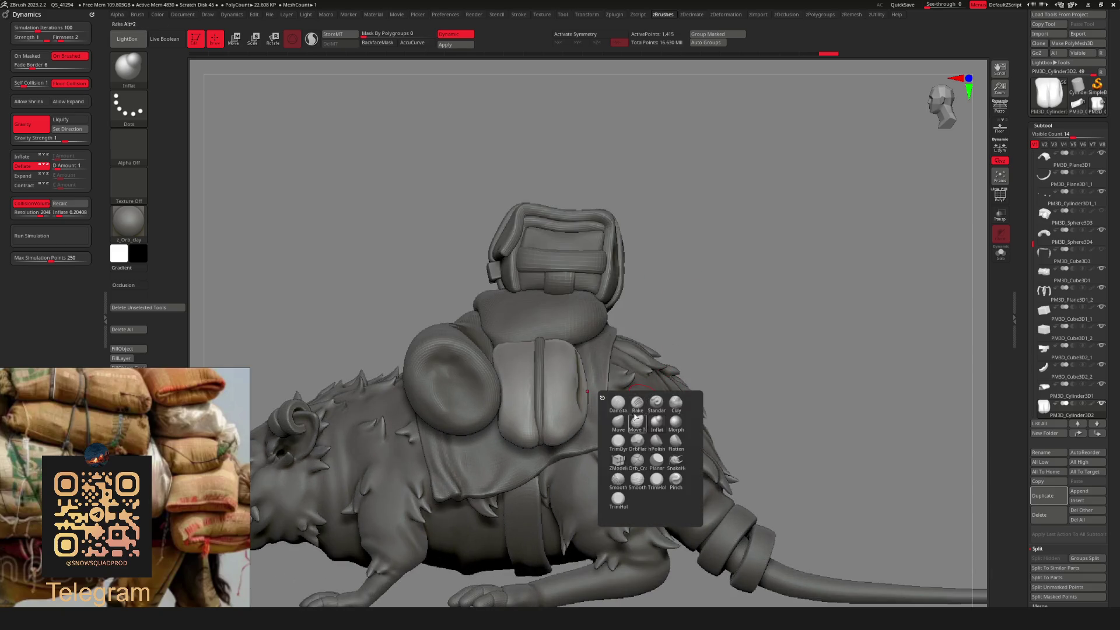
{"action": "key", "text": "space"}
{"action": "left_click_drag", "start_coordinate": [651, 305], "coordinate": [629, 307]}
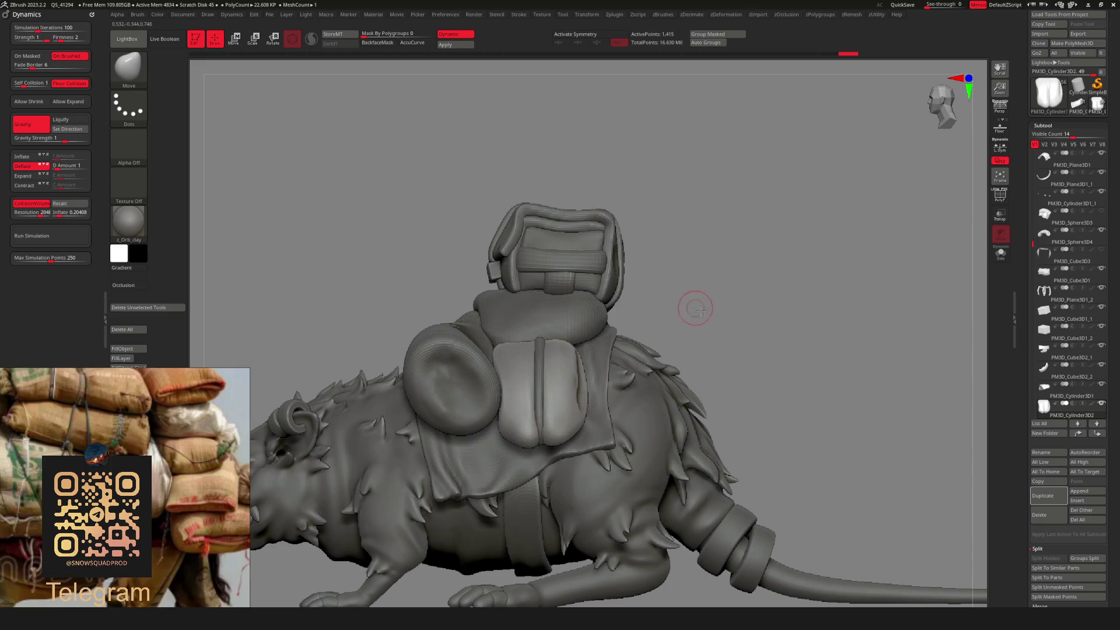
{"action": "right_click_drag", "start_coordinate": [692, 305], "coordinate": [694, 323], "text": "ctrl"}
{"action": "mouse_move", "coordinate": [539, 435]}
{"action": "left_mouse_down", "text": "shift"}
{"action": "mouse_move", "coordinate": [569, 411]}
{"action": "mouse_move", "coordinate": [542, 450]}
{"action": "mouse_move", "coordinate": [570, 402]}
{"action": "mouse_move", "coordinate": [542, 410]}
{"action": "mouse_move", "coordinate": [550, 437]}
{"action": "left_mouse_up", "text": "shift"}
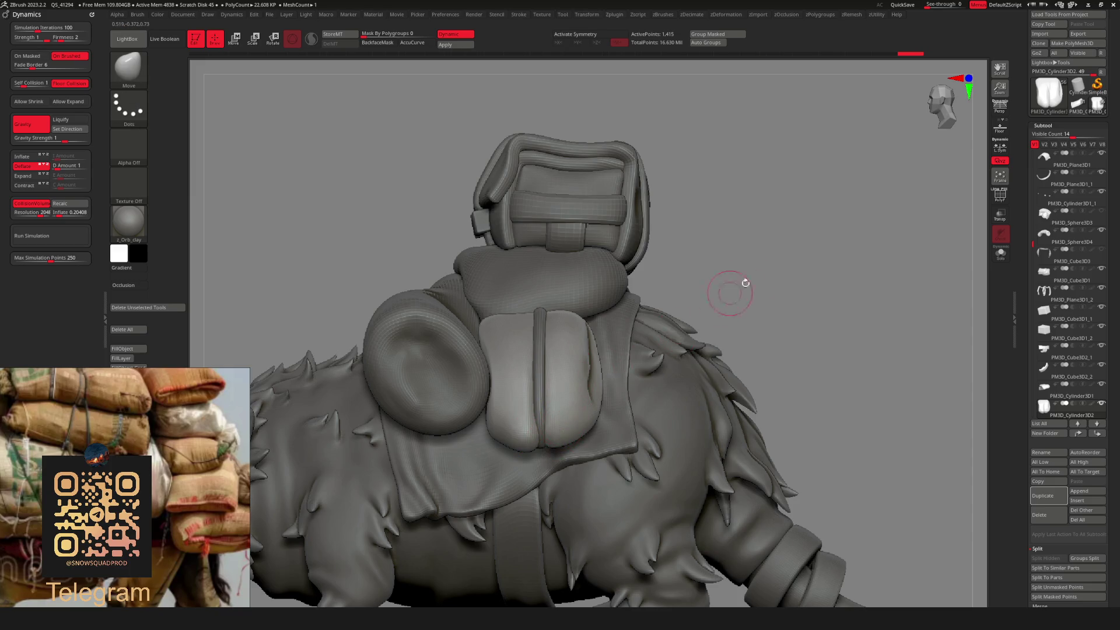
{"action": "key", "text": "shift+alt+s"}
{"action": "key", "text": "ctrl"}
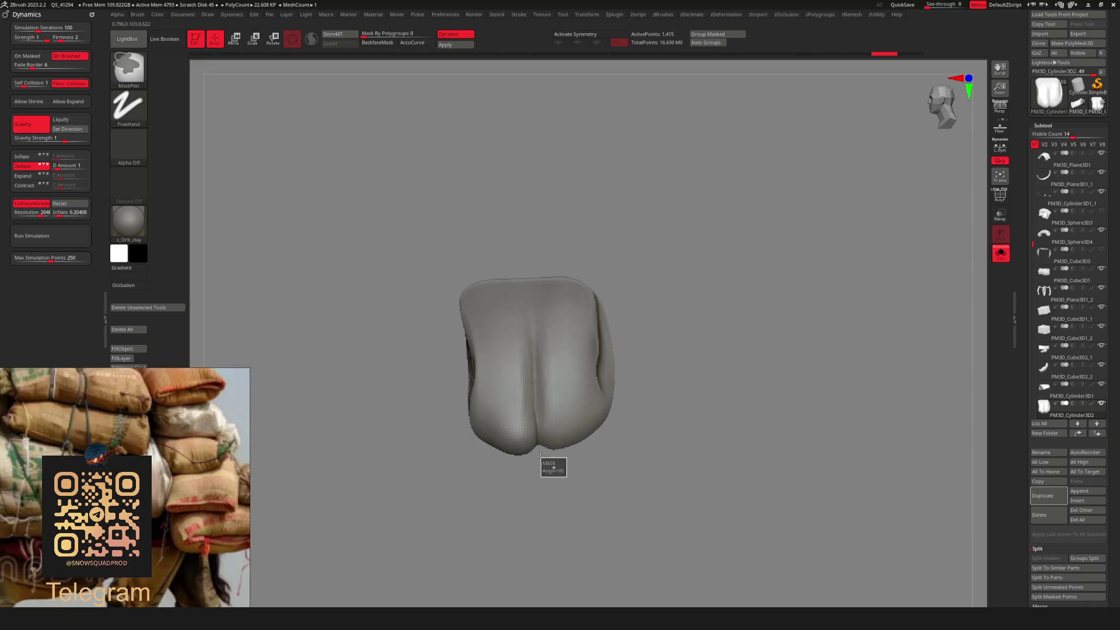
Switch to MaskLasso with a lasso stroke and mask a region of the saddlebag.
{"action": "left_click", "coordinate": [128, 67], "text": "ctrl"}
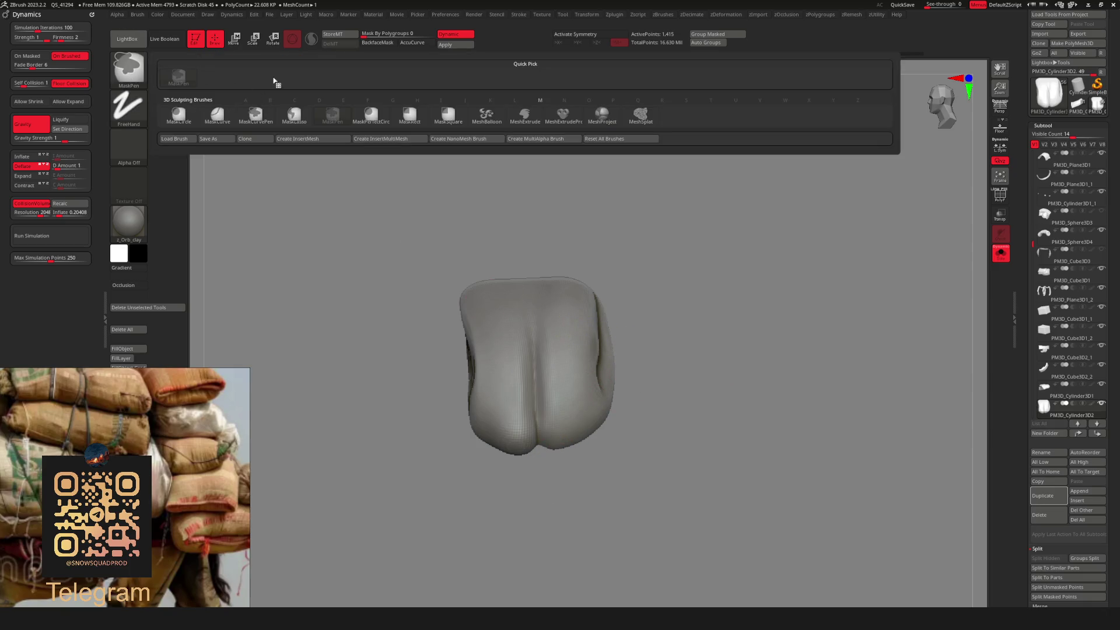
{"action": "left_click", "coordinate": [263, 121]}
{"action": "mouse_move", "coordinate": [634, 235]}
{"action": "left_mouse_down", "text": "ctrl"}
{"action": "mouse_move", "coordinate": [536, 250]}
{"action": "mouse_move", "coordinate": [532, 325]}
{"action": "mouse_move", "coordinate": [540, 309]}
{"action": "left_mouse_up", "text": "ctrl"}
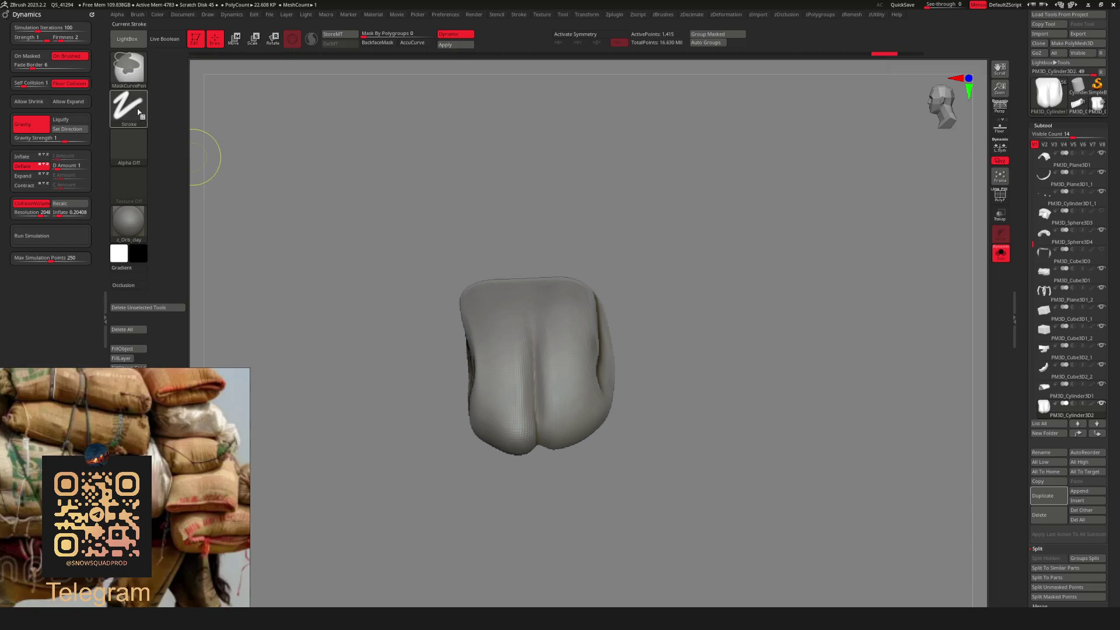
{"action": "left_click", "coordinate": [135, 114]}
{"action": "left_click", "coordinate": [254, 136]}
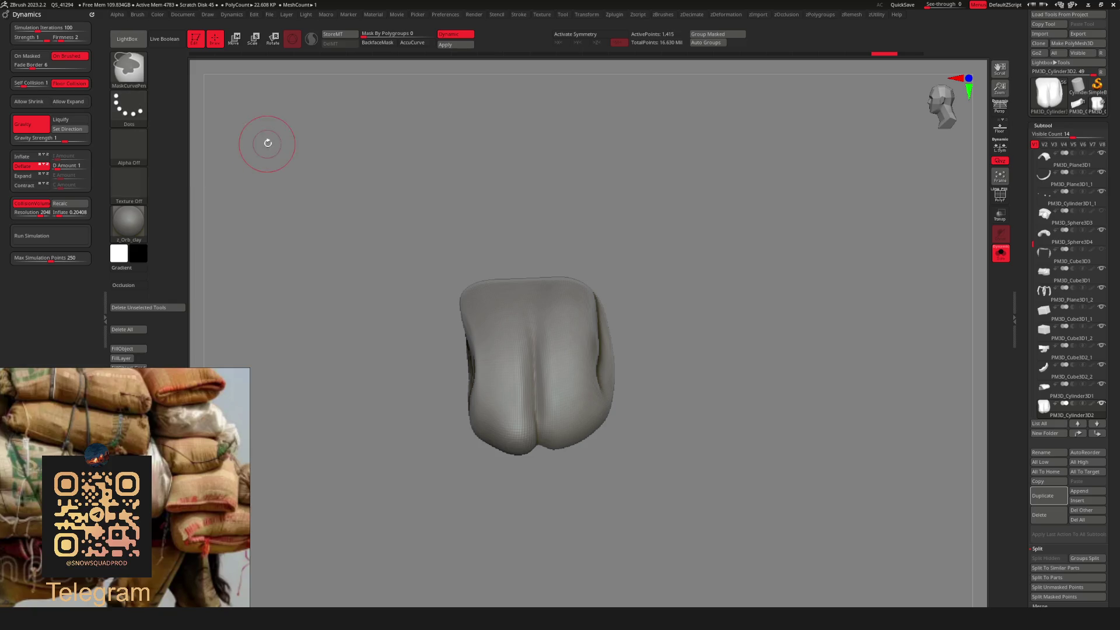
{"action": "mouse_move", "coordinate": [622, 215]}
{"action": "left_mouse_down", "text": "ctrl"}
{"action": "mouse_move", "coordinate": [532, 274]}
{"action": "mouse_move", "coordinate": [545, 470]}
{"action": "mouse_move", "coordinate": [627, 493]}
{"action": "left_mouse_up", "text": "ctrl"}
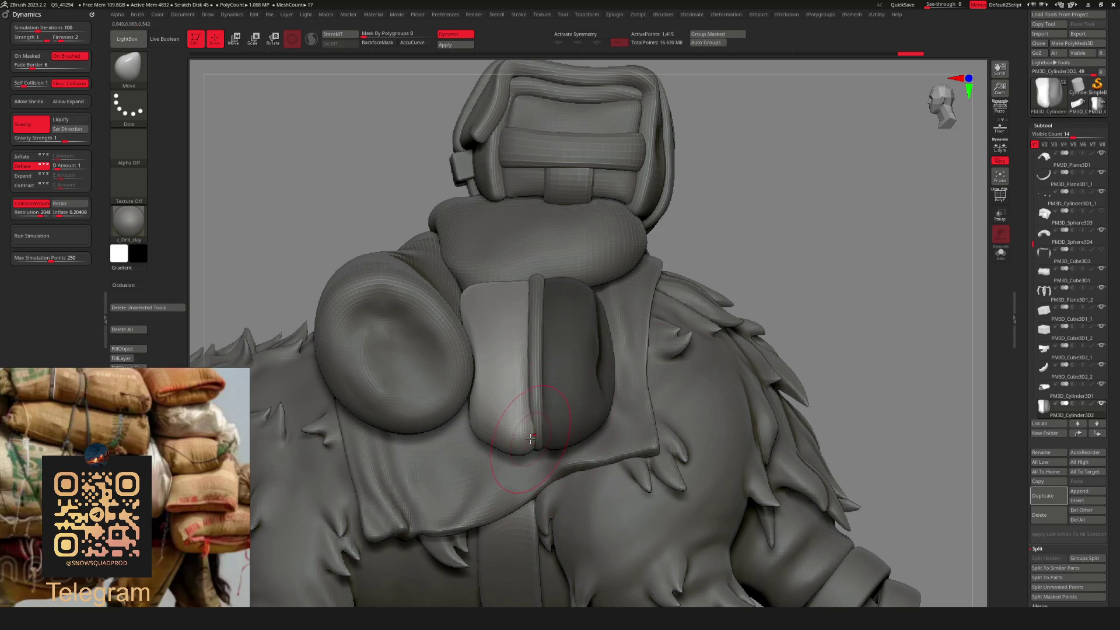
Mask the left half of the pouch in Solo view, then bring back the full rat.
{"action": "key", "text": "b"}
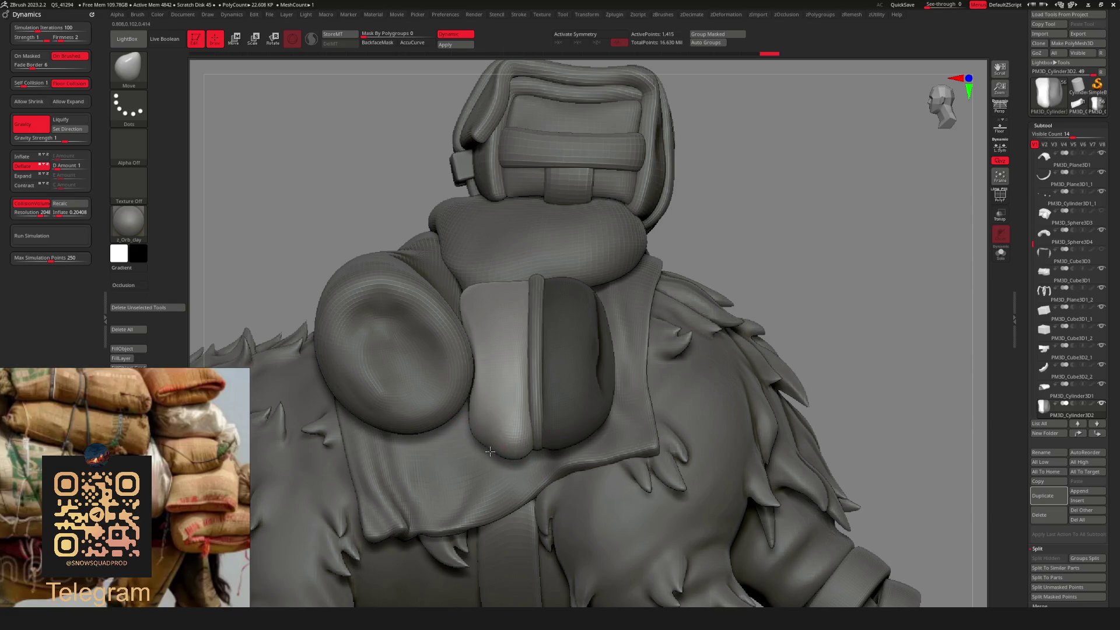
{"action": "key", "text": "f"}
{"action": "mouse_move", "coordinate": [682, 200]}
{"action": "left_mouse_down"}
{"action": "mouse_move", "coordinate": [655, 325]}
{"action": "mouse_move", "coordinate": [707, 290]}
{"action": "mouse_move", "coordinate": [642, 419]}
{"action": "mouse_move", "coordinate": [690, 350]}
{"action": "mouse_move", "coordinate": [651, 336]}
{"action": "mouse_move", "coordinate": [658, 322]}
{"action": "mouse_move", "coordinate": [616, 367]}
{"action": "mouse_move", "coordinate": [610, 356]}
{"action": "left_mouse_up"}
{"action": "key", "text": "ctrl+shift"}
{"action": "key", "text": "ctrl+shift+s"}
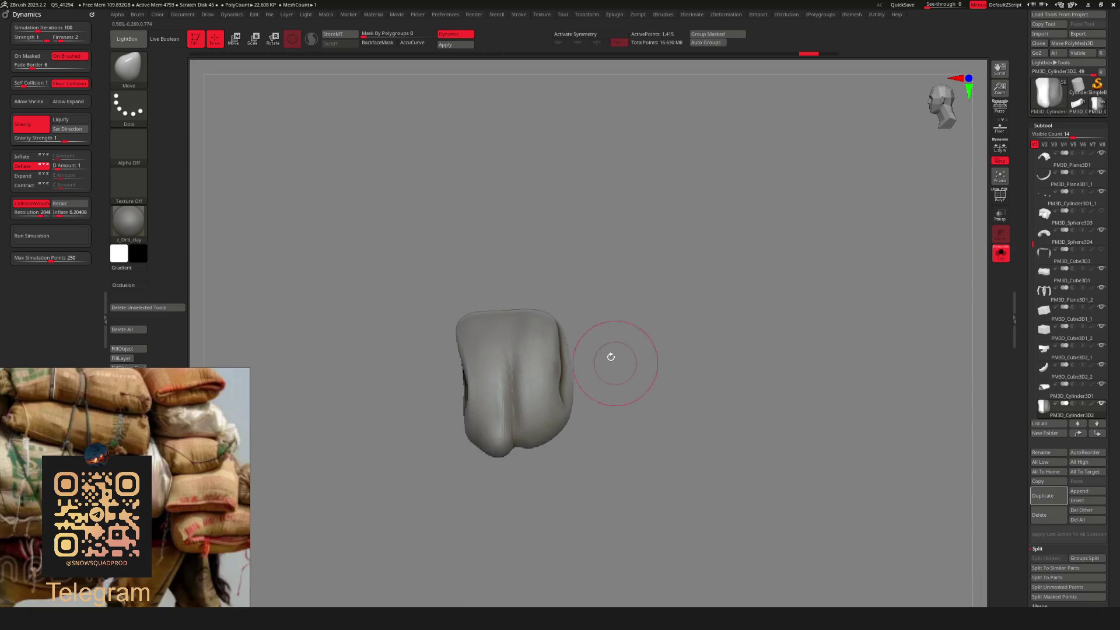
{"action": "mouse_move", "coordinate": [408, 432]}
{"action": "left_mouse_down", "text": "ctrl"}
{"action": "mouse_move", "coordinate": [406, 345]}
{"action": "mouse_move", "coordinate": [508, 284]}
{"action": "mouse_move", "coordinate": [512, 513]}
{"action": "left_mouse_up", "text": "ctrl"}
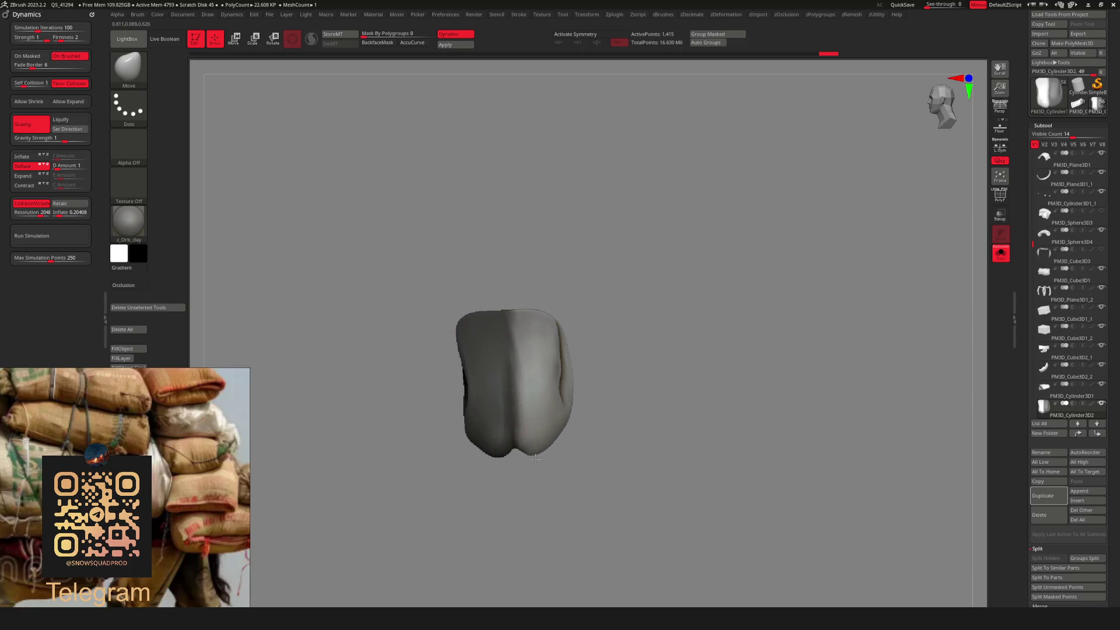
{"action": "key", "text": "ctrl+shift+s"}
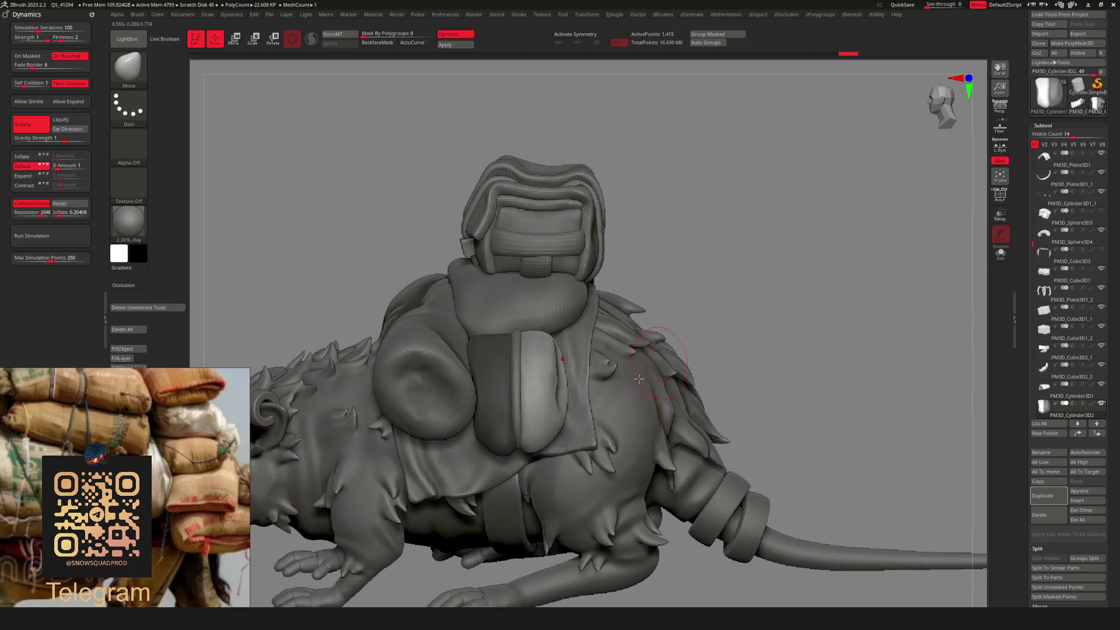
Inflate the unmasked half of the pouch with the Inflat brush.
{"action": "key", "text": "space"}
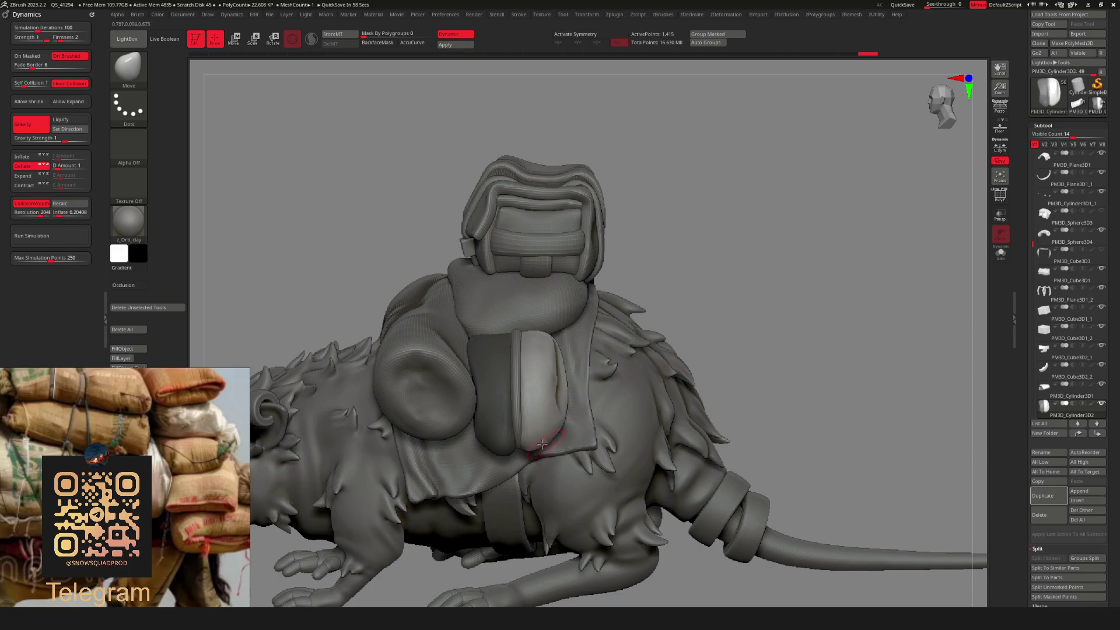
{"action": "key", "text": "b"}
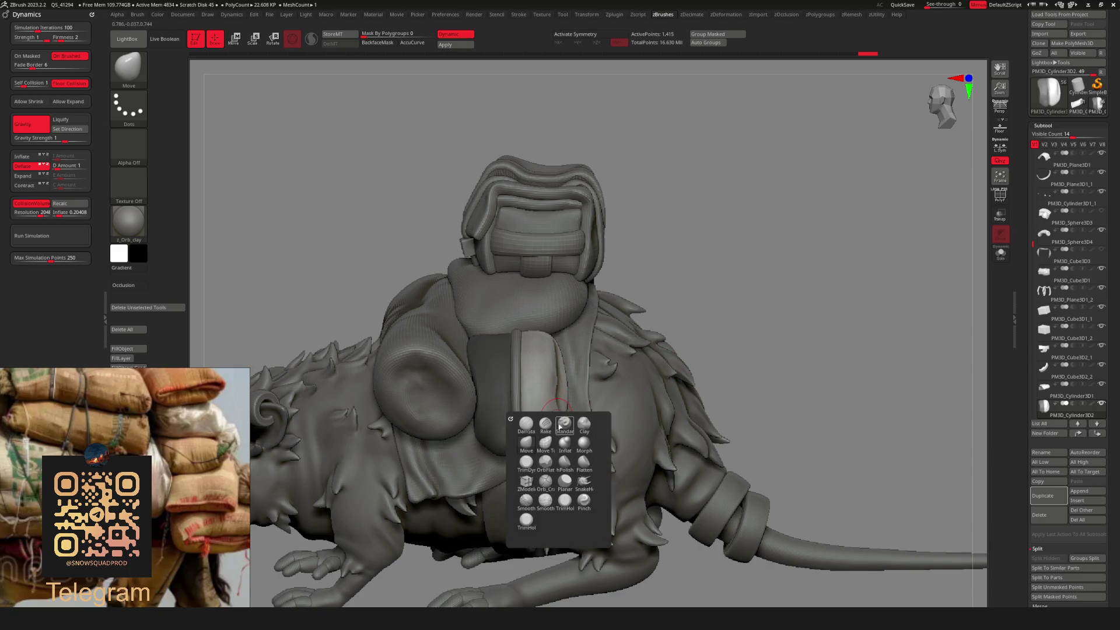
{"action": "left_click", "coordinate": [571, 443]}
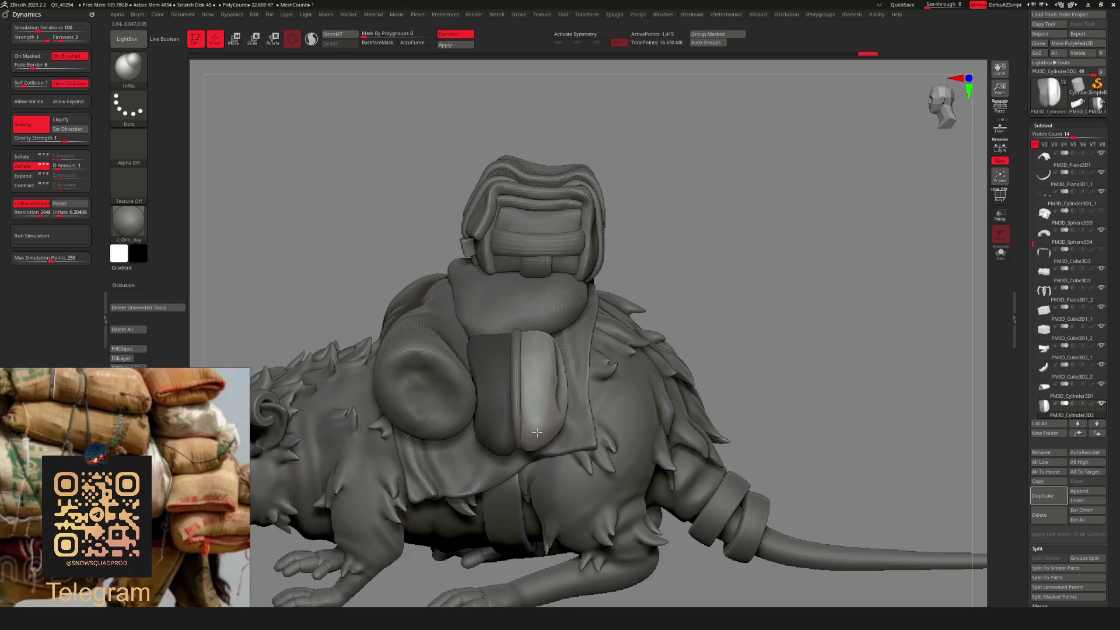
{"action": "mouse_move", "coordinate": [537, 431]}
{"action": "left_mouse_down"}
{"action": "mouse_move", "coordinate": [545, 412]}
{"action": "mouse_move", "coordinate": [535, 426]}
{"action": "mouse_move", "coordinate": [549, 432]}
{"action": "mouse_move", "coordinate": [704, 320]}
{"action": "mouse_move", "coordinate": [637, 316]}
{"action": "mouse_move", "coordinate": [691, 367]}
{"action": "mouse_move", "coordinate": [720, 318]}
{"action": "mouse_move", "coordinate": [715, 278]}
{"action": "mouse_move", "coordinate": [758, 293]}
{"action": "left_mouse_up"}
Switch back to the Move brush and orbit around the rat to review the pouch.
{"action": "scroll", "coordinate": [758, 292], "scroll_direction": "up", "scroll_amount": 5}
{"action": "key", "text": "b"}
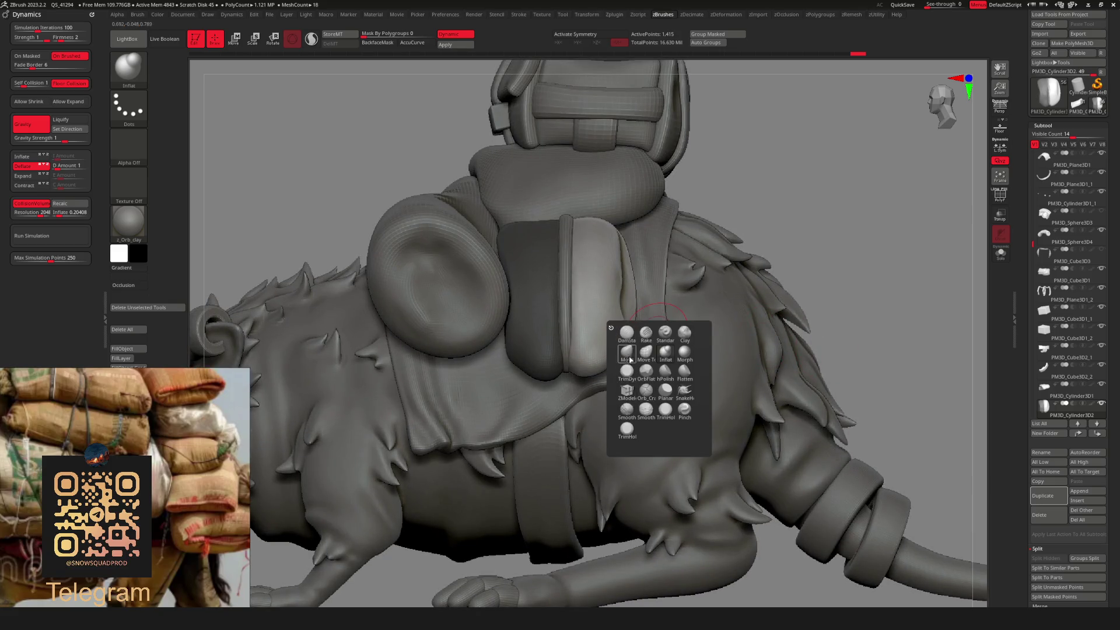
{"action": "key", "text": "m"}
{"action": "key", "text": "v"}
{"action": "key", "text": "space"}
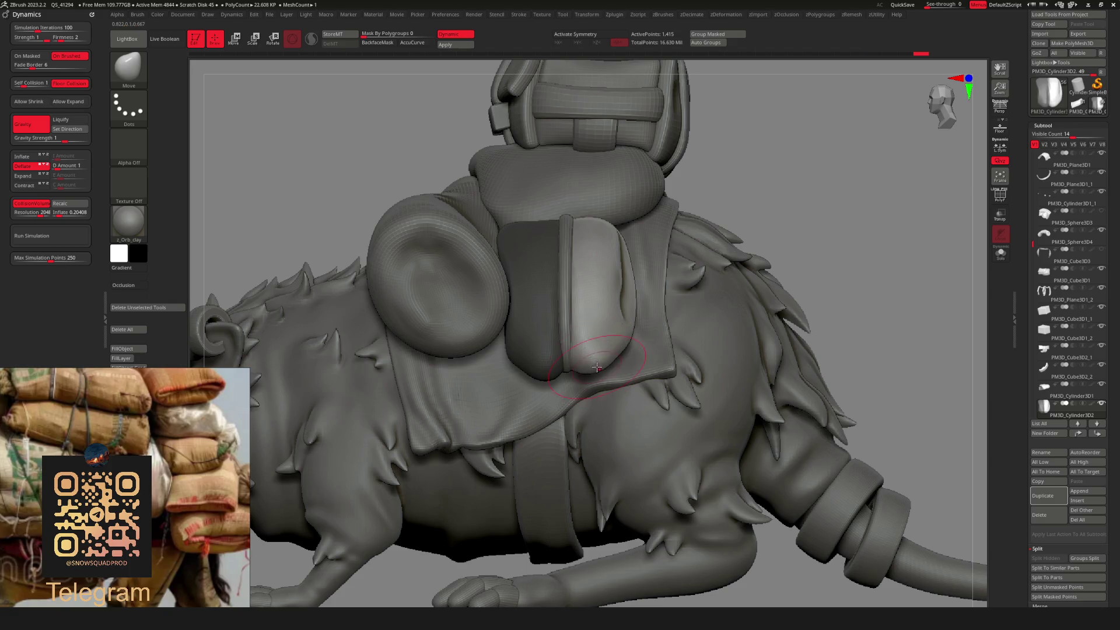
{"action": "mouse_move", "coordinate": [596, 367]}
{"action": "right_mouse_down"}
{"action": "mouse_move", "coordinate": [671, 359]}
{"action": "mouse_move", "coordinate": [601, 362]}
{"action": "right_mouse_up"}
{"action": "key", "text": "f"}
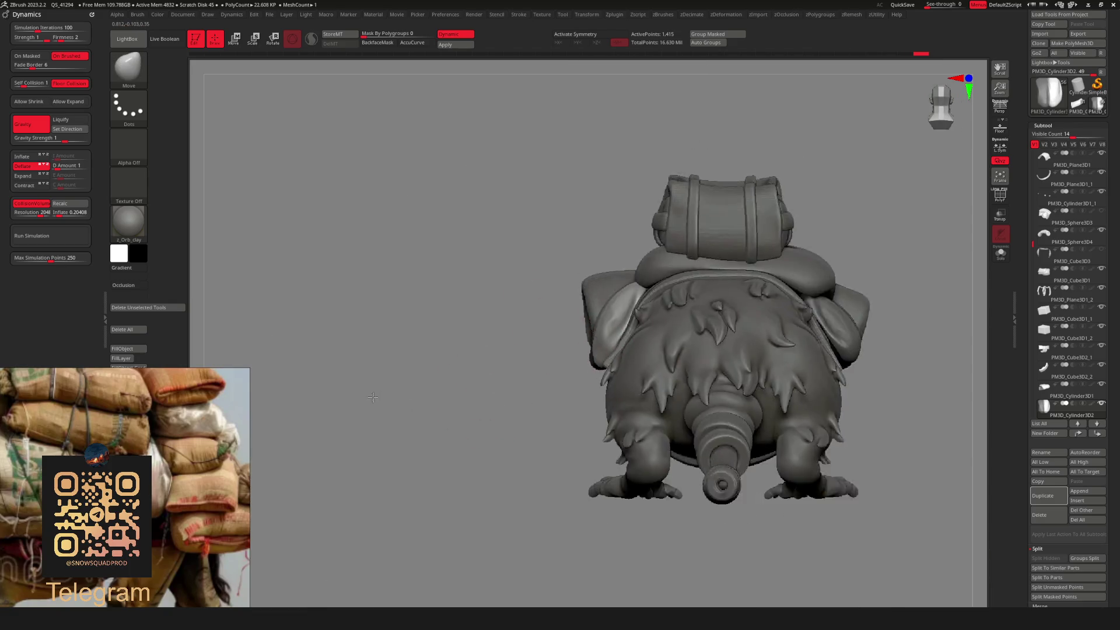
{"action": "mouse_move", "coordinate": [641, 291]}
{"action": "right_mouse_down"}
{"action": "mouse_move", "coordinate": [753, 260]}
{"action": "mouse_move", "coordinate": [650, 323]}
{"action": "right_mouse_up"}
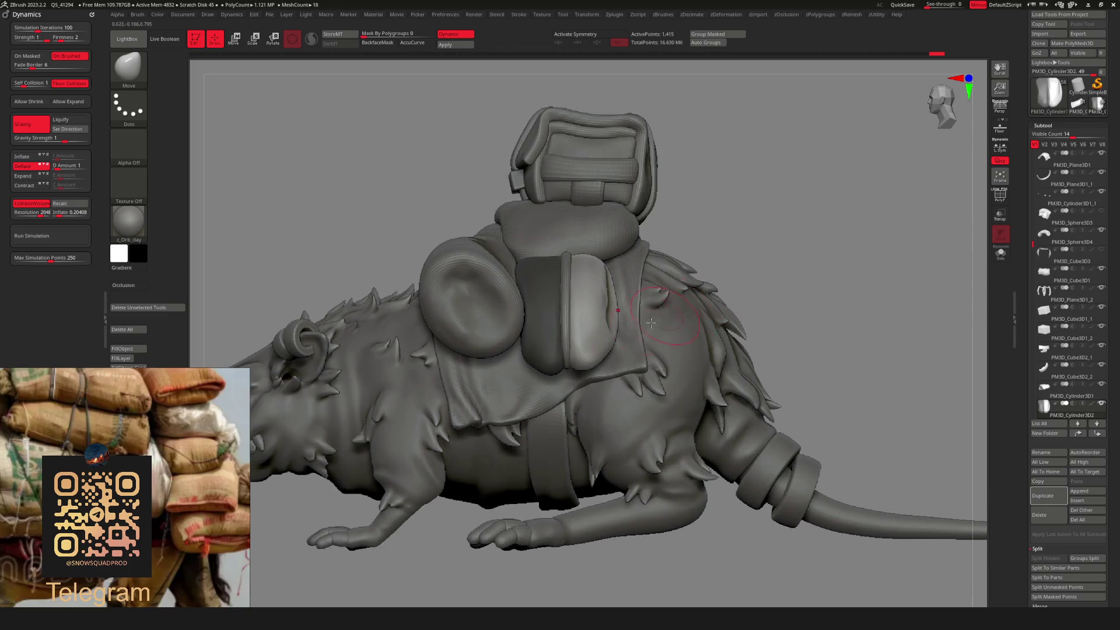
{"action": "mouse_move", "coordinate": [732, 267]}
{"action": "right_mouse_down", "text": "ctrl"}
{"action": "mouse_move", "coordinate": [719, 250]}
{"action": "mouse_move", "coordinate": [662, 237]}
{"action": "mouse_move", "coordinate": [670, 350]}
{"action": "right_mouse_up", "text": "ctrl"}
{"action": "right_click", "coordinate": [671, 350]}
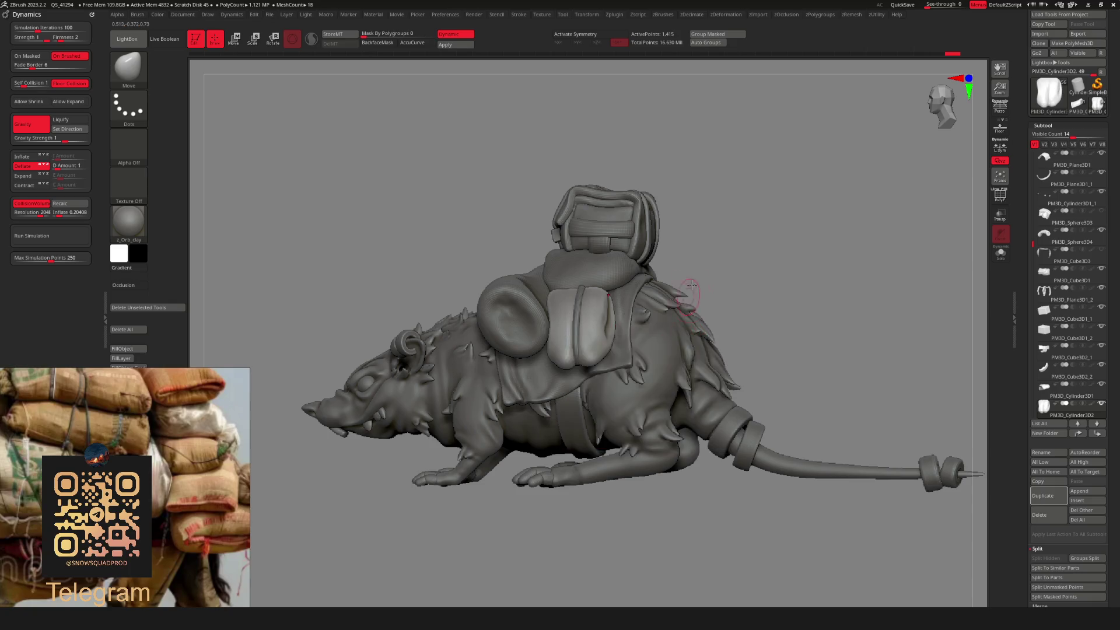
{"action": "mouse_move", "coordinate": [700, 222]}
{"action": "right_mouse_down", "text": "ctrl"}
{"action": "mouse_move", "coordinate": [705, 247]}
{"action": "mouse_move", "coordinate": [565, 366]}
{"action": "mouse_move", "coordinate": [787, 243]}
{"action": "mouse_move", "coordinate": [745, 242]}
{"action": "mouse_move", "coordinate": [705, 276]}
{"action": "mouse_move", "coordinate": [592, 323]}
{"action": "mouse_move", "coordinate": [780, 255]}
{"action": "mouse_move", "coordinate": [687, 220]}
{"action": "mouse_move", "coordinate": [722, 307]}
{"action": "mouse_move", "coordinate": [704, 290]}
{"action": "right_mouse_up", "text": "ctrl"}
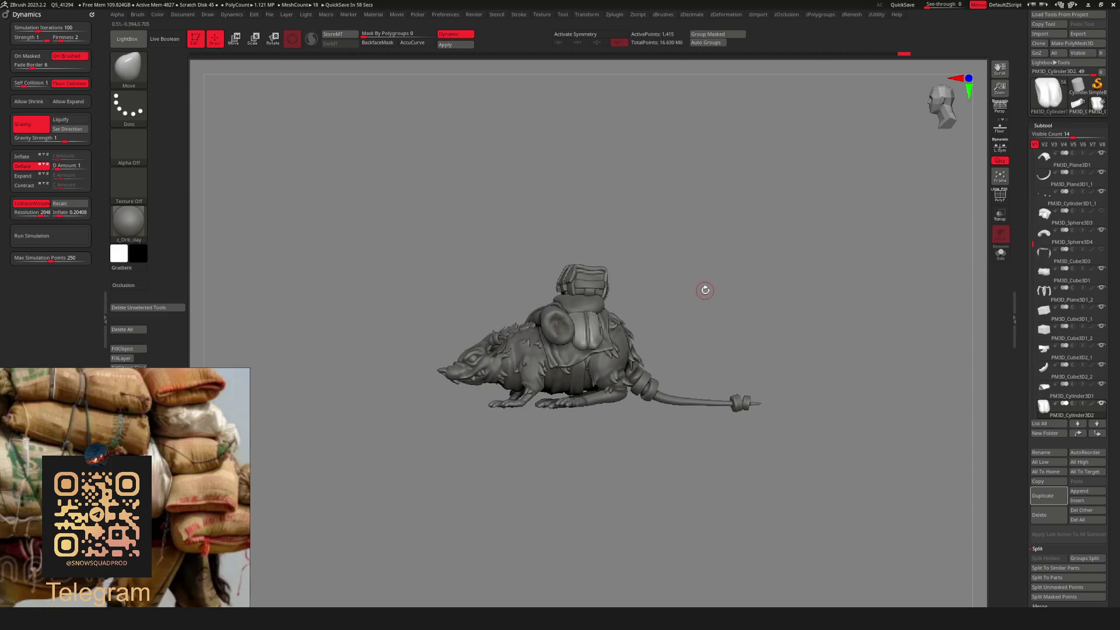
{"action": "mouse_move", "coordinate": [653, 297]}
{"action": "right_mouse_down"}
{"action": "mouse_move", "coordinate": [702, 375]}
{"action": "mouse_move", "coordinate": [692, 253]}
{"action": "right_mouse_up"}
{"action": "right_click", "coordinate": [697, 253]}
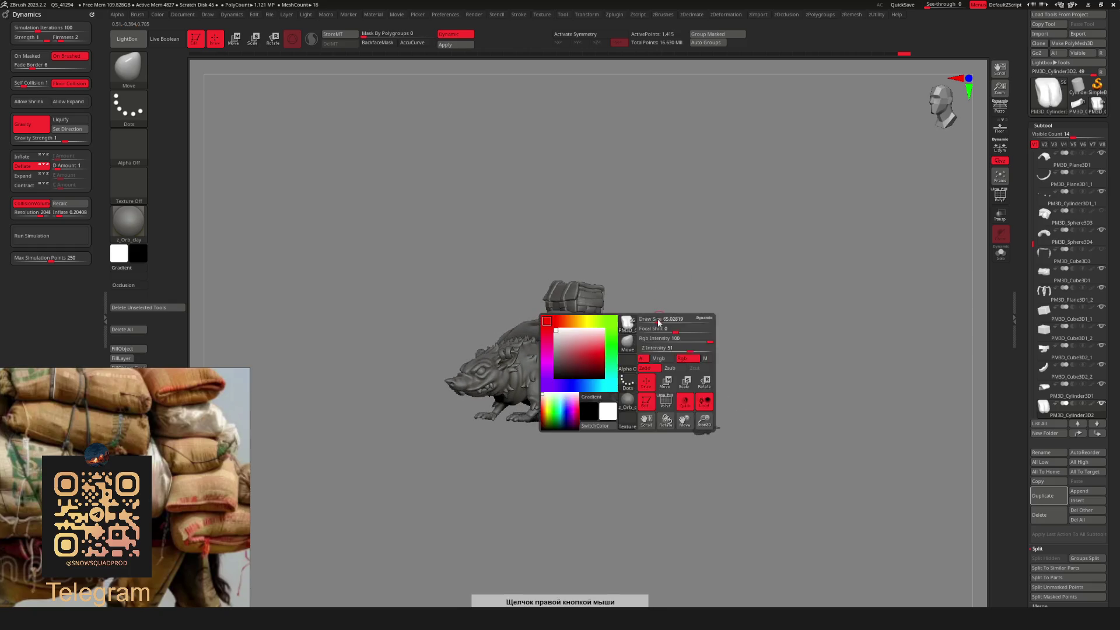
{"action": "mouse_move", "coordinate": [680, 313]}
{"action": "right_mouse_down", "text": "ctrl"}
{"action": "mouse_move", "coordinate": [707, 307]}
{"action": "mouse_move", "coordinate": [650, 263]}
{"action": "mouse_move", "coordinate": [670, 250]}
{"action": "mouse_move", "coordinate": [794, 253]}
{"action": "right_mouse_up", "text": "ctrl"}
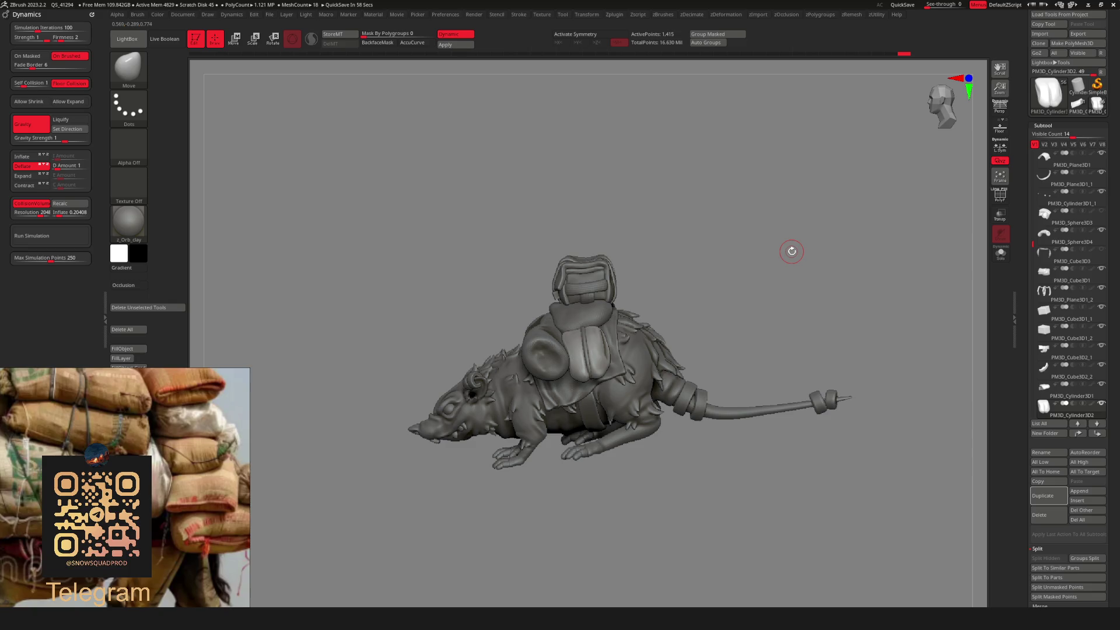
{"action": "right_click_drag", "start_coordinate": [791, 252], "coordinate": [667, 309], "text": "ctrl"}
{"action": "key", "text": "b"}
{"action": "left_click", "coordinate": [643, 346]}
{"action": "key", "text": "space"}
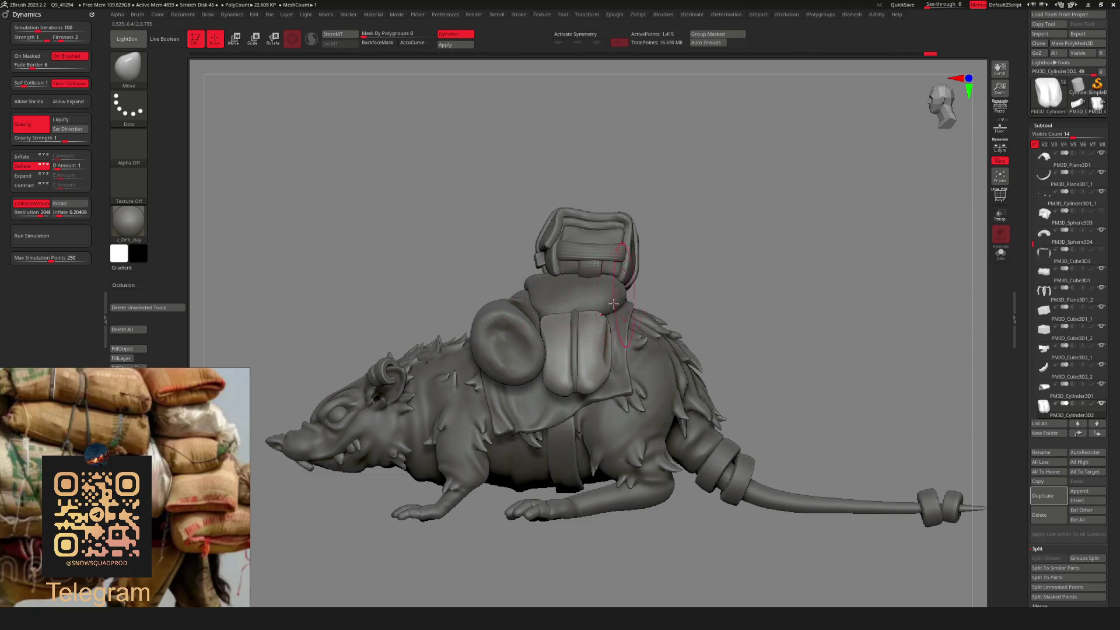
{"action": "key", "text": "space"}
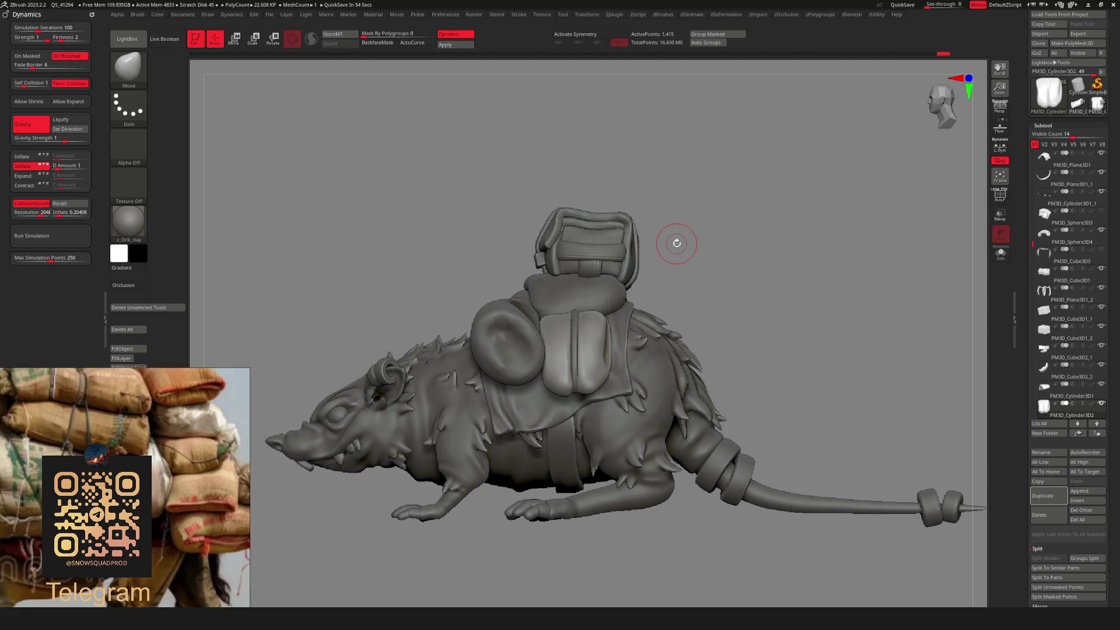
{"action": "key", "text": "space"}
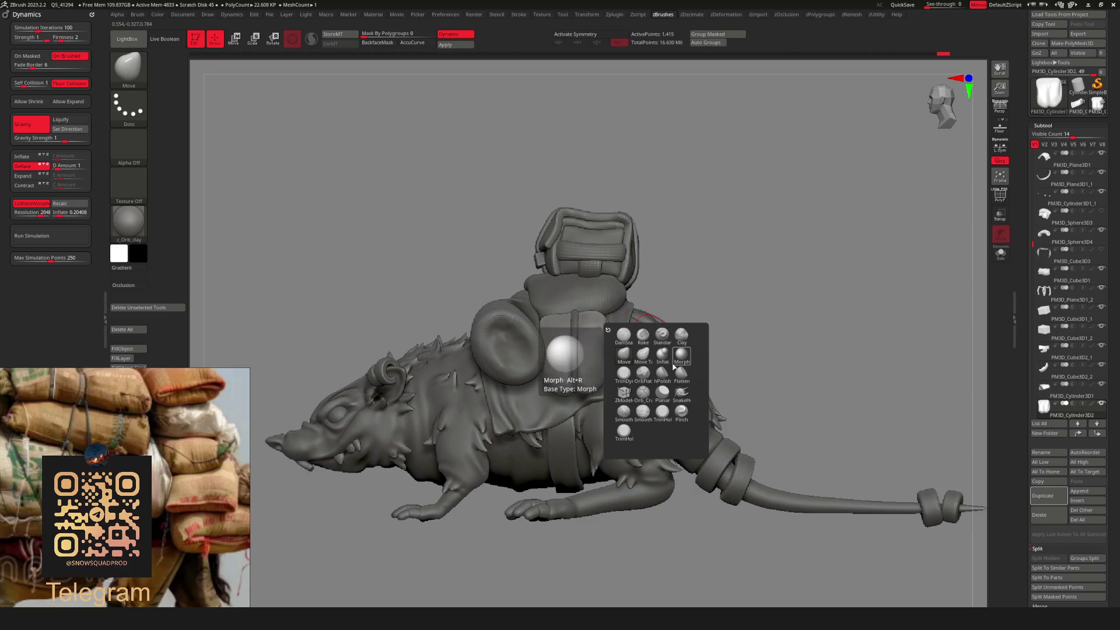
Carve a deeper centre seam into the pouch with the Standard brush.
{"action": "left_click", "coordinate": [662, 334]}
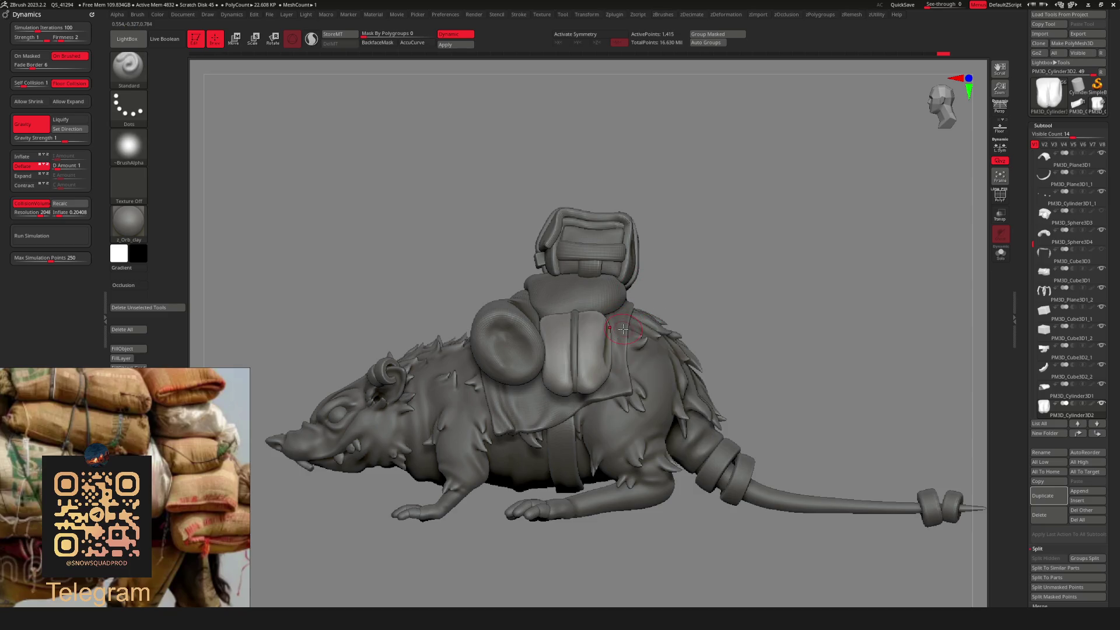
{"action": "left_click_drag", "start_coordinate": [744, 259], "coordinate": [774, 263]}
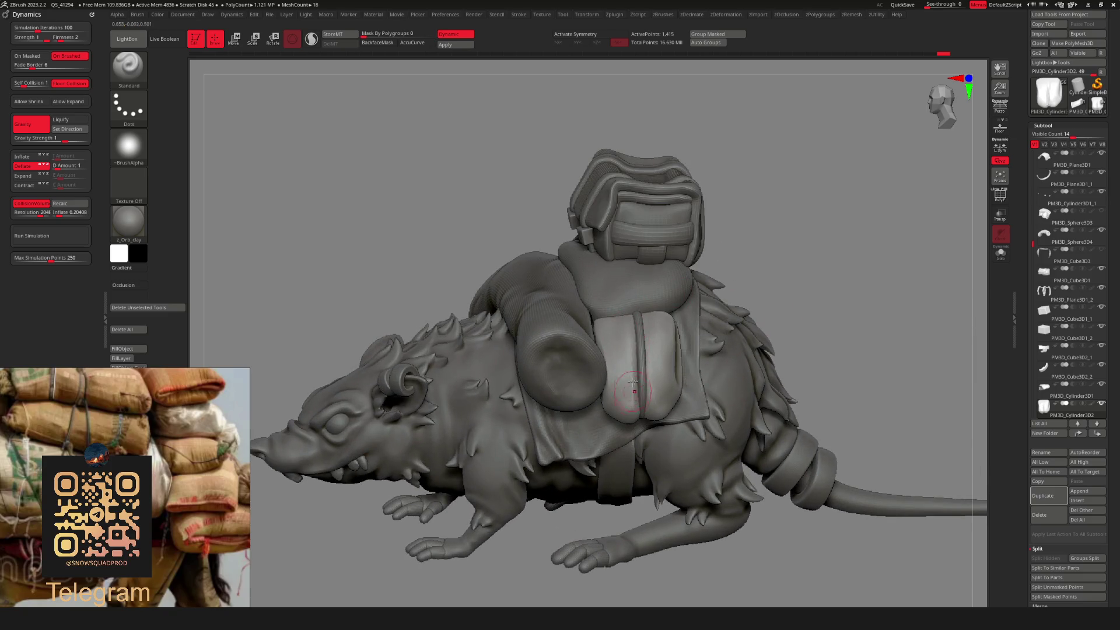
{"action": "left_click_drag", "start_coordinate": [633, 383], "coordinate": [621, 327]}
{"action": "left_click_drag", "start_coordinate": [800, 257], "coordinate": [745, 275]}
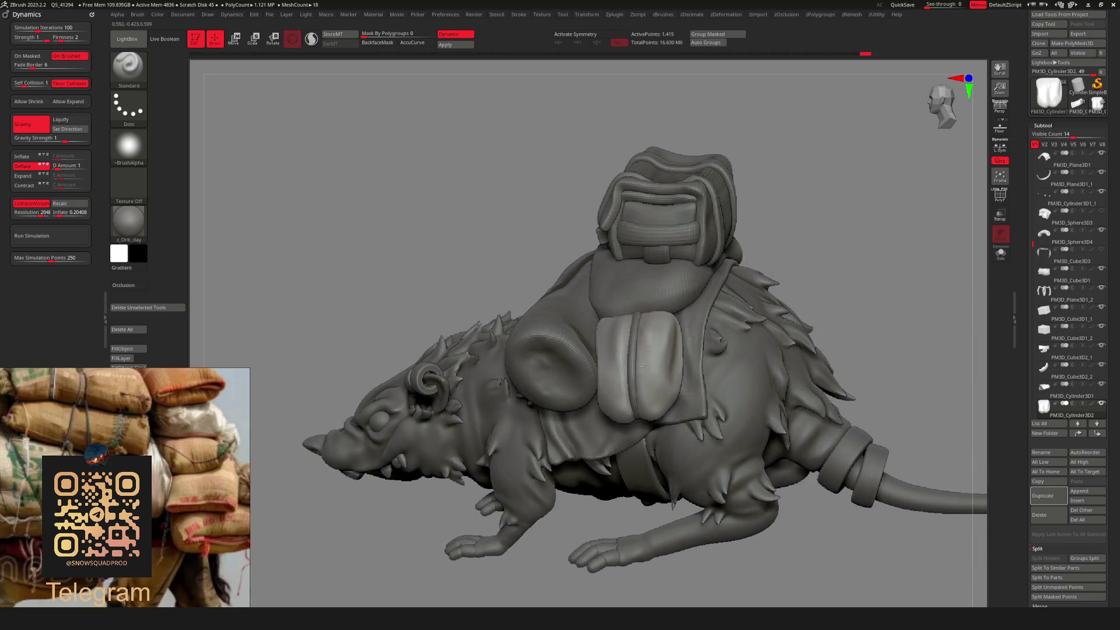
{"action": "left_click_drag", "start_coordinate": [645, 365], "coordinate": [646, 321]}
Select the pouch subtool and Solo it from a rear three-quarter view.
{"action": "left_click_drag", "start_coordinate": [839, 258], "coordinate": [626, 321]}
{"action": "left_click", "coordinate": [627, 320], "text": "alt"}
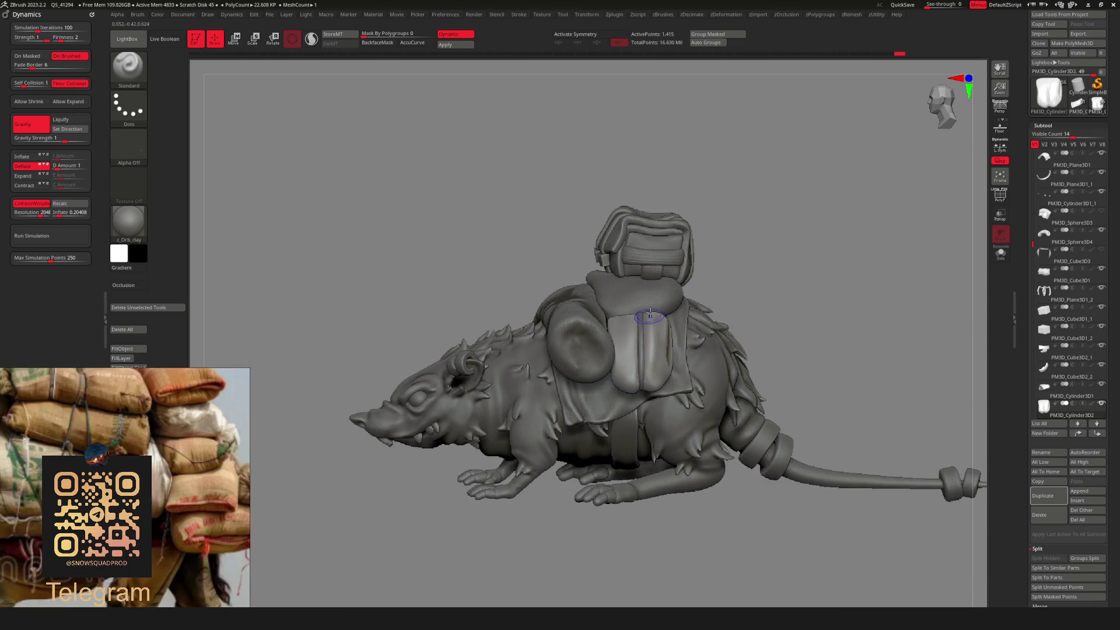
{"action": "mouse_move", "coordinate": [653, 415]}
{"action": "left_mouse_down"}
{"action": "mouse_move", "coordinate": [750, 220]}
{"action": "mouse_move", "coordinate": [740, 260]}
{"action": "mouse_move", "coordinate": [756, 267]}
{"action": "left_mouse_up"}
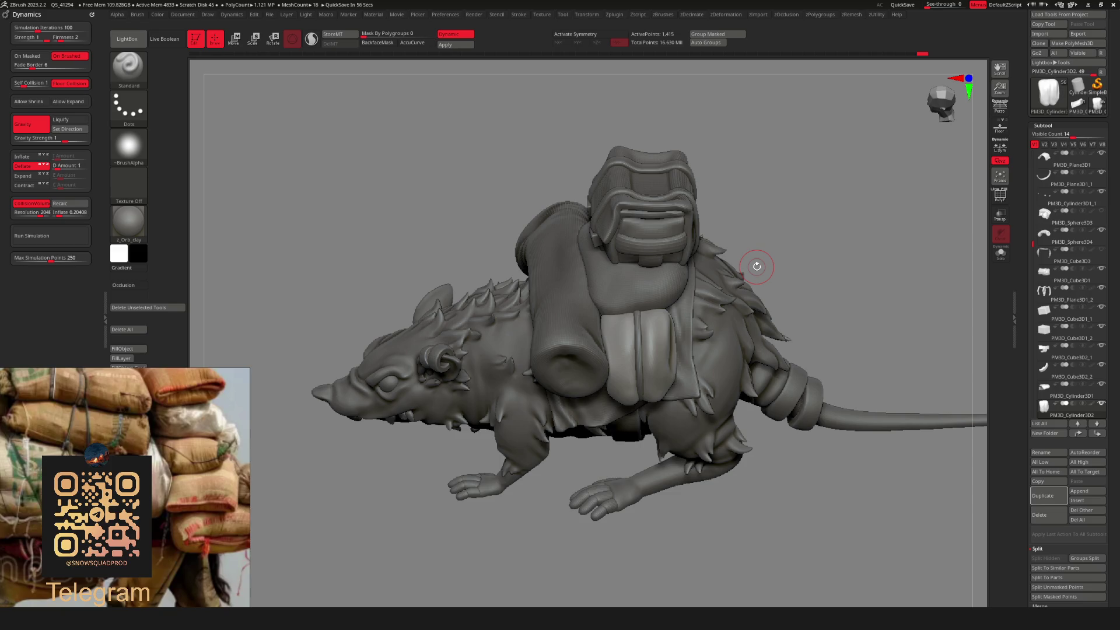
{"action": "mouse_move", "coordinate": [756, 266]}
{"action": "left_mouse_down"}
{"action": "mouse_move", "coordinate": [826, 226]}
{"action": "mouse_move", "coordinate": [812, 243]}
{"action": "left_mouse_up"}
{"action": "key", "text": "alt+s"}
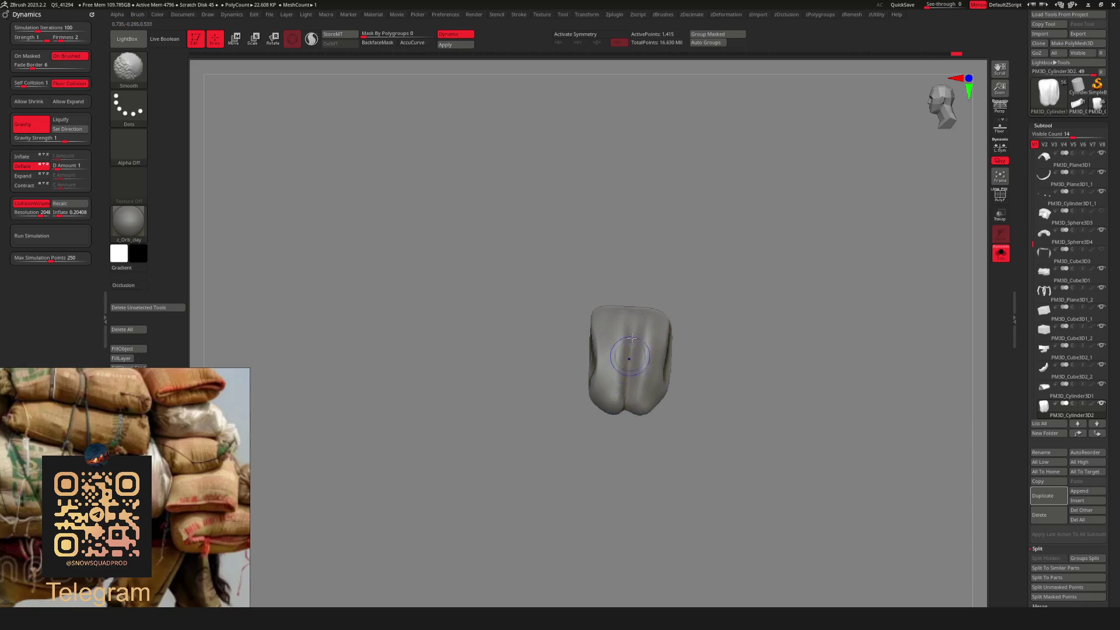
{"action": "key", "text": "alt+s"}
{"action": "mouse_move", "coordinate": [742, 299]}
{"action": "left_mouse_down"}
{"action": "mouse_move", "coordinate": [752, 252]}
{"action": "mouse_move", "coordinate": [749, 308]}
{"action": "mouse_move", "coordinate": [751, 283]}
{"action": "left_mouse_up"}
{"action": "key", "text": "f"}
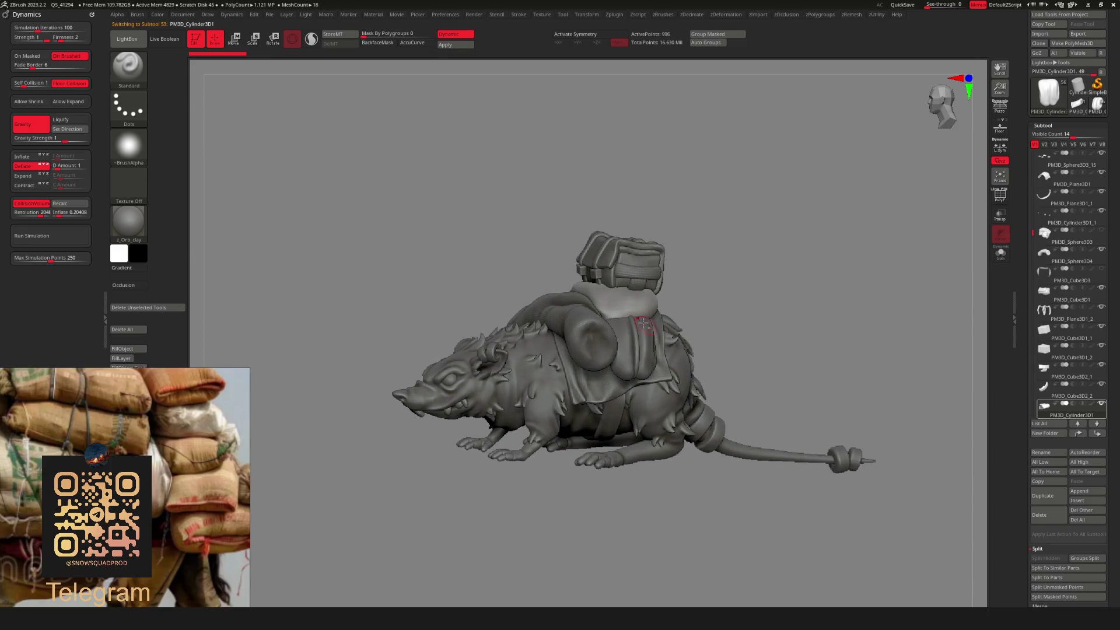
{"action": "left_click", "coordinate": [758, 309], "text": "alt"}
{"action": "key", "text": "f"}
{"action": "mouse_move", "coordinate": [761, 331]}
{"action": "left_mouse_down"}
{"action": "mouse_move", "coordinate": [742, 277]}
{"action": "mouse_move", "coordinate": [653, 315]}
{"action": "left_mouse_up"}
{"action": "right_click", "coordinate": [742, 277]}
{"action": "left_click", "coordinate": [757, 243], "text": "alt"}
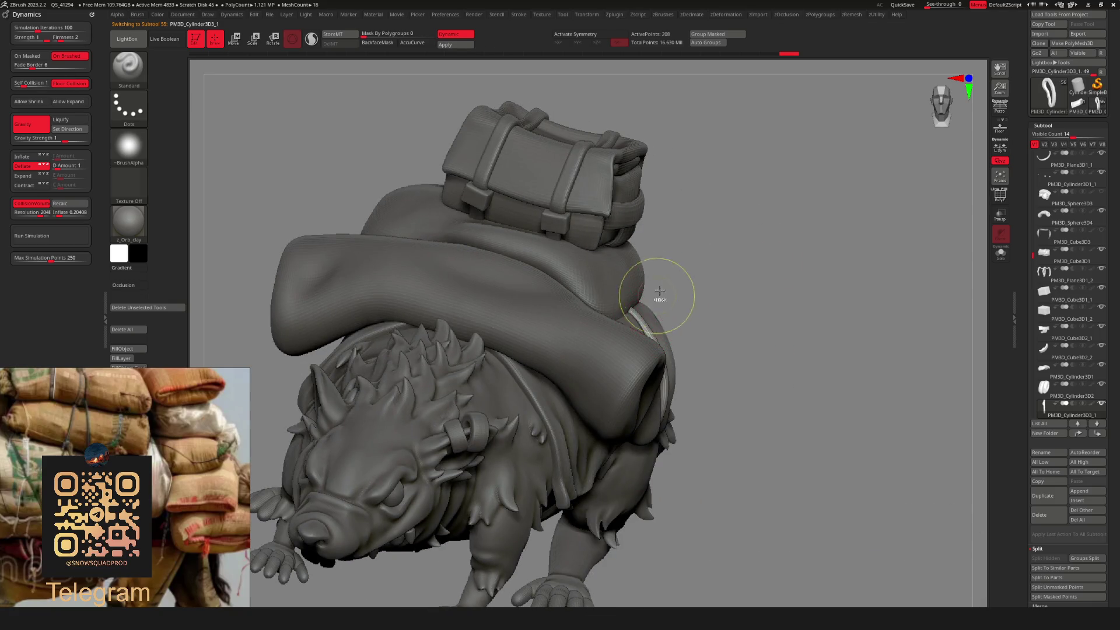
{"action": "mouse_move", "coordinate": [743, 253]}
{"action": "left_mouse_down"}
{"action": "mouse_move", "coordinate": [847, 246]}
{"action": "mouse_move", "coordinate": [659, 450]}
{"action": "left_mouse_up"}
{"action": "left_click", "coordinate": [640, 449], "text": "alt"}
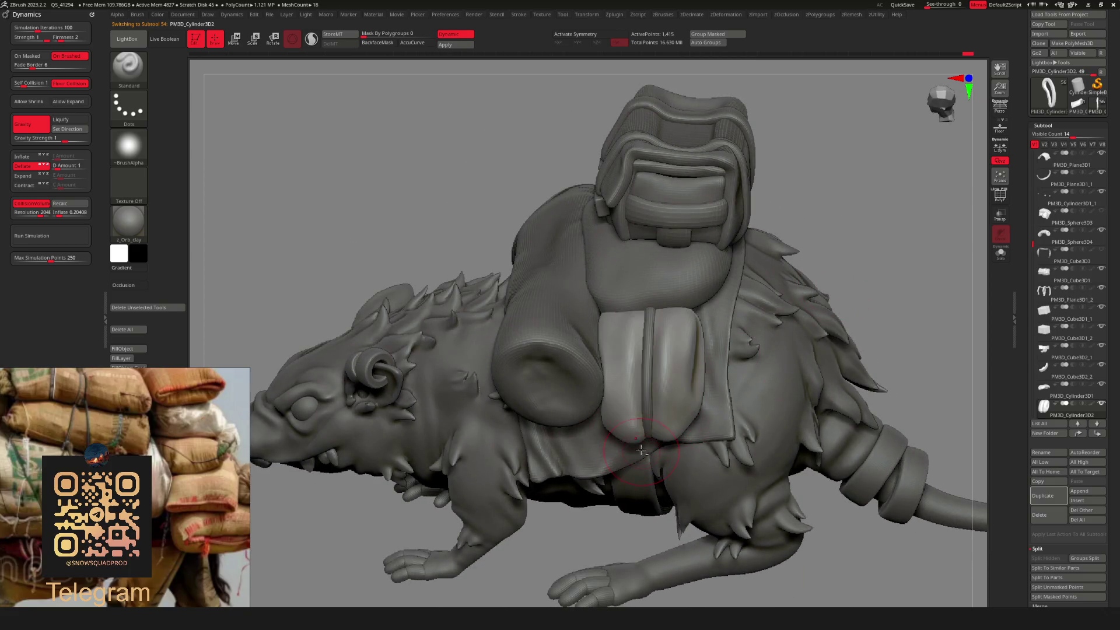
{"action": "key", "text": "b"}
{"action": "key", "text": "m"}
{"action": "key", "text": "v"}
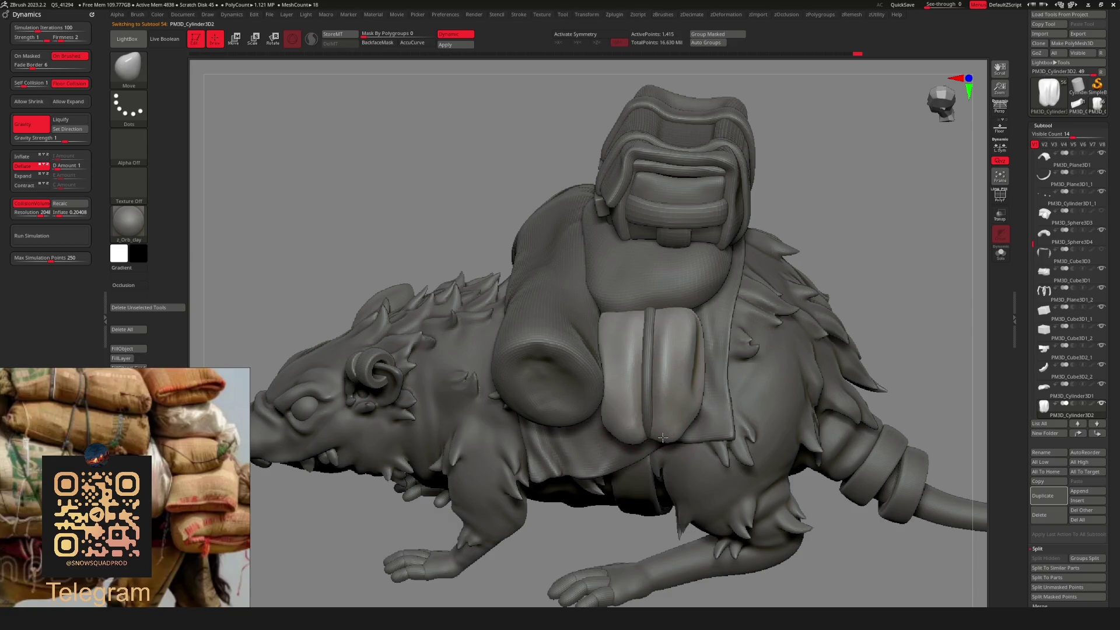
{"action": "left_click_drag", "start_coordinate": [662, 437], "coordinate": [646, 429]}
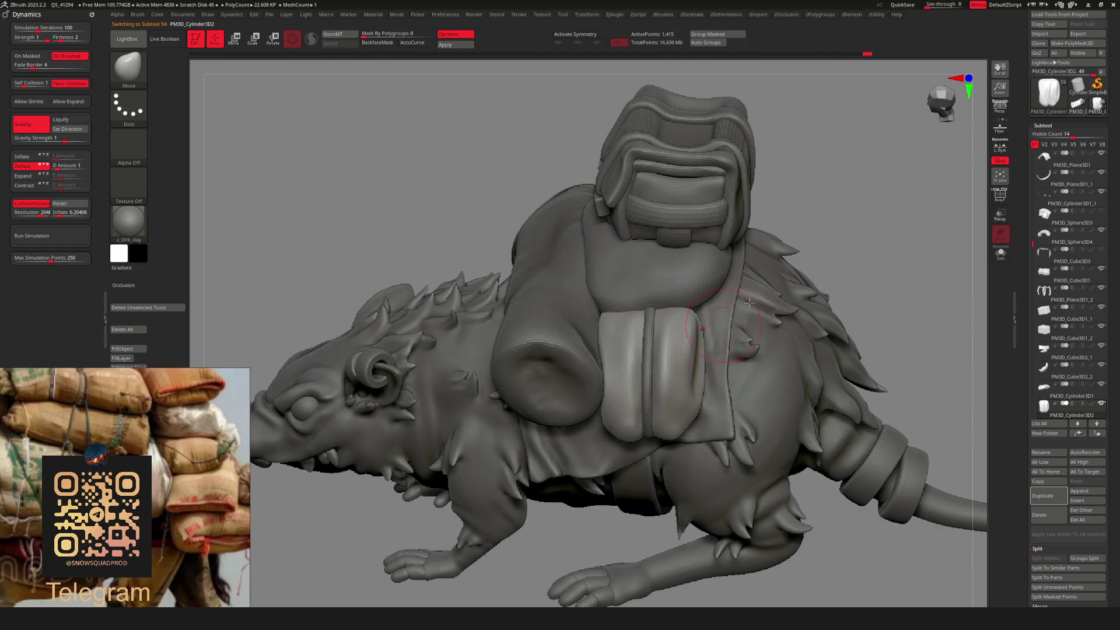
{"action": "right_click_drag", "start_coordinate": [749, 302], "coordinate": [807, 238], "text": "ctrl"}
{"action": "mouse_move", "coordinate": [802, 303]}
{"action": "right_mouse_down", "text": "ctrl"}
{"action": "mouse_move", "coordinate": [780, 282]}
{"action": "mouse_move", "coordinate": [781, 332]}
{"action": "mouse_move", "coordinate": [777, 250]}
{"action": "mouse_move", "coordinate": [724, 298]}
{"action": "mouse_move", "coordinate": [654, 333]}
{"action": "right_mouse_up", "text": "ctrl"}
{"action": "key", "text": "shift+f"}
{"action": "key", "text": "shift+f"}
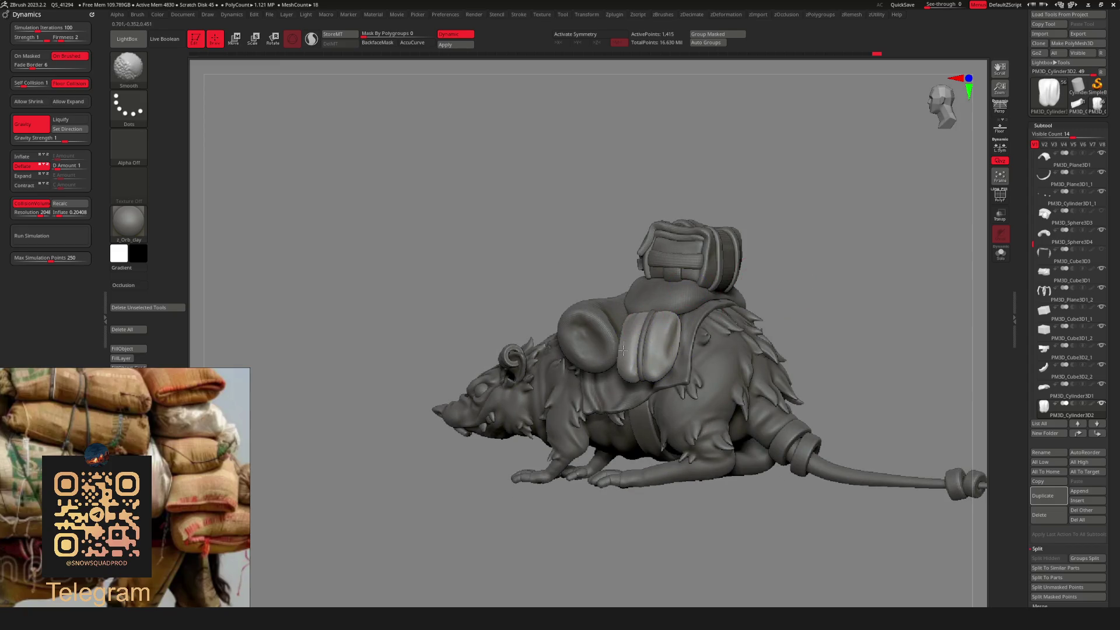
{"action": "mouse_move", "coordinate": [702, 305]}
{"action": "right_mouse_down", "text": "ctrl"}
{"action": "mouse_move", "coordinate": [775, 257]}
{"action": "mouse_move", "coordinate": [731, 285]}
{"action": "mouse_move", "coordinate": [691, 280]}
{"action": "mouse_move", "coordinate": [804, 270]}
{"action": "mouse_move", "coordinate": [722, 315]}
{"action": "right_mouse_up", "text": "ctrl"}
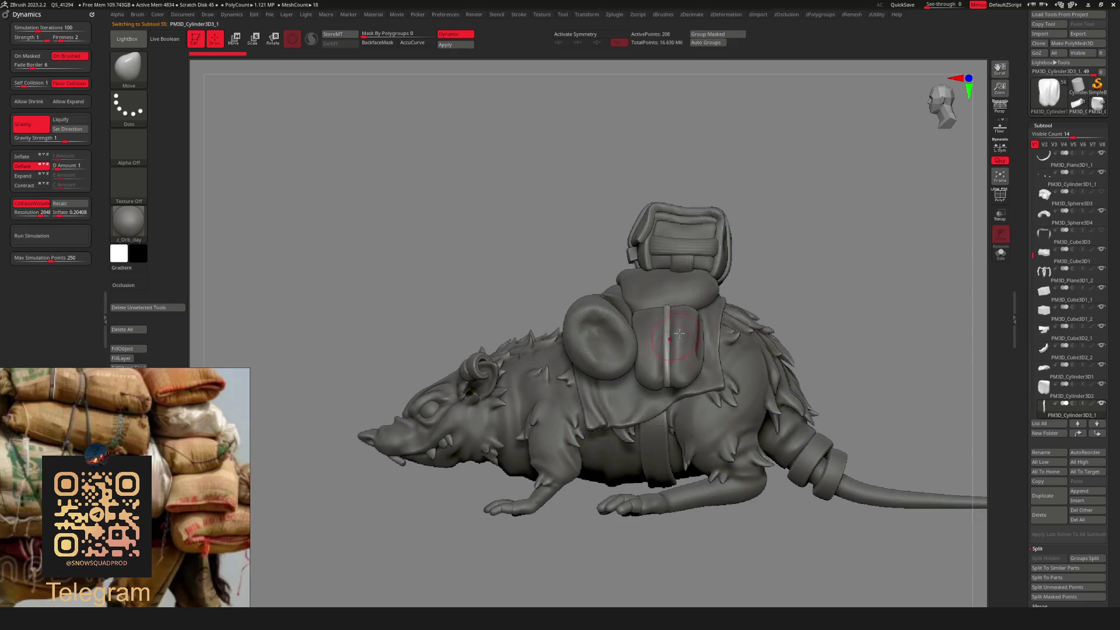
{"action": "key", "text": "space"}
{"action": "mouse_move", "coordinate": [815, 257]}
{"action": "right_mouse_down"}
{"action": "mouse_move", "coordinate": [790, 242]}
{"action": "mouse_move", "coordinate": [760, 264]}
{"action": "mouse_move", "coordinate": [797, 257]}
{"action": "right_mouse_up"}
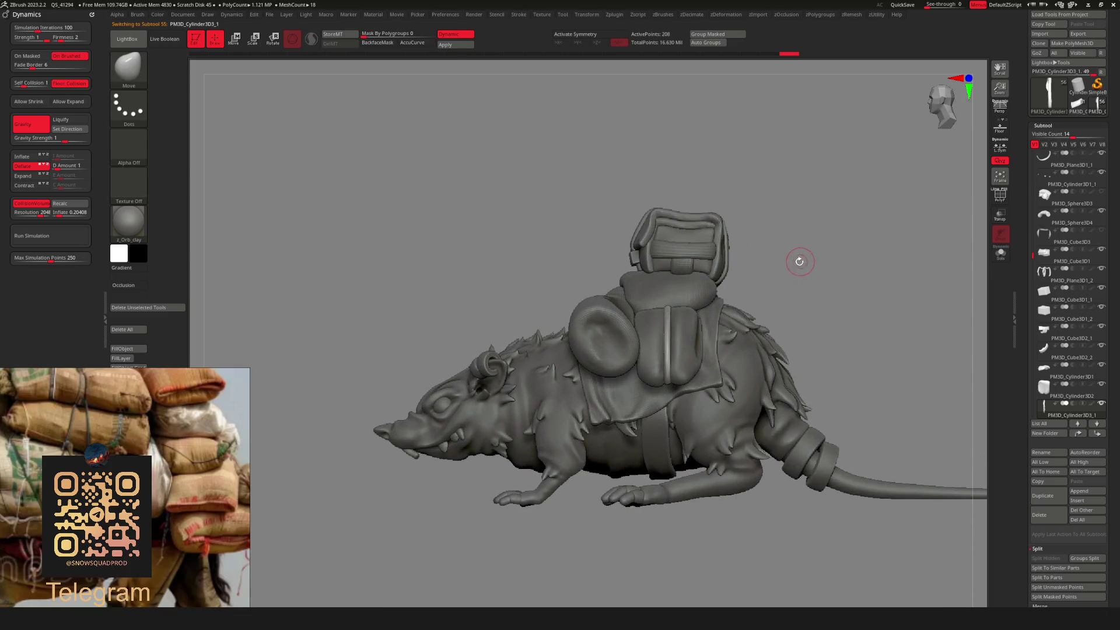
{"action": "key", "text": "space"}
{"action": "mouse_move", "coordinate": [812, 218]}
{"action": "right_mouse_down"}
{"action": "mouse_move", "coordinate": [760, 302]}
{"action": "mouse_move", "coordinate": [795, 342]}
{"action": "mouse_move", "coordinate": [790, 274]}
{"action": "mouse_move", "coordinate": [793, 318]}
{"action": "mouse_move", "coordinate": [829, 338]}
{"action": "mouse_move", "coordinate": [831, 359]}
{"action": "mouse_move", "coordinate": [816, 344]}
{"action": "mouse_move", "coordinate": [832, 331]}
{"action": "mouse_move", "coordinate": [752, 331]}
{"action": "right_mouse_up"}
{"action": "key", "text": "space"}
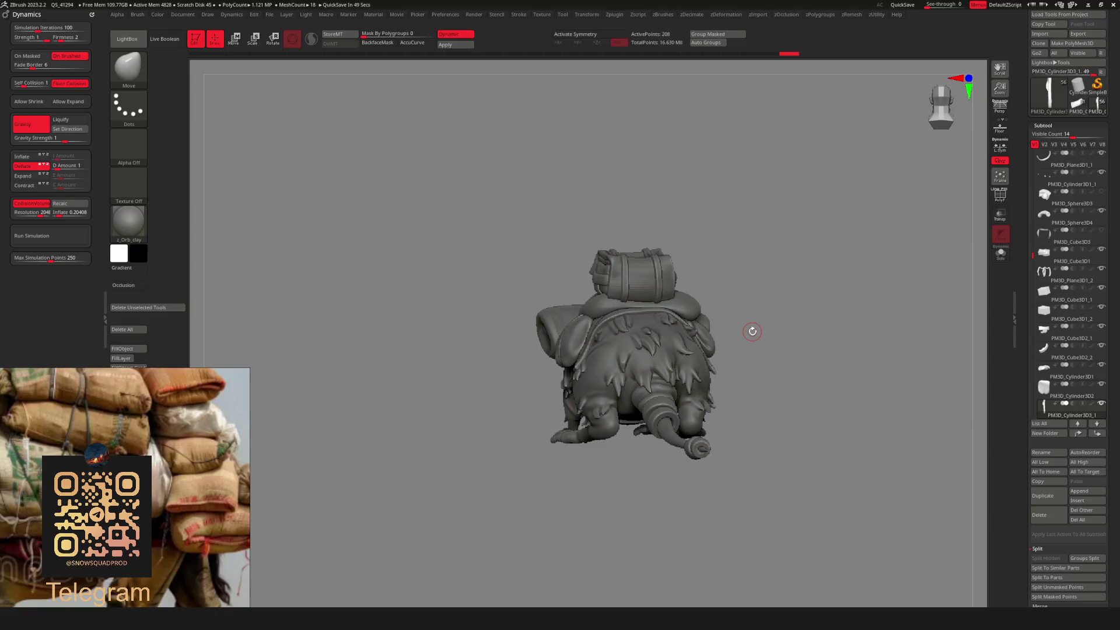
Mirror the ring subtool across the X axis.
{"action": "mouse_move", "coordinate": [727, 305]}
{"action": "right_mouse_down"}
{"action": "mouse_move", "coordinate": [782, 318]}
{"action": "mouse_move", "coordinate": [777, 385]}
{"action": "mouse_move", "coordinate": [777, 335]}
{"action": "mouse_move", "coordinate": [742, 322]}
{"action": "mouse_move", "coordinate": [798, 311]}
{"action": "mouse_move", "coordinate": [832, 277]}
{"action": "mouse_move", "coordinate": [797, 293]}
{"action": "mouse_move", "coordinate": [802, 301]}
{"action": "right_mouse_up"}
{"action": "right_click", "coordinate": [802, 301]}
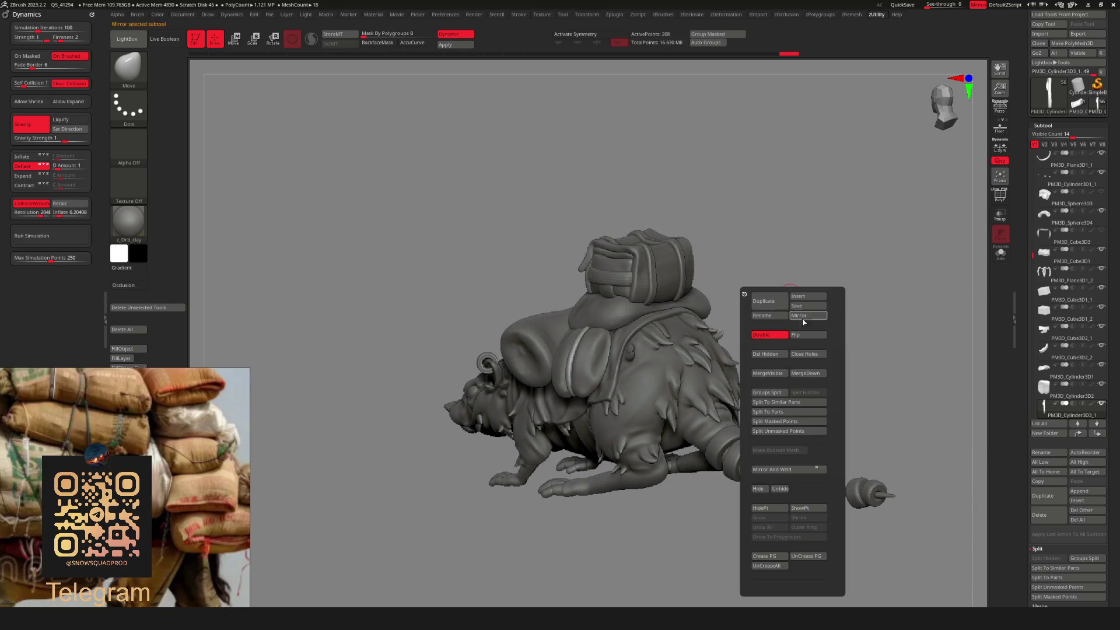
{"action": "right_click", "coordinate": [786, 305]}
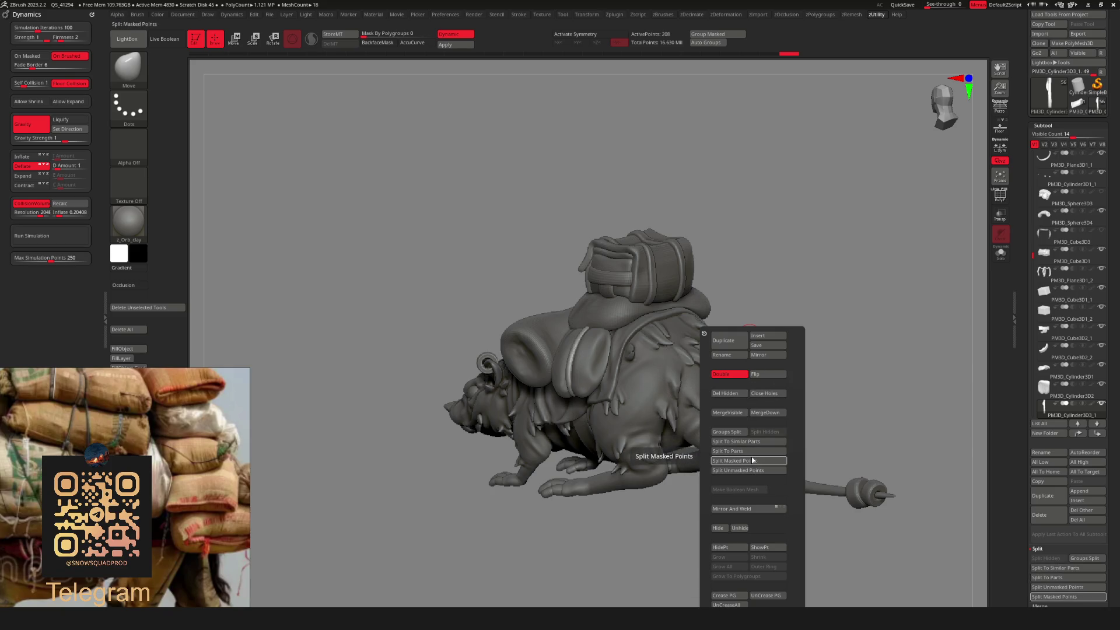
{"action": "left_click", "coordinate": [761, 354]}
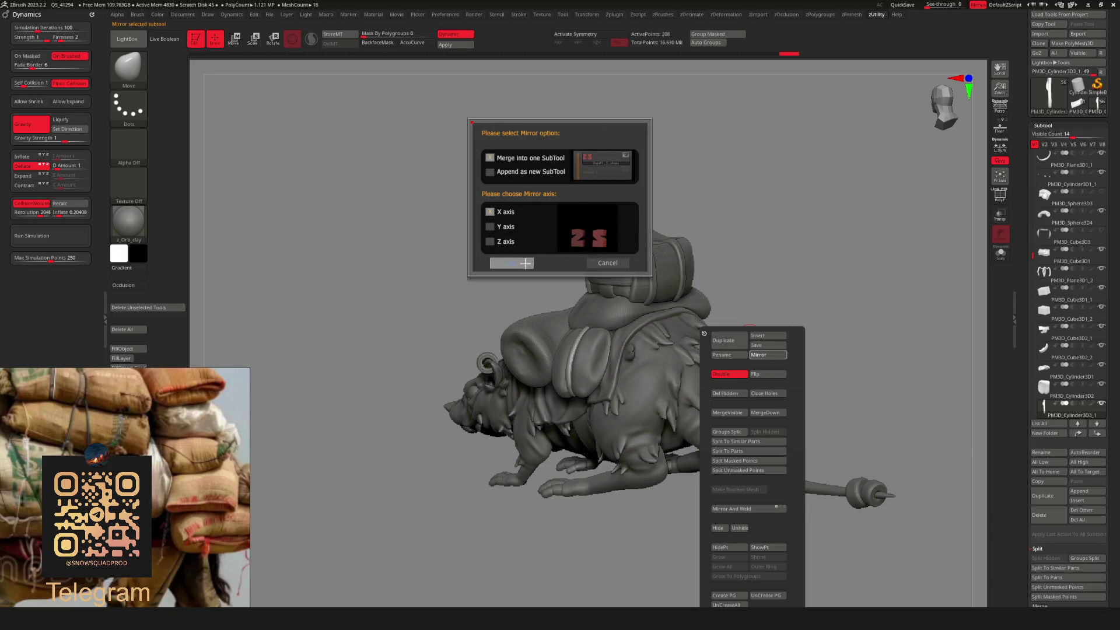
{"action": "left_click", "coordinate": [525, 263]}
Mask the right-hand ring and split the two rings into separate subtools.
{"action": "left_click_drag", "start_coordinate": [752, 349], "coordinate": [809, 292], "text": "shift"}
{"action": "key", "text": "ctrl+shift+s"}
{"action": "mouse_move", "coordinate": [750, 328]}
{"action": "left_mouse_down", "text": "ctrl"}
{"action": "mouse_move", "coordinate": [739, 242]}
{"action": "mouse_move", "coordinate": [645, 225]}
{"action": "left_mouse_up", "text": "ctrl"}
{"action": "key", "text": "u"}
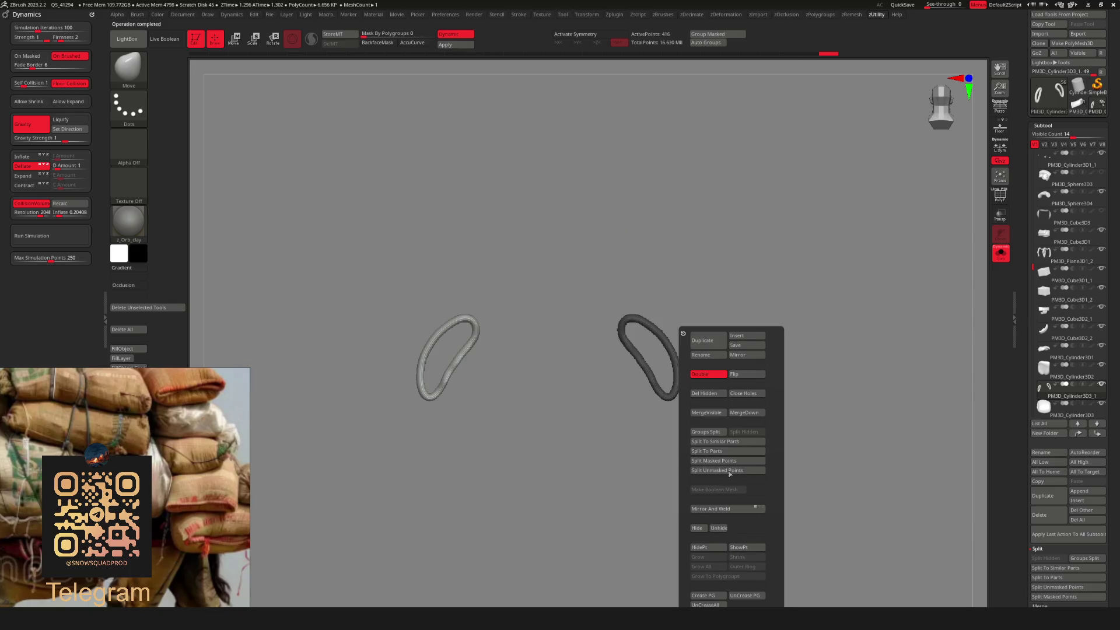
{"action": "left_click", "coordinate": [727, 470]}
{"action": "key", "text": "ctrl+shift+s"}
Select the split-off ring PM3D_Cylinder3D3_2 and centre the Move gizmo on it.
{"action": "left_click_drag", "start_coordinate": [767, 347], "coordinate": [712, 320], "text": "shift"}
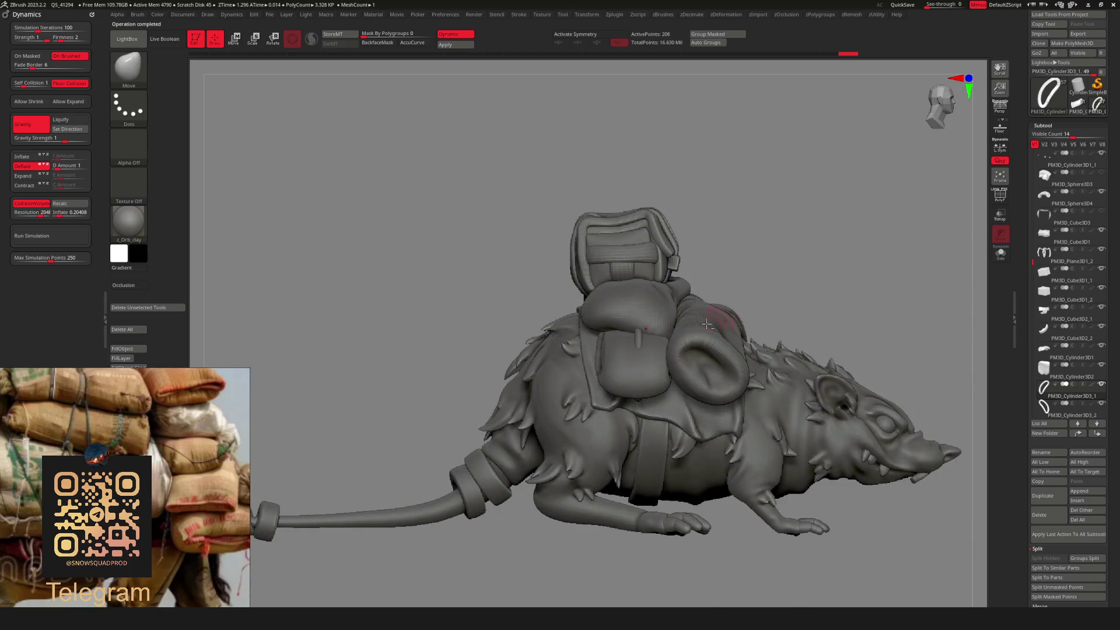
{"action": "left_click", "coordinate": [638, 338], "text": "alt"}
{"action": "key", "text": "ctrl+shift+s"}
{"action": "mouse_move", "coordinate": [777, 253]}
{"action": "left_mouse_down"}
{"action": "mouse_move", "coordinate": [832, 280]}
{"action": "mouse_move", "coordinate": [788, 334]}
{"action": "mouse_move", "coordinate": [642, 315]}
{"action": "mouse_move", "coordinate": [733, 301]}
{"action": "mouse_move", "coordinate": [641, 358]}
{"action": "mouse_move", "coordinate": [721, 310]}
{"action": "left_mouse_up"}
{"action": "key", "text": "w"}
{"action": "left_click", "coordinate": [749, 337]}
{"action": "key", "text": "ctrl+shift+s"}
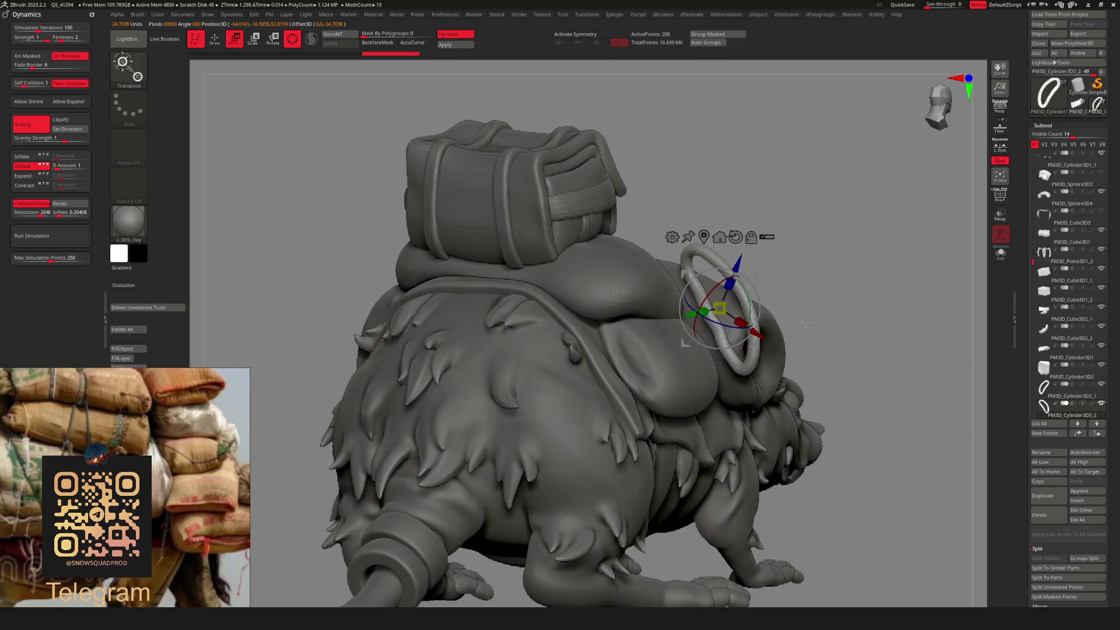
Nudge the mirrored ring snugly against the side pouch with the gizmo, then select the flap piece.
{"action": "mouse_move", "coordinate": [820, 306]}
{"action": "left_mouse_down", "text": "shift"}
{"action": "mouse_move", "coordinate": [776, 292]}
{"action": "mouse_move", "coordinate": [686, 333]}
{"action": "mouse_move", "coordinate": [653, 356]}
{"action": "mouse_move", "coordinate": [692, 372]}
{"action": "mouse_move", "coordinate": [668, 382]}
{"action": "left_mouse_up", "text": "shift"}
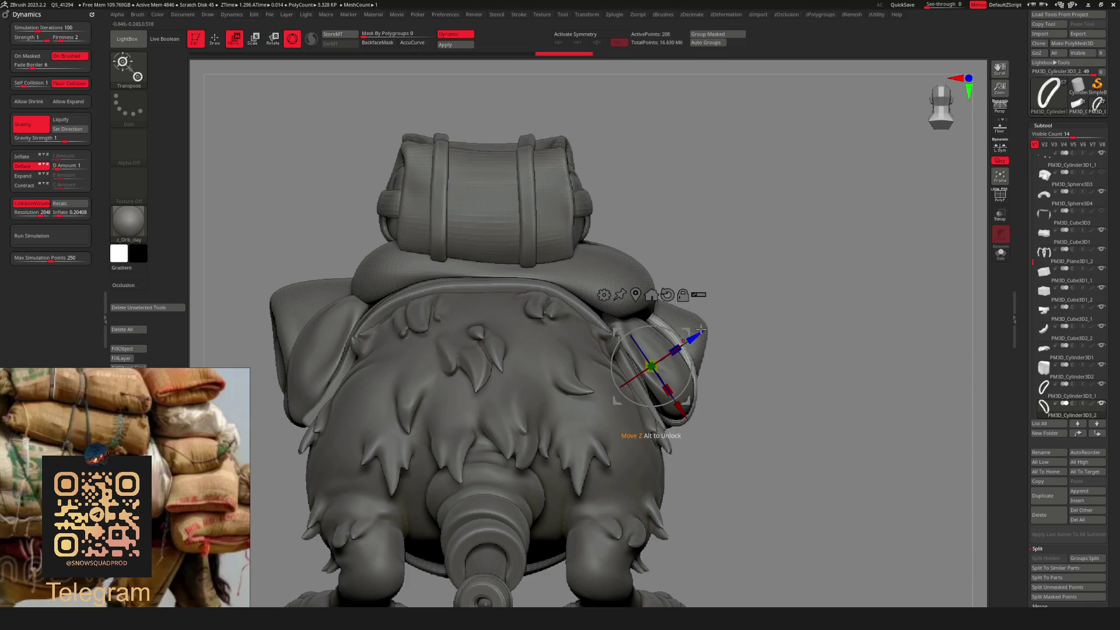
{"action": "left_click_drag", "start_coordinate": [686, 331], "coordinate": [669, 348]}
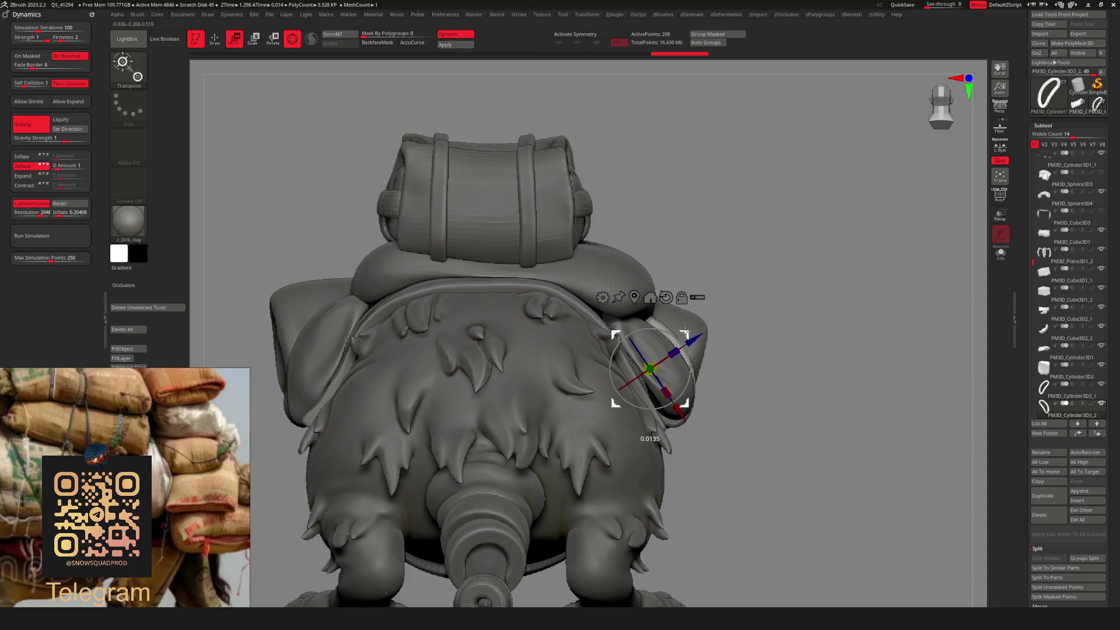
{"action": "mouse_move", "coordinate": [765, 320]}
{"action": "left_mouse_down"}
{"action": "mouse_move", "coordinate": [757, 329]}
{"action": "mouse_move", "coordinate": [843, 208]}
{"action": "mouse_move", "coordinate": [864, 236]}
{"action": "mouse_move", "coordinate": [879, 225]}
{"action": "mouse_move", "coordinate": [825, 267]}
{"action": "mouse_move", "coordinate": [767, 250]}
{"action": "mouse_move", "coordinate": [844, 276]}
{"action": "mouse_move", "coordinate": [818, 344]}
{"action": "mouse_move", "coordinate": [805, 332]}
{"action": "mouse_move", "coordinate": [822, 320]}
{"action": "mouse_move", "coordinate": [770, 340]}
{"action": "mouse_move", "coordinate": [816, 313]}
{"action": "mouse_move", "coordinate": [785, 312]}
{"action": "mouse_move", "coordinate": [774, 326]}
{"action": "left_mouse_up"}
{"action": "key", "text": "q"}
{"action": "mouse_move", "coordinate": [774, 327]}
{"action": "right_mouse_down", "text": "ctrl"}
{"action": "mouse_move", "coordinate": [825, 332]}
{"action": "mouse_move", "coordinate": [729, 343]}
{"action": "right_mouse_up", "text": "ctrl"}
{"action": "key", "text": "w"}
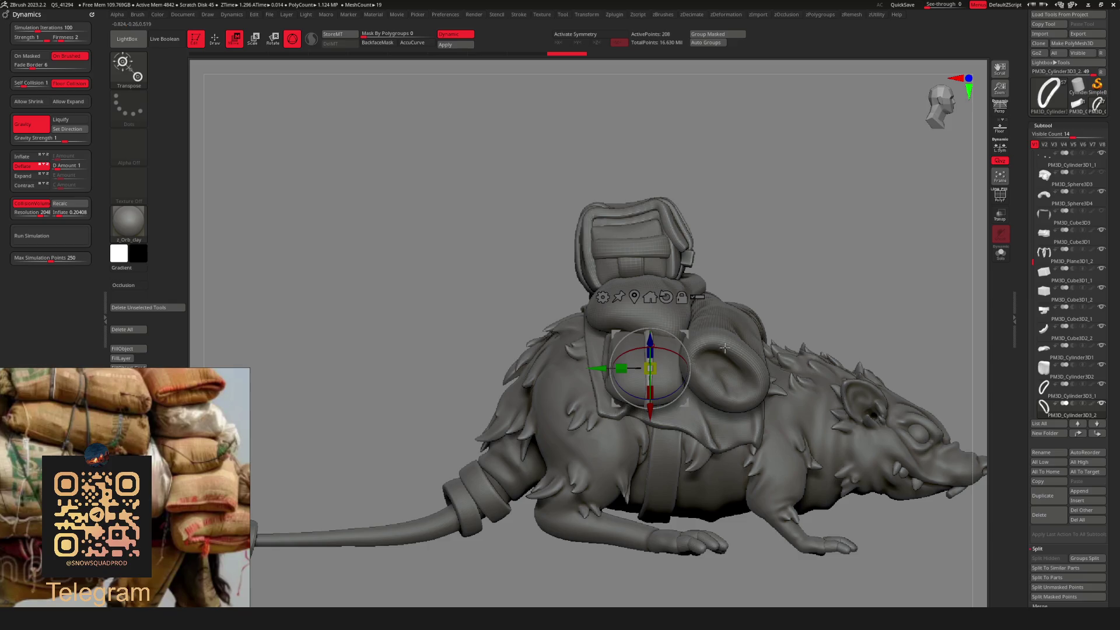
{"action": "key", "text": "q"}
{"action": "mouse_move", "coordinate": [770, 274]}
{"action": "left_mouse_down"}
{"action": "mouse_move", "coordinate": [828, 256]}
{"action": "mouse_move", "coordinate": [682, 338]}
{"action": "left_mouse_up"}
{"action": "left_click", "coordinate": [682, 338], "text": "alt"}
Choose a sculpting brush, solo the flap subtool and subdivide it.
{"action": "key", "text": "b"}
{"action": "key", "text": "Escape"}
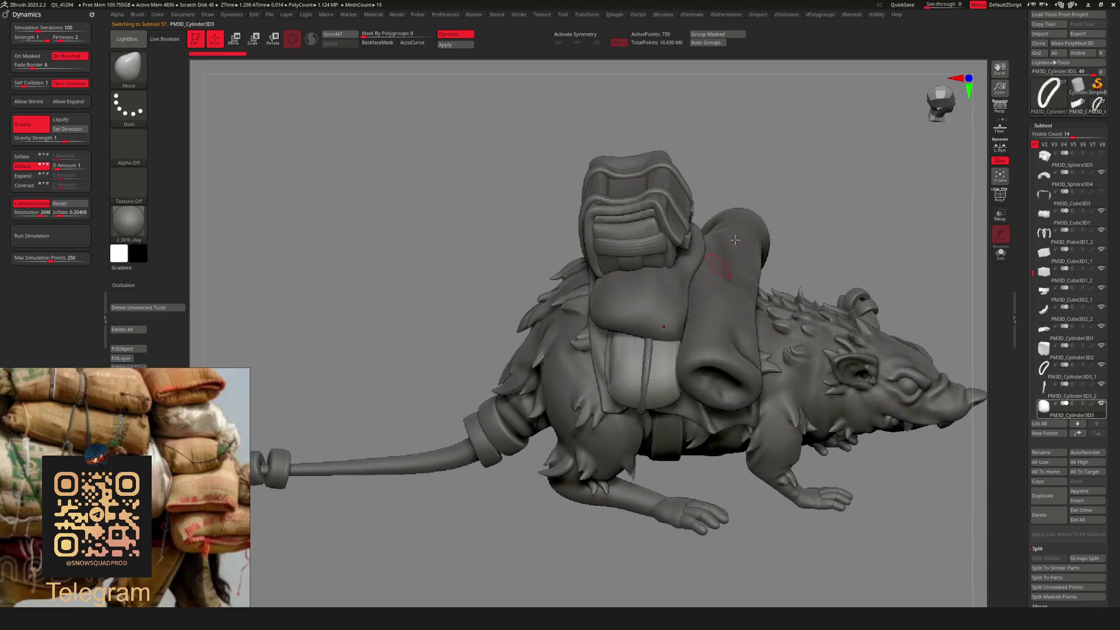
{"action": "key", "text": "b"}
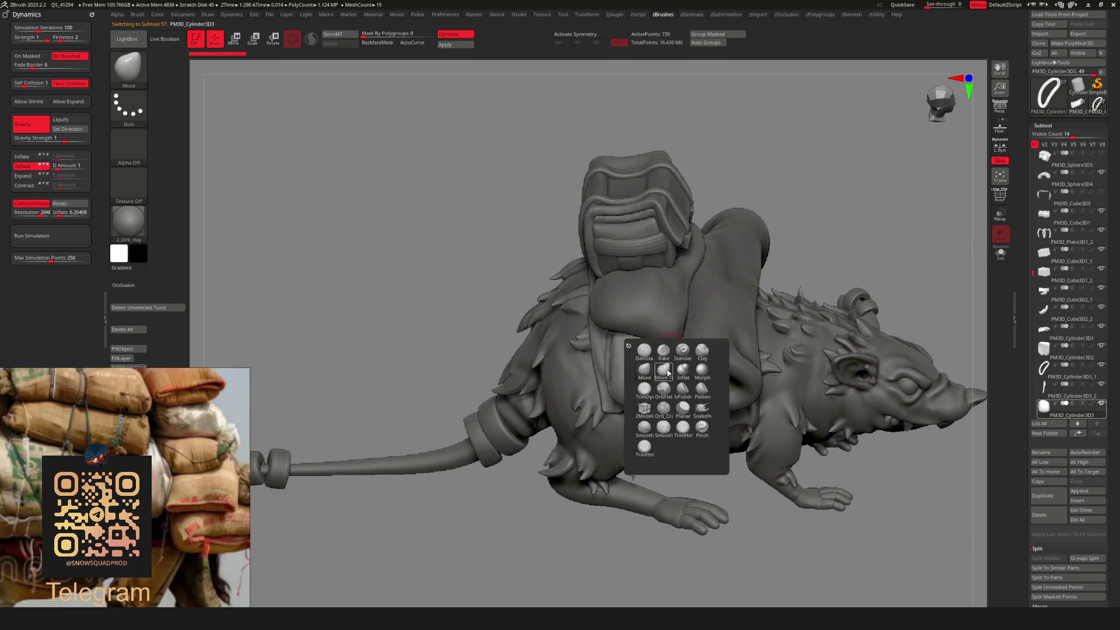
{"action": "left_click", "coordinate": [669, 374]}
{"action": "key", "text": "ctrl+shift+s"}
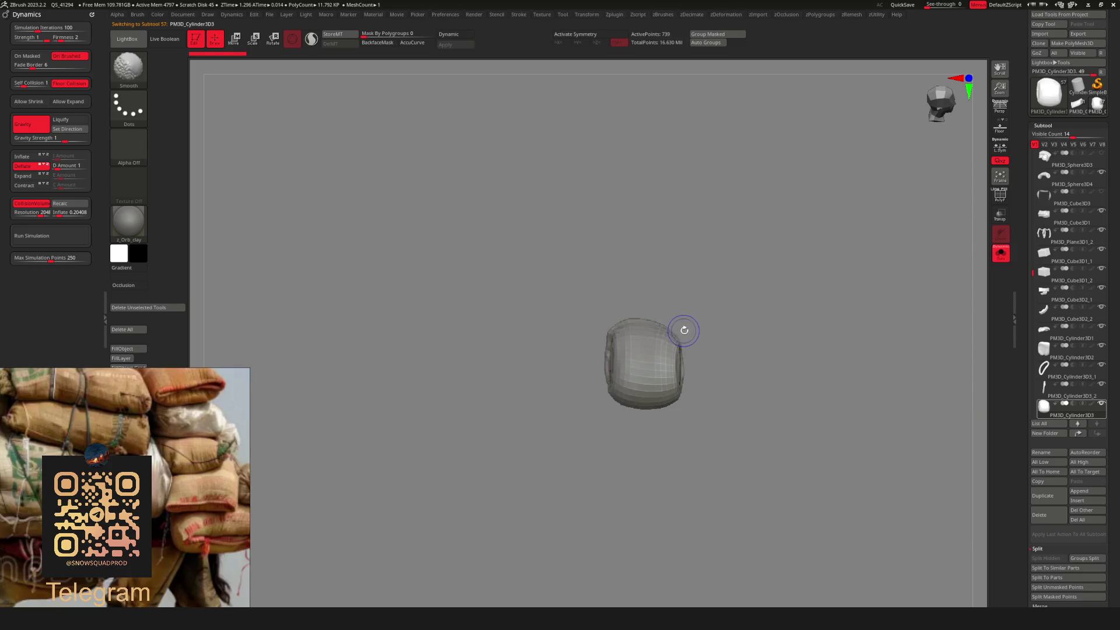
{"action": "key", "text": "space"}
{"action": "left_click", "coordinate": [717, 235]}
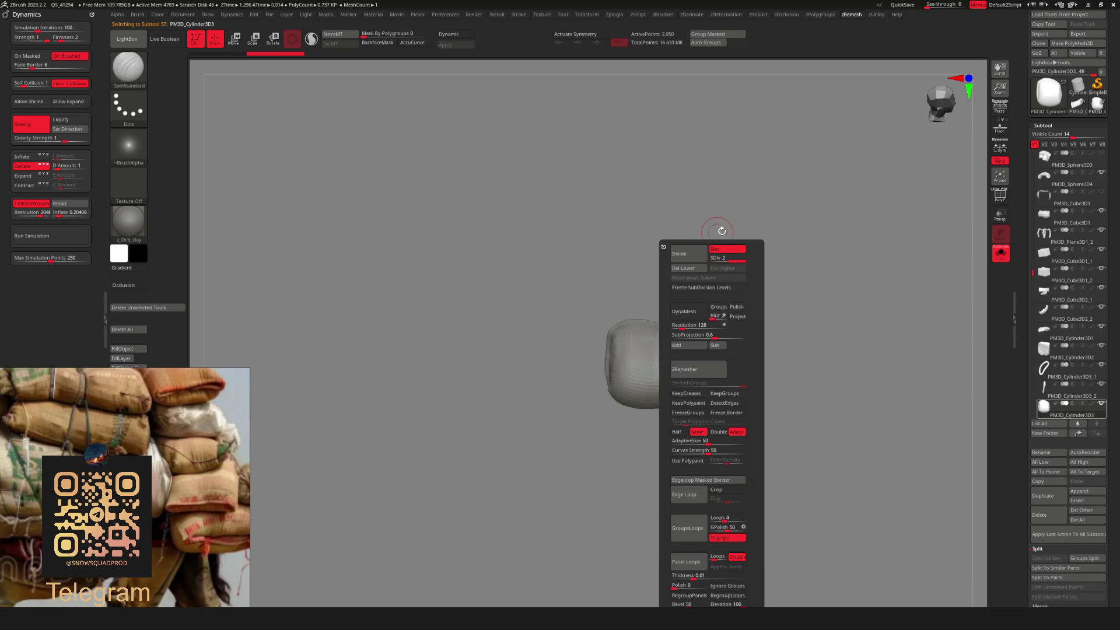
Sculpt creases into the flap across subdivision levels, Shift-smoothing and toggling solo view.
{"action": "key", "text": "shift+d"}
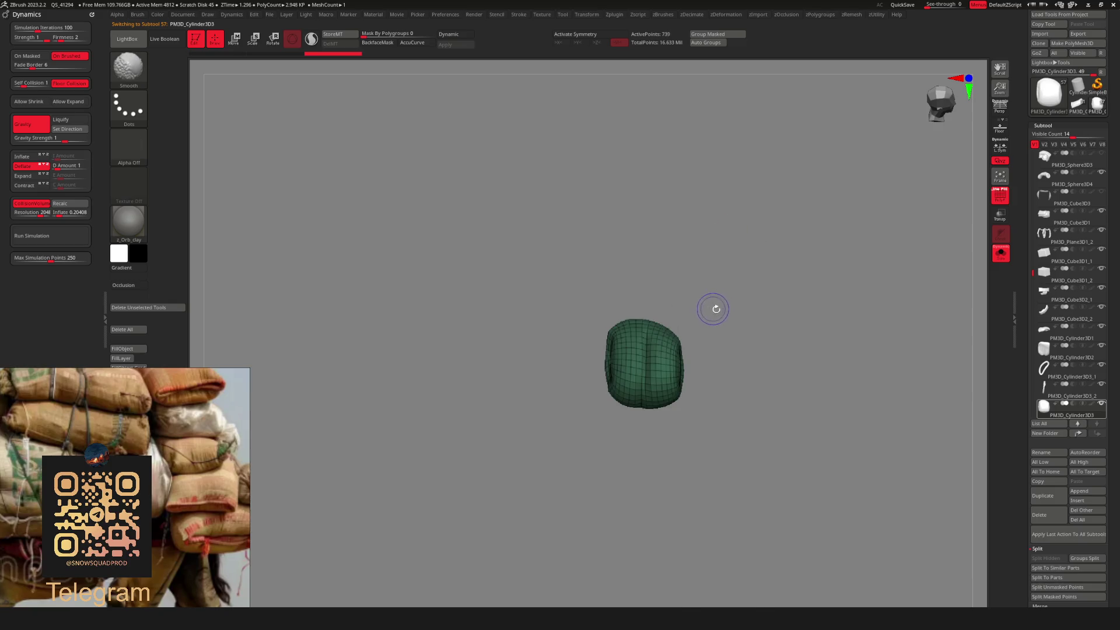
{"action": "key", "text": "ctrl+shift+s"}
{"action": "key", "text": "d"}
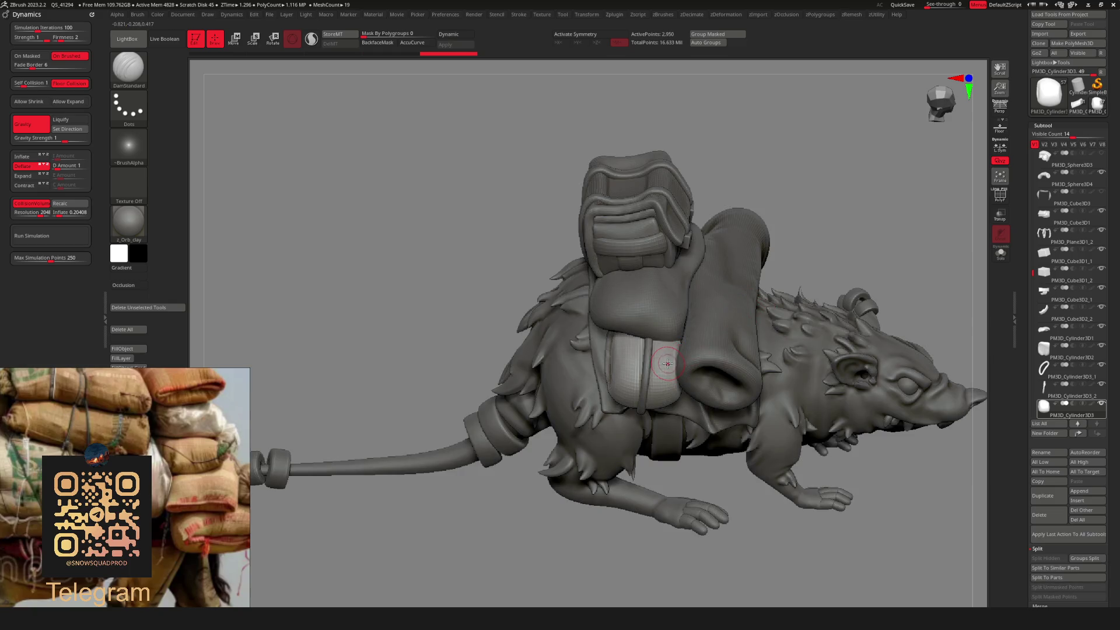
{"action": "key", "text": "ctrl+shift+s"}
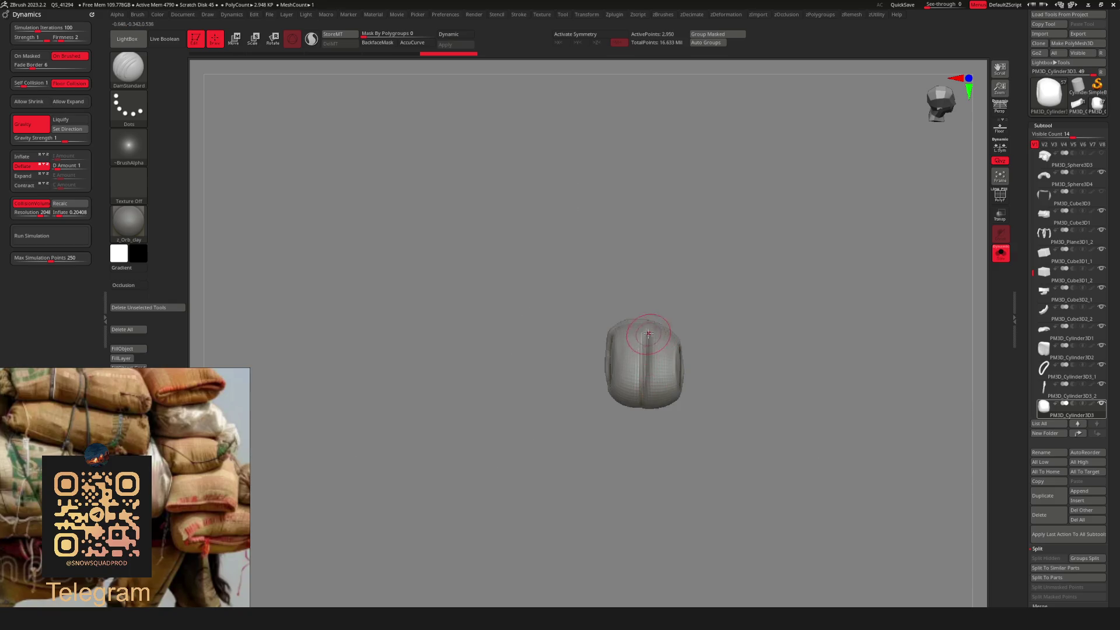
{"action": "key", "text": "shift"}
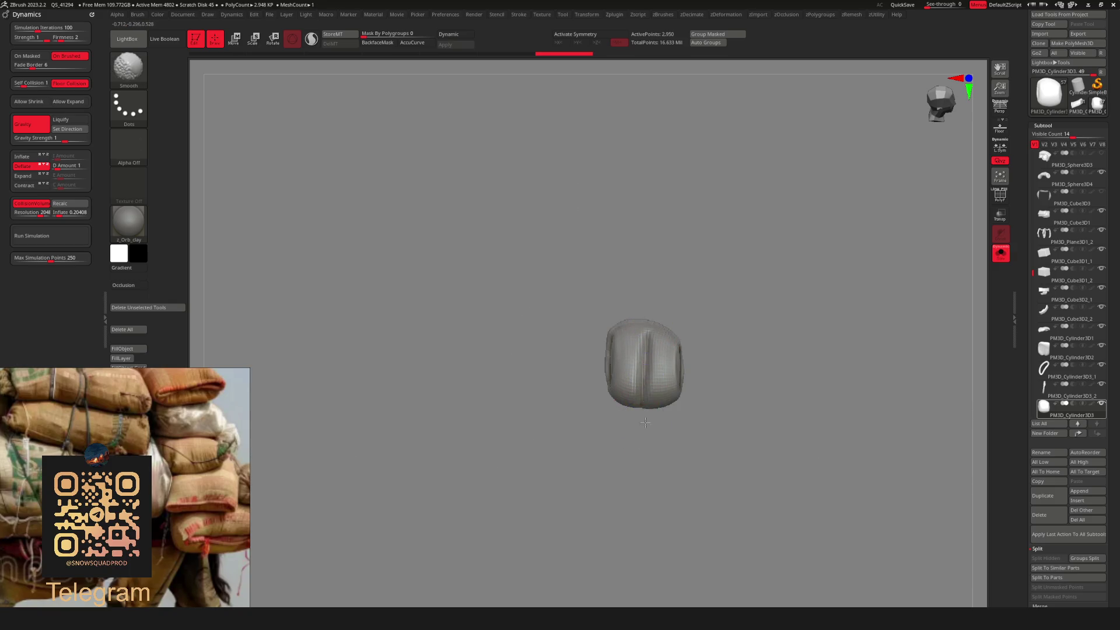
{"action": "key", "text": "ctrl+shift+s"}
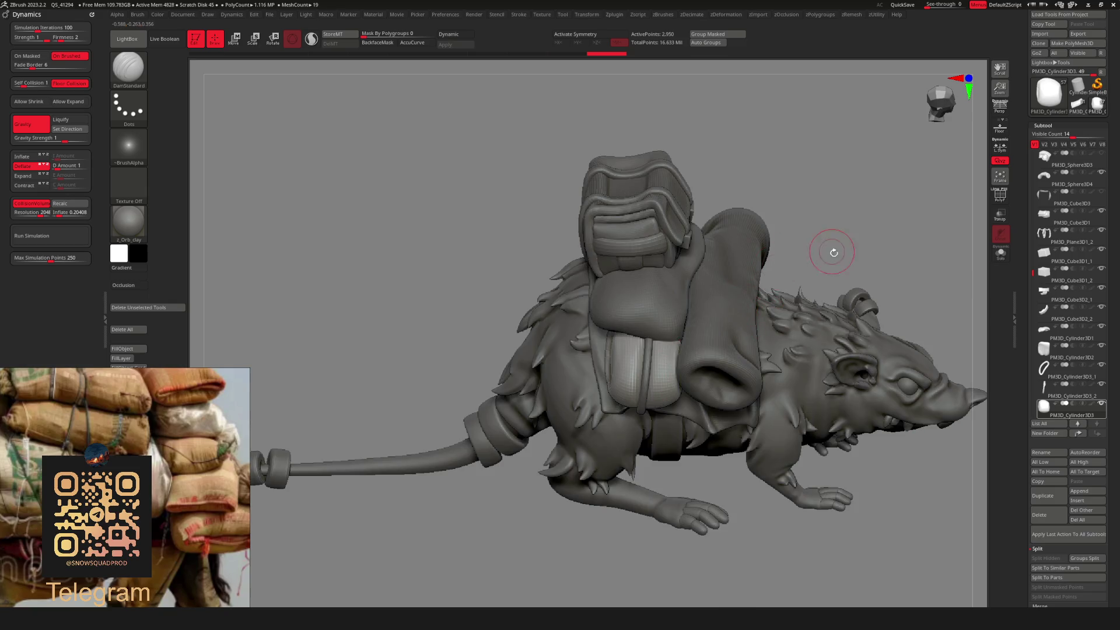
{"action": "key", "text": "ctrl+shift+s"}
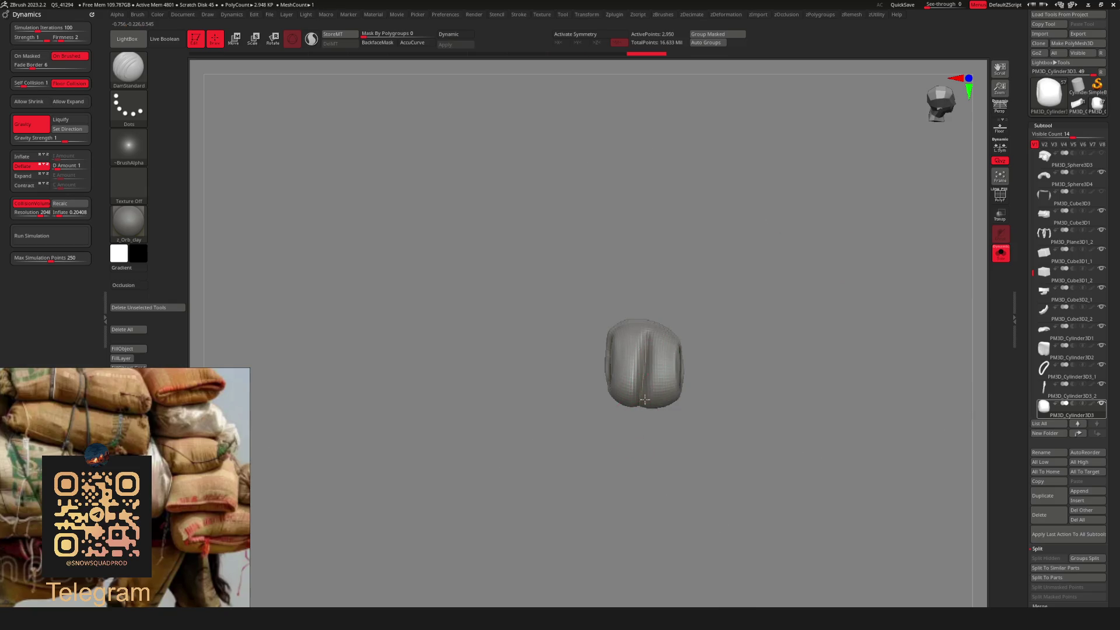
{"action": "key", "text": "ctrl+shift+s"}
{"action": "mouse_move", "coordinate": [646, 385]}
{"action": "right_mouse_down"}
{"action": "mouse_move", "coordinate": [783, 286]}
{"action": "mouse_move", "coordinate": [789, 200]}
{"action": "mouse_move", "coordinate": [763, 283]}
{"action": "mouse_move", "coordinate": [790, 292]}
{"action": "right_mouse_up"}
Adjust the flap's folds with the Move brush from several angles, then select the strap piece.
{"action": "key", "text": "b"}
{"action": "left_click", "coordinate": [653, 385]}
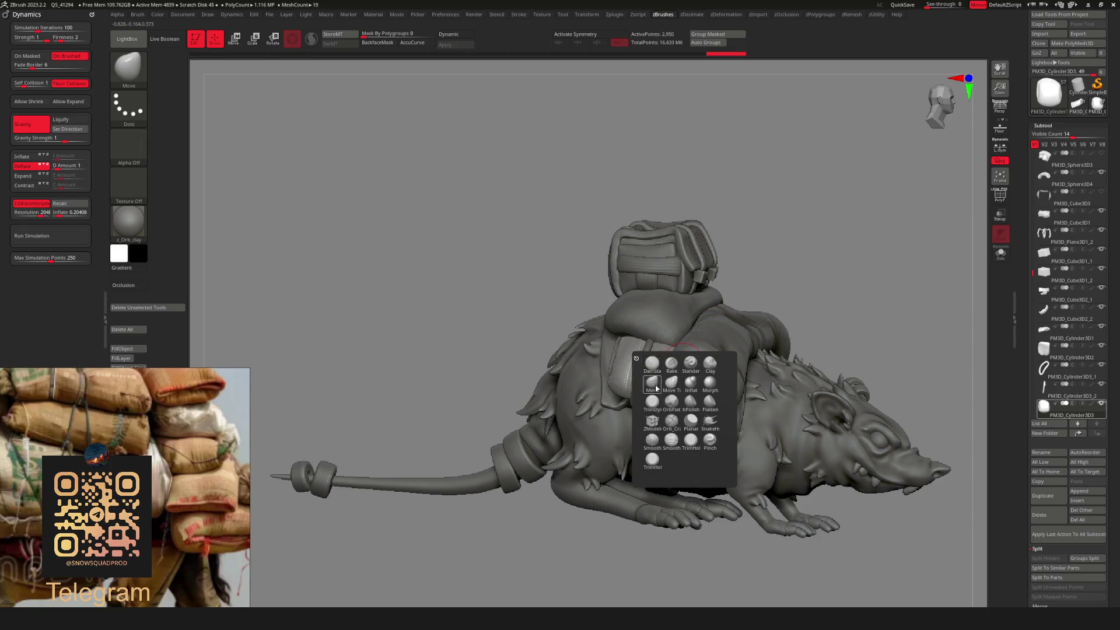
{"action": "key", "text": "space"}
{"action": "right_click_drag", "start_coordinate": [655, 389], "coordinate": [655, 397]}
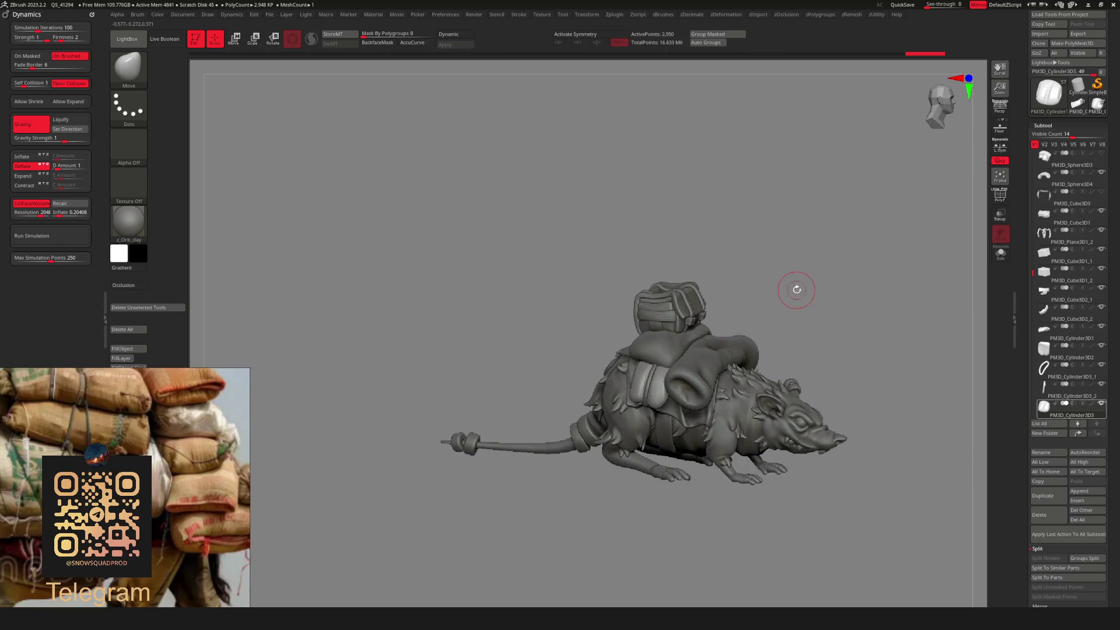
{"action": "left_click_drag", "start_coordinate": [847, 302], "coordinate": [685, 361]}
{"action": "left_click_drag", "start_coordinate": [741, 290], "coordinate": [665, 358]}
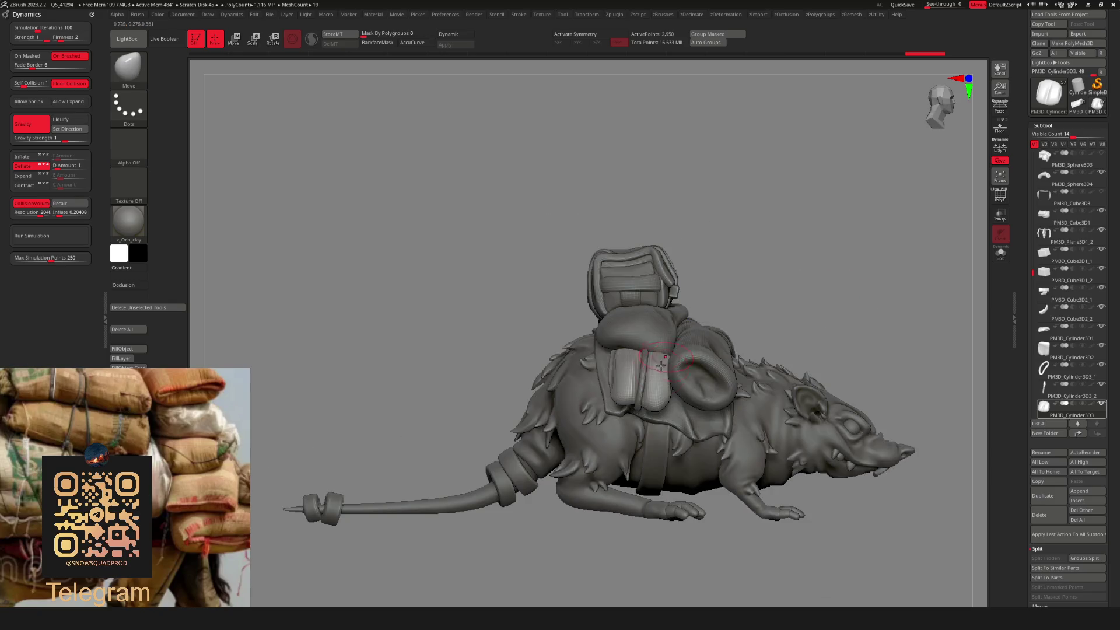
{"action": "left_click_drag", "start_coordinate": [693, 266], "coordinate": [672, 344], "text": "alt"}
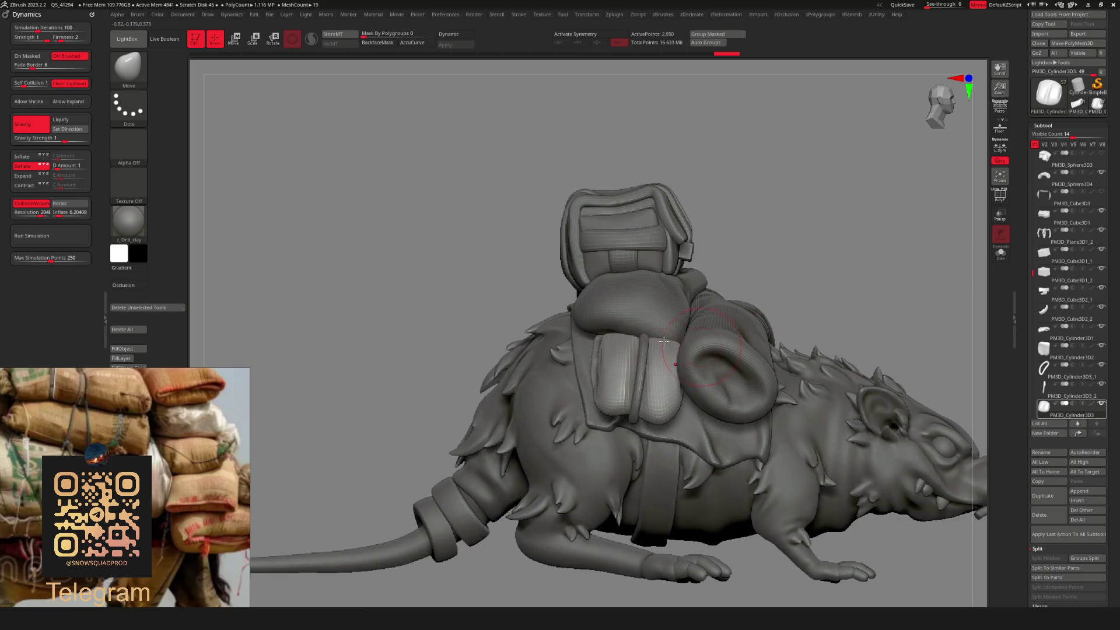
{"action": "right_click", "coordinate": [644, 376]}
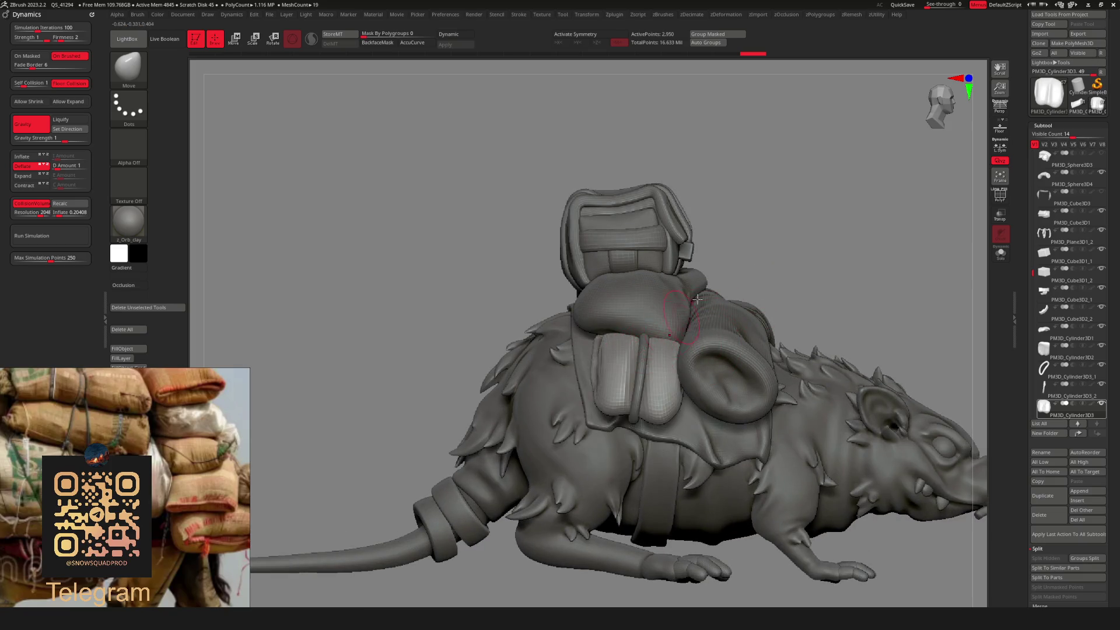
{"action": "right_click_drag", "start_coordinate": [645, 376], "coordinate": [674, 343]}
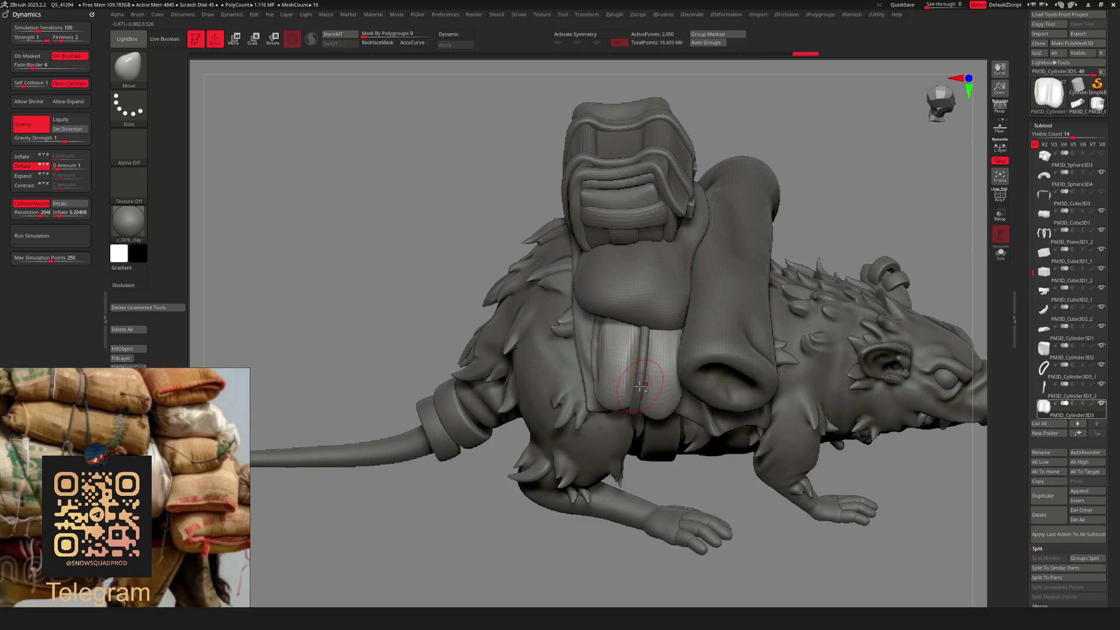
{"action": "right_click_drag", "start_coordinate": [751, 270], "coordinate": [645, 388]}
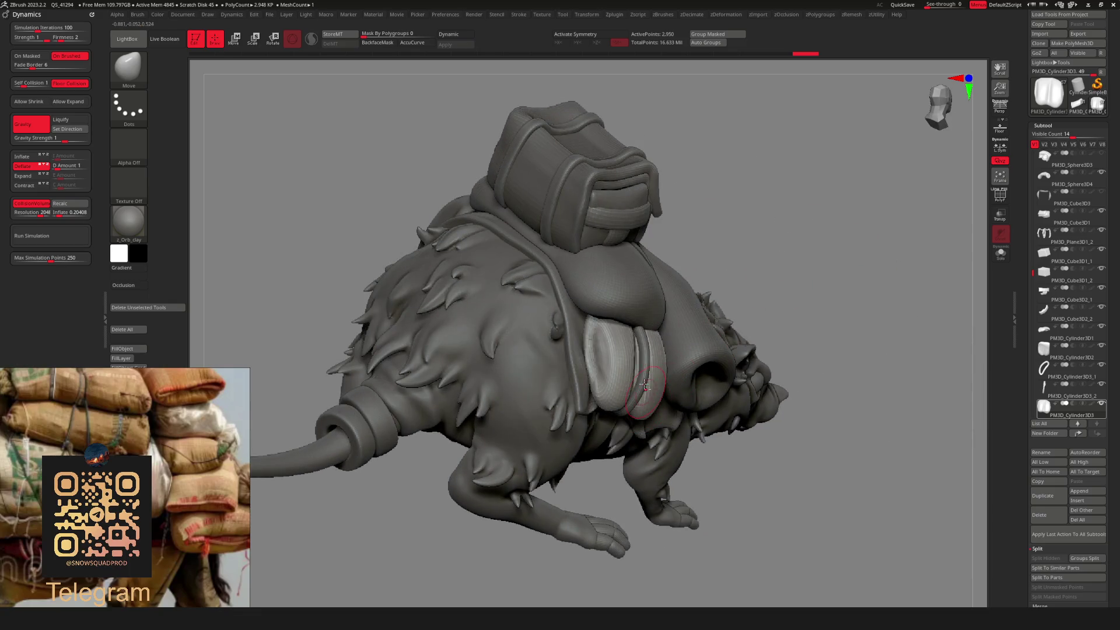
{"action": "right_click", "coordinate": [657, 360]}
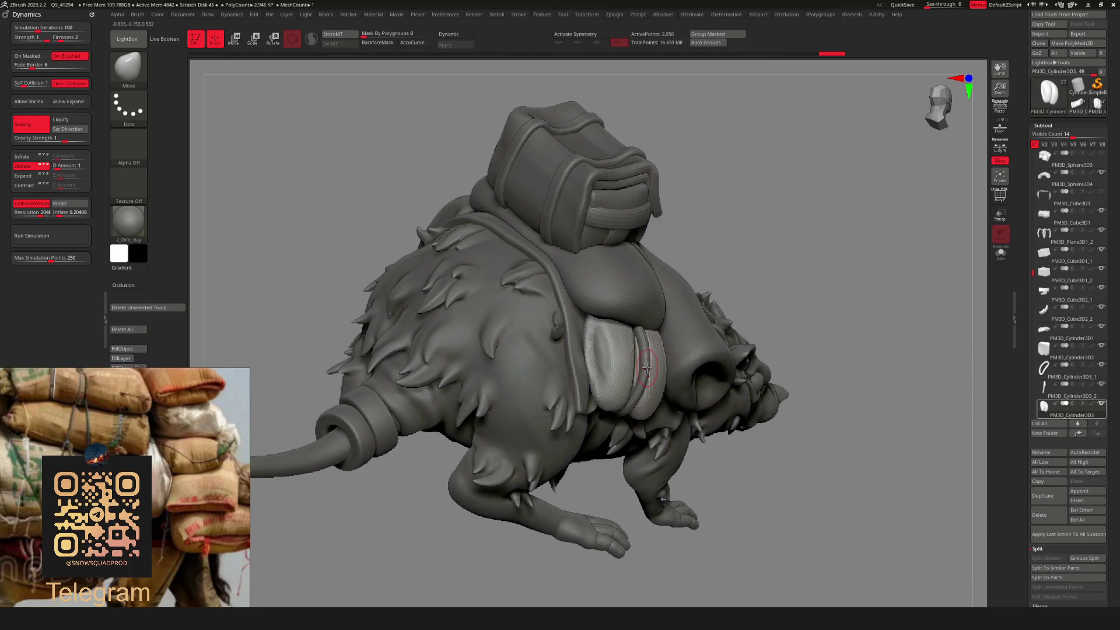
{"action": "left_click", "coordinate": [627, 410], "text": "alt"}
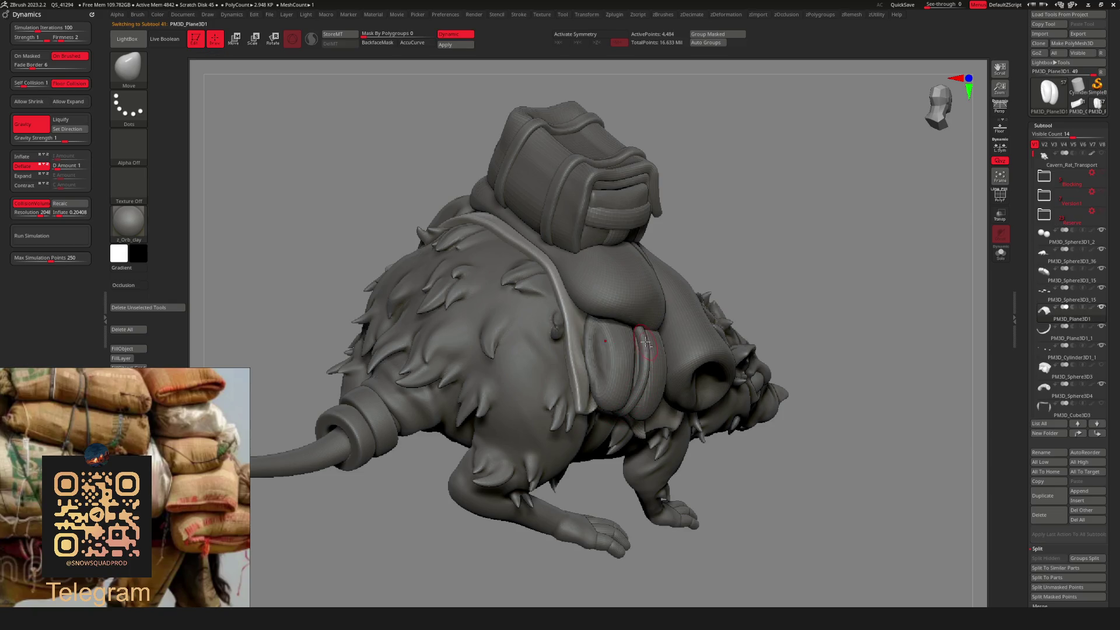
Select the mirrored ring piece and pick a brush.
{"action": "left_click", "coordinate": [645, 362], "text": "alt"}
{"action": "left_click_drag", "start_coordinate": [771, 260], "coordinate": [727, 320]}
{"action": "key", "text": "b"}
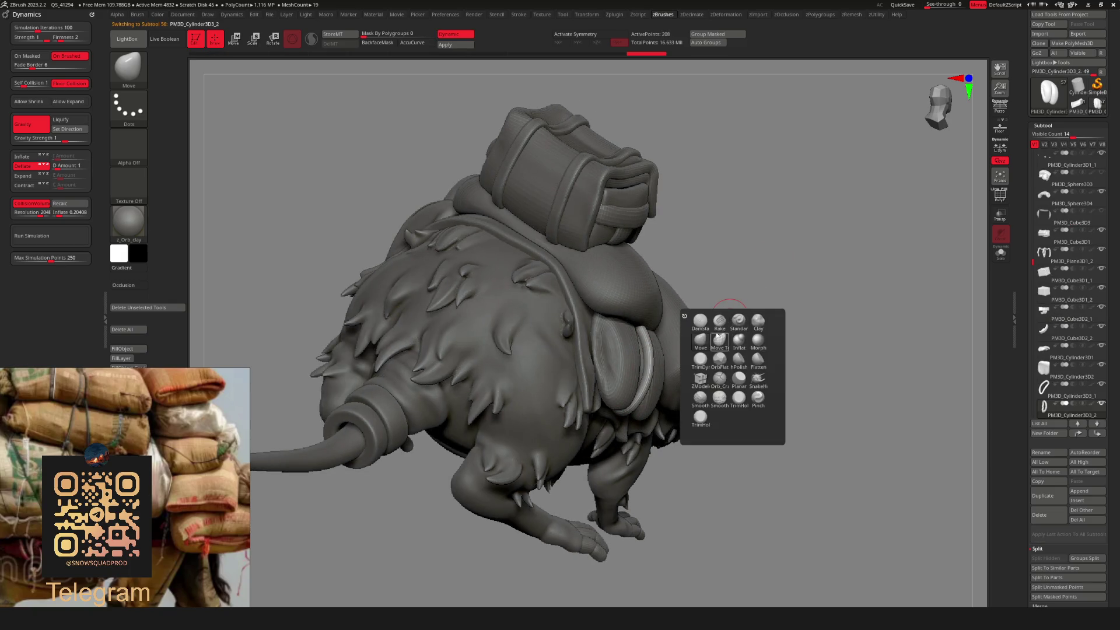
{"action": "left_click", "coordinate": [709, 341]}
{"action": "key", "text": "space"}
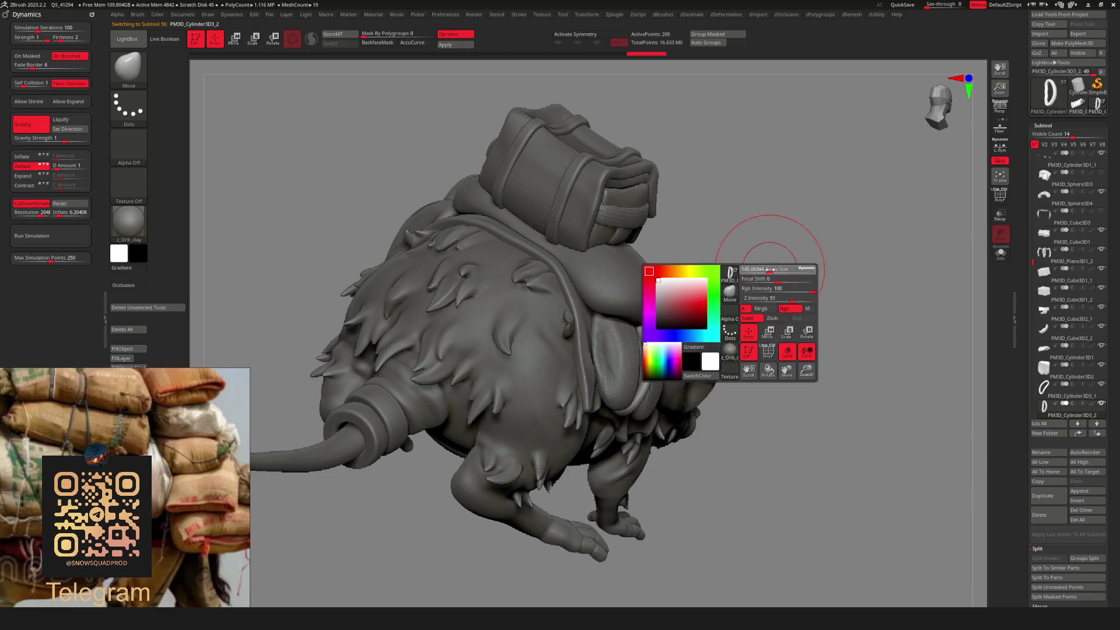
Inspect the pack from several angles, turn on PolyFrame, and make PM3D_Cylinder3D3 active.
{"action": "mouse_move", "coordinate": [683, 328]}
{"action": "left_mouse_down"}
{"action": "mouse_move", "coordinate": [722, 289]}
{"action": "mouse_move", "coordinate": [704, 282]}
{"action": "mouse_move", "coordinate": [687, 298]}
{"action": "mouse_move", "coordinate": [747, 333]}
{"action": "mouse_move", "coordinate": [711, 400]}
{"action": "mouse_move", "coordinate": [750, 313]}
{"action": "mouse_move", "coordinate": [643, 404]}
{"action": "left_mouse_up"}
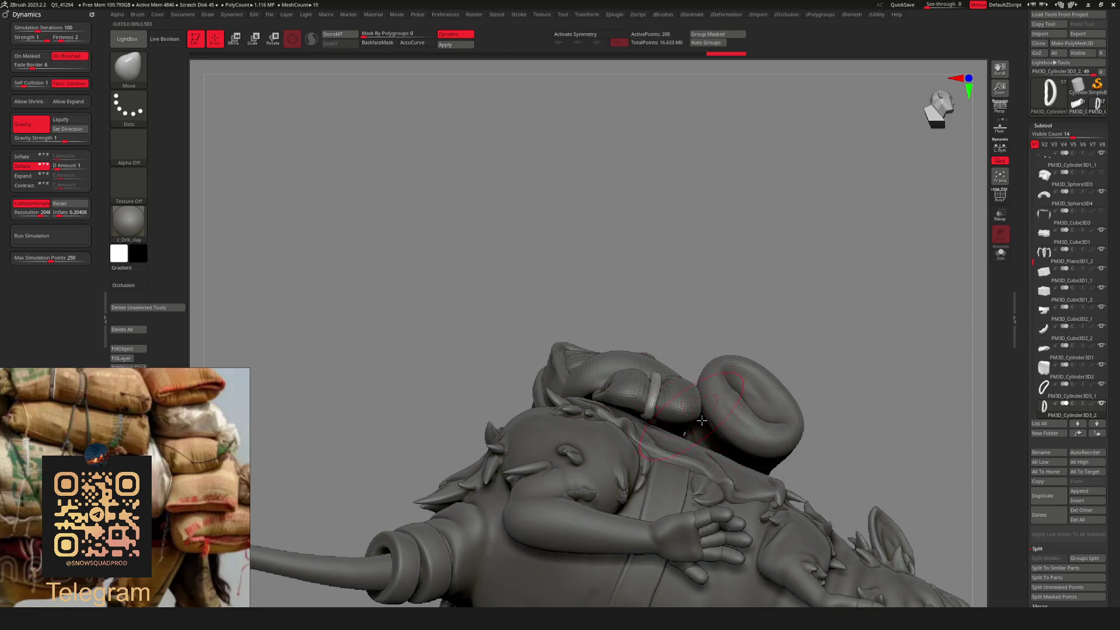
{"action": "mouse_move", "coordinate": [751, 447]}
{"action": "left_mouse_down"}
{"action": "mouse_move", "coordinate": [700, 431]}
{"action": "mouse_move", "coordinate": [717, 449]}
{"action": "mouse_move", "coordinate": [688, 445]}
{"action": "left_mouse_up"}
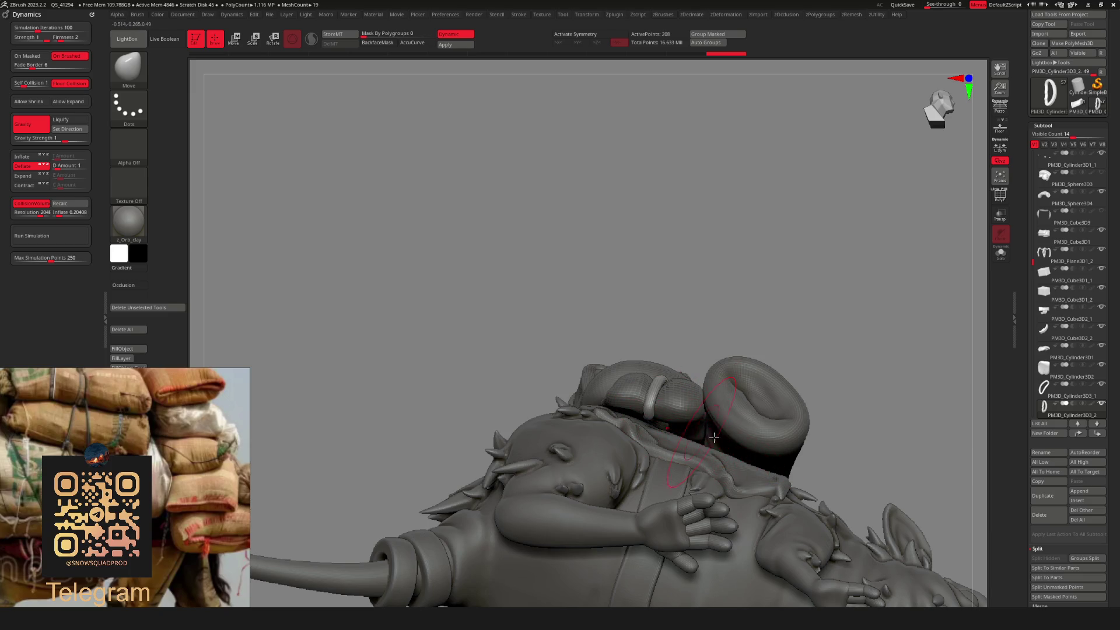
{"action": "mouse_move", "coordinate": [695, 439]}
{"action": "left_mouse_down"}
{"action": "mouse_move", "coordinate": [745, 270]}
{"action": "mouse_move", "coordinate": [792, 252]}
{"action": "mouse_move", "coordinate": [729, 315]}
{"action": "mouse_move", "coordinate": [739, 333]}
{"action": "left_mouse_up"}
{"action": "left_click_drag", "start_coordinate": [815, 307], "coordinate": [848, 275]}
{"action": "mouse_move", "coordinate": [603, 322]}
{"action": "left_mouse_down"}
{"action": "mouse_move", "coordinate": [818, 263]}
{"action": "mouse_move", "coordinate": [752, 297]}
{"action": "mouse_move", "coordinate": [750, 320]}
{"action": "mouse_move", "coordinate": [706, 373]}
{"action": "mouse_move", "coordinate": [758, 328]}
{"action": "mouse_move", "coordinate": [775, 257]}
{"action": "mouse_move", "coordinate": [771, 274]}
{"action": "mouse_move", "coordinate": [732, 291]}
{"action": "mouse_move", "coordinate": [810, 176]}
{"action": "left_mouse_up"}
{"action": "key", "text": "shift+f"}
{"action": "key", "text": "Down"}
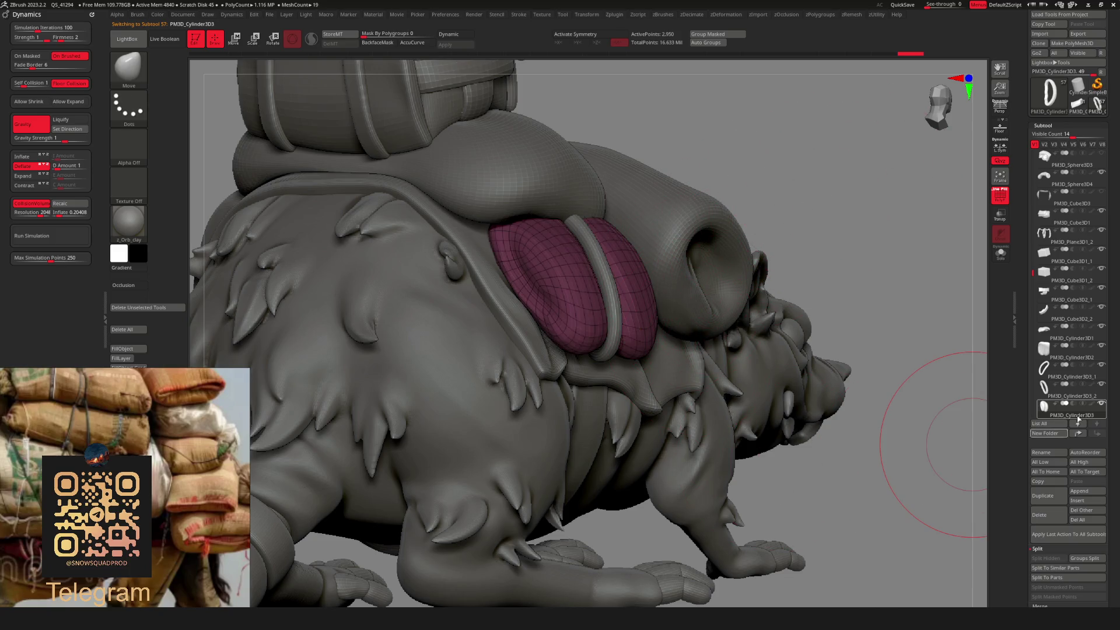
Merge the strap band down into the side pouch and give it a new polygroup.
{"action": "key", "text": "Up"}
{"action": "mouse_move", "coordinate": [1069, 404]}
{"action": "key", "text": "space"}
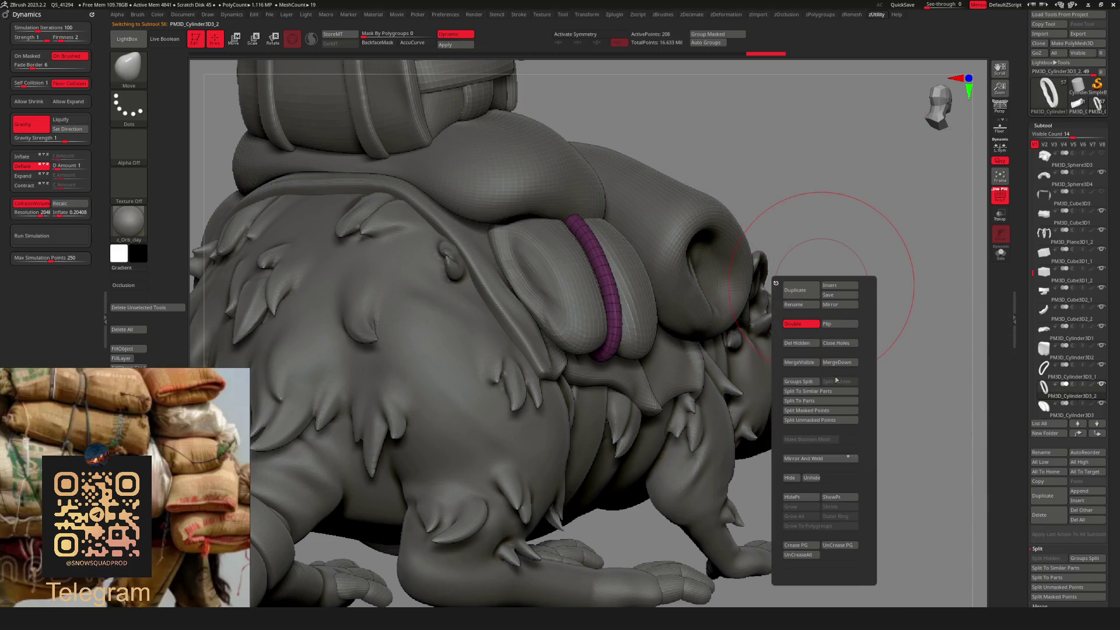
{"action": "left_click", "coordinate": [841, 369]}
{"action": "key", "text": "f"}
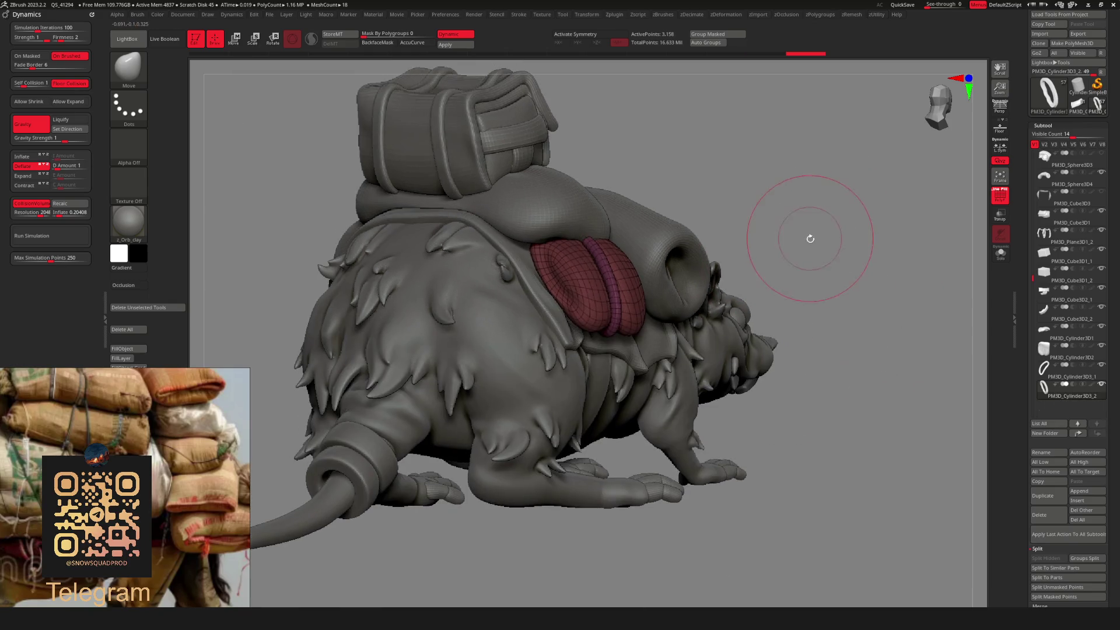
{"action": "mouse_move", "coordinate": [782, 251]}
{"action": "left_mouse_down", "text": "shift"}
{"action": "mouse_move", "coordinate": [787, 220]}
{"action": "mouse_move", "coordinate": [838, 187]}
{"action": "left_mouse_up", "text": "shift"}
{"action": "key", "text": "w"}
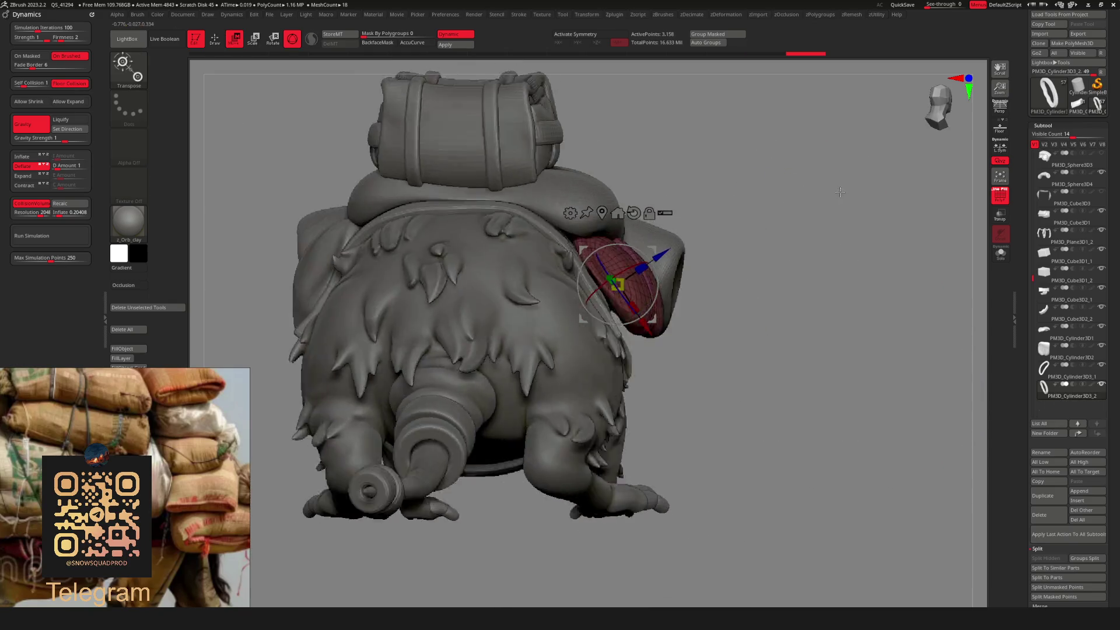
{"action": "scroll", "coordinate": [789, 244], "scroll_direction": "up", "scroll_amount": 3}
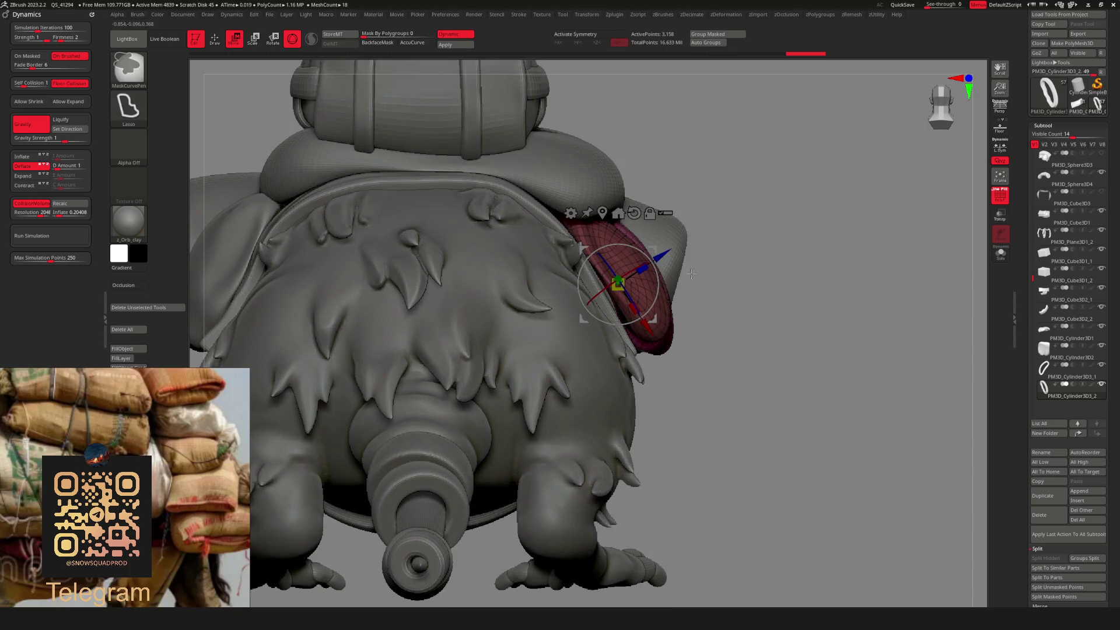
{"action": "key", "text": "ctrl+w"}
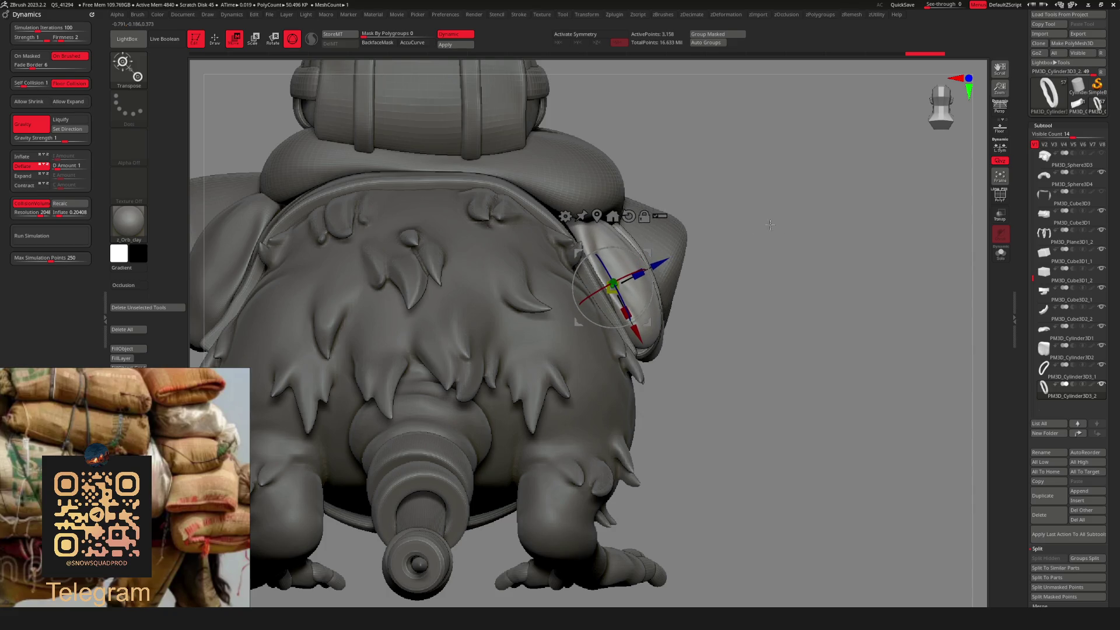
Switch to the Move brush and review the merged pouch and backpack from several angles.
{"action": "left_click_drag", "start_coordinate": [655, 242], "coordinate": [766, 219]}
{"action": "left_click_drag", "start_coordinate": [821, 174], "coordinate": [736, 300]}
{"action": "key", "text": "b"}
{"action": "left_click", "coordinate": [713, 260]}
{"action": "key", "text": "space"}
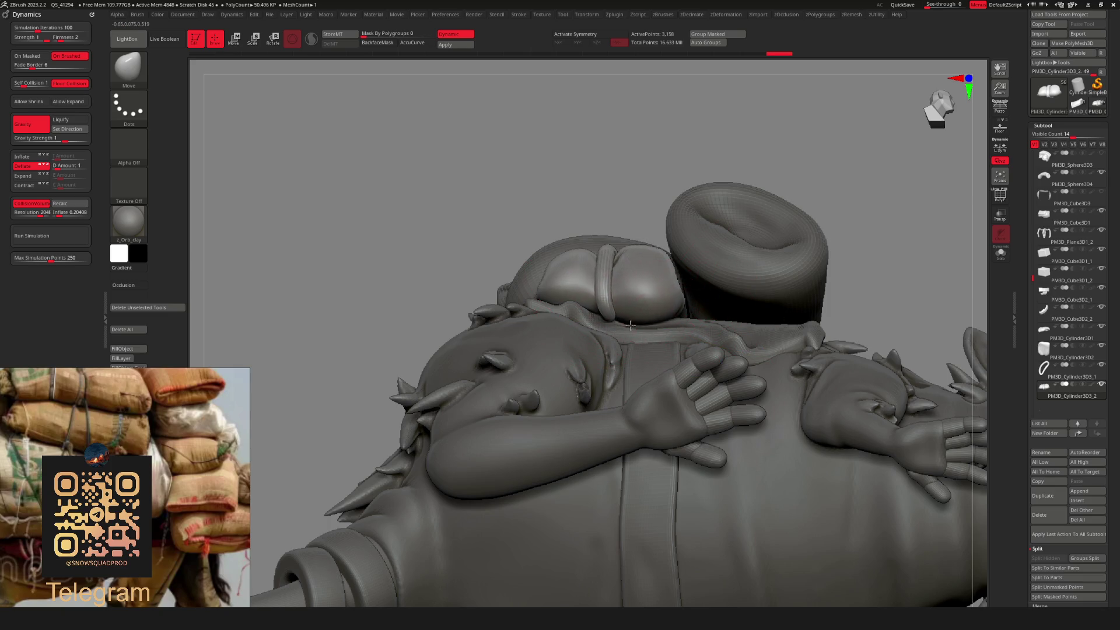
{"action": "mouse_move", "coordinate": [745, 244]}
{"action": "right_mouse_down"}
{"action": "mouse_move", "coordinate": [799, 175]}
{"action": "mouse_move", "coordinate": [768, 171]}
{"action": "right_mouse_up"}
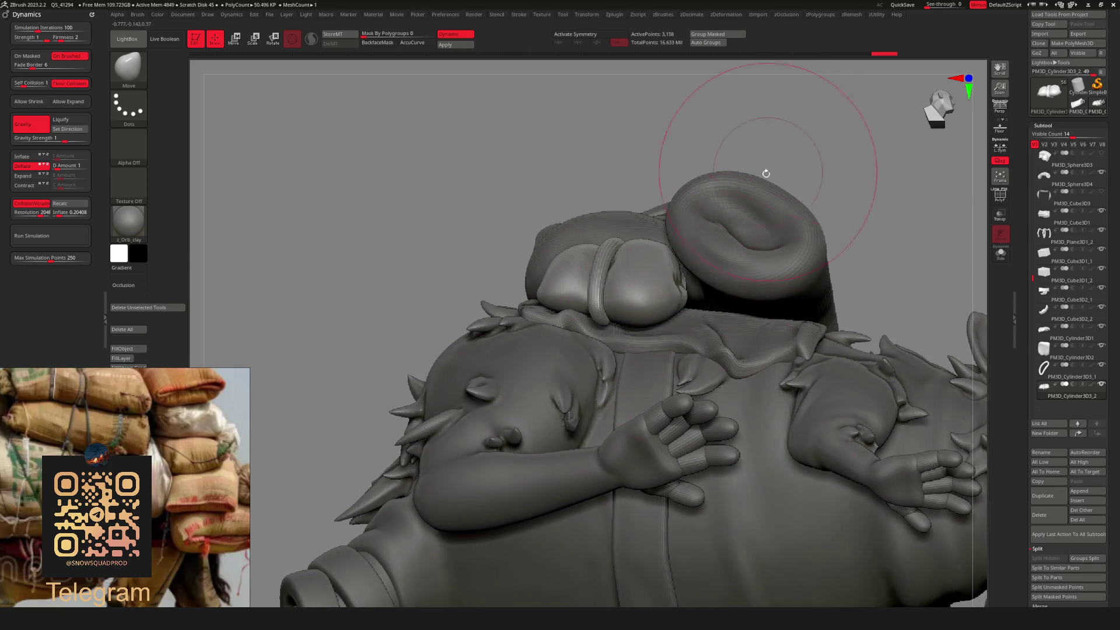
{"action": "mouse_move", "coordinate": [835, 179]}
{"action": "right_mouse_down"}
{"action": "mouse_move", "coordinate": [756, 175]}
{"action": "mouse_move", "coordinate": [818, 187]}
{"action": "mouse_move", "coordinate": [780, 298]}
{"action": "right_mouse_up"}
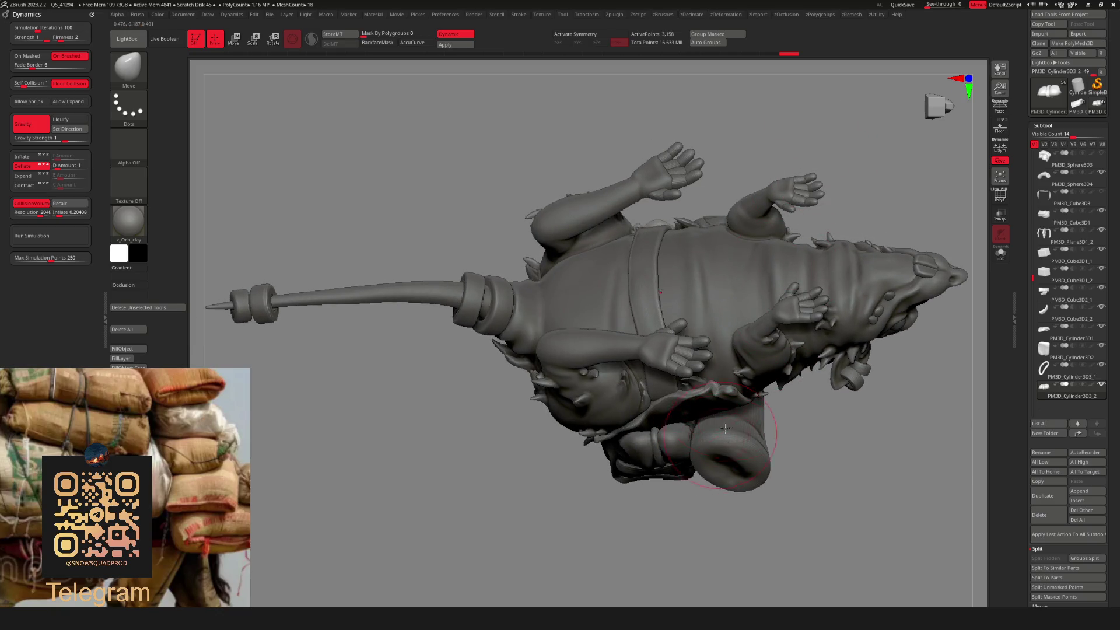
{"action": "mouse_move", "coordinate": [709, 420]}
{"action": "right_mouse_down"}
{"action": "mouse_move", "coordinate": [775, 326]}
{"action": "mouse_move", "coordinate": [820, 220]}
{"action": "mouse_move", "coordinate": [757, 230]}
{"action": "mouse_move", "coordinate": [772, 246]}
{"action": "mouse_move", "coordinate": [795, 212]}
{"action": "right_mouse_up"}
{"action": "right_click_drag", "start_coordinate": [742, 245], "coordinate": [697, 274], "text": "ctrl"}
{"action": "key", "text": "space"}
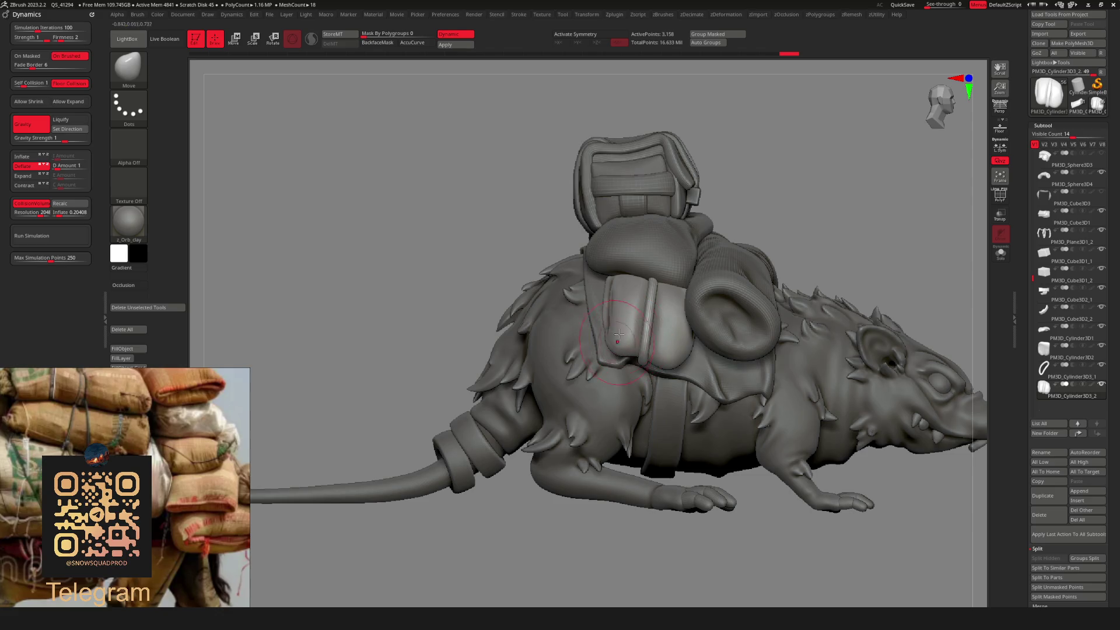
{"action": "key", "text": "space"}
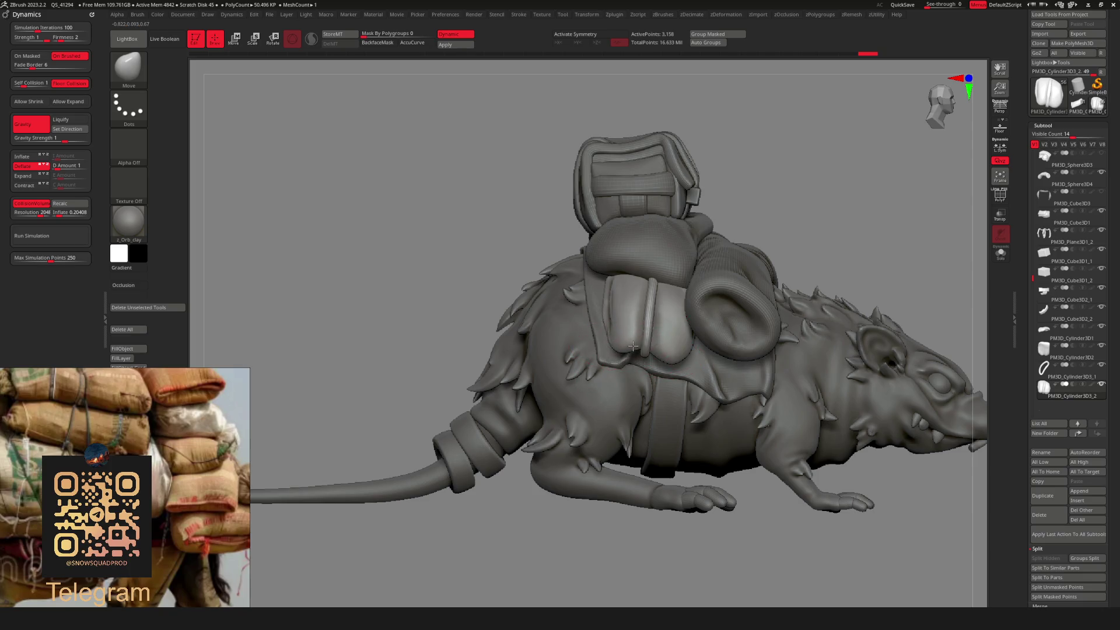
{"action": "mouse_move", "coordinate": [848, 202]}
{"action": "right_mouse_down", "text": "ctrl"}
{"action": "mouse_move", "coordinate": [793, 242]}
{"action": "mouse_move", "coordinate": [769, 242]}
{"action": "mouse_move", "coordinate": [790, 289]}
{"action": "mouse_move", "coordinate": [805, 251]}
{"action": "mouse_move", "coordinate": [789, 270]}
{"action": "mouse_move", "coordinate": [780, 254]}
{"action": "mouse_move", "coordinate": [796, 287]}
{"action": "mouse_move", "coordinate": [717, 288]}
{"action": "mouse_move", "coordinate": [730, 276]}
{"action": "right_mouse_up", "text": "ctrl"}
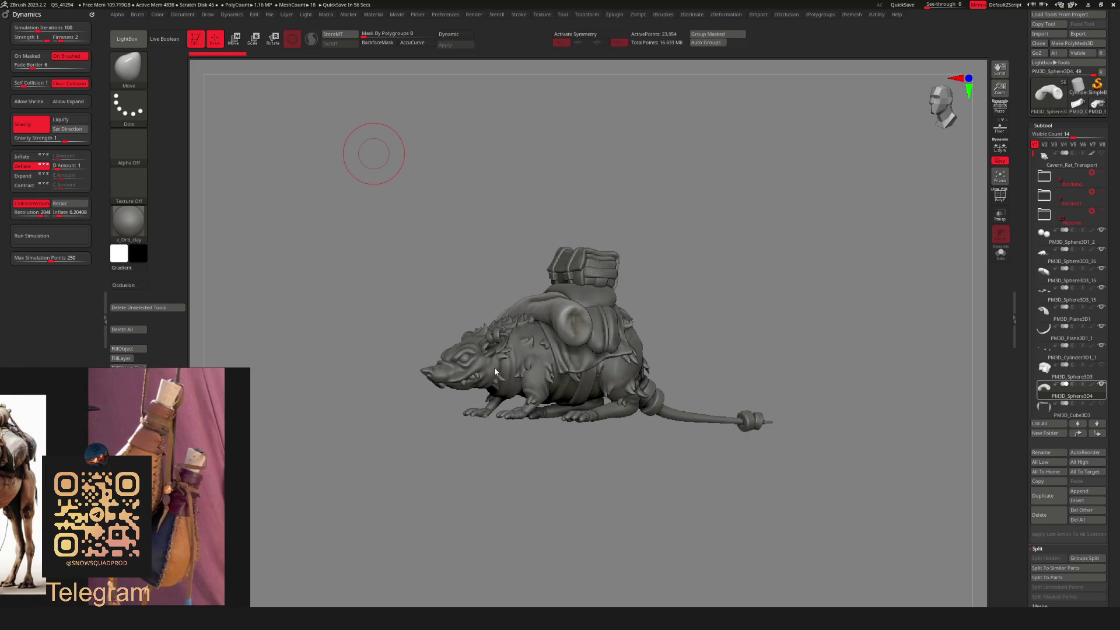
{"action": "mouse_move", "coordinate": [373, 153]}
{"action": "right_mouse_down", "text": "ctrl"}
{"action": "mouse_move", "coordinate": [617, 323]}
{"action": "mouse_move", "coordinate": [623, 274]}
{"action": "mouse_move", "coordinate": [658, 325]}
{"action": "mouse_move", "coordinate": [557, 366]}
{"action": "mouse_move", "coordinate": [678, 332]}
{"action": "right_mouse_up", "text": "ctrl"}
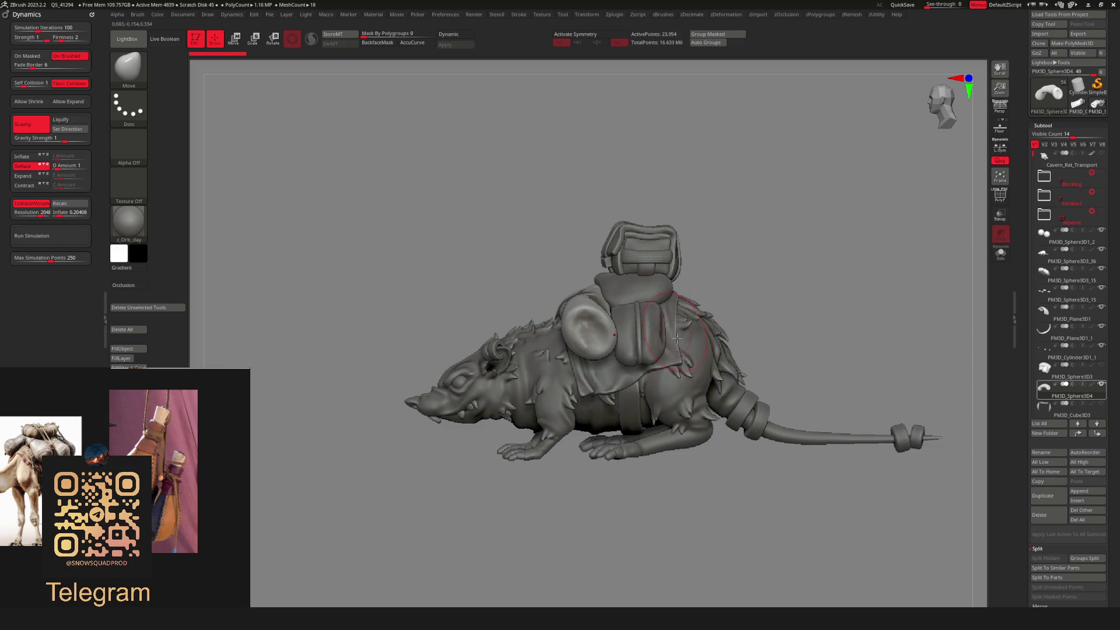
{"action": "right_click_drag", "start_coordinate": [664, 335], "coordinate": [610, 337], "text": "ctrl"}
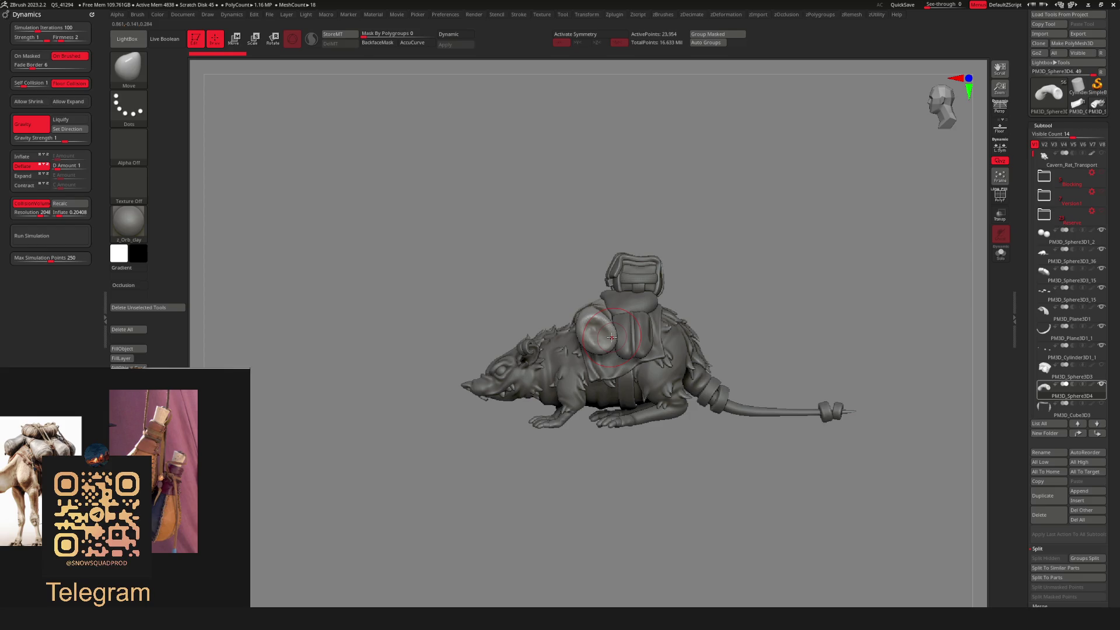
{"action": "mouse_move", "coordinate": [610, 336]}
{"action": "right_mouse_down", "text": "ctrl"}
{"action": "mouse_move", "coordinate": [500, 325]}
{"action": "mouse_move", "coordinate": [662, 357]}
{"action": "mouse_move", "coordinate": [705, 350]}
{"action": "mouse_move", "coordinate": [652, 361]}
{"action": "right_mouse_up", "text": "ctrl"}
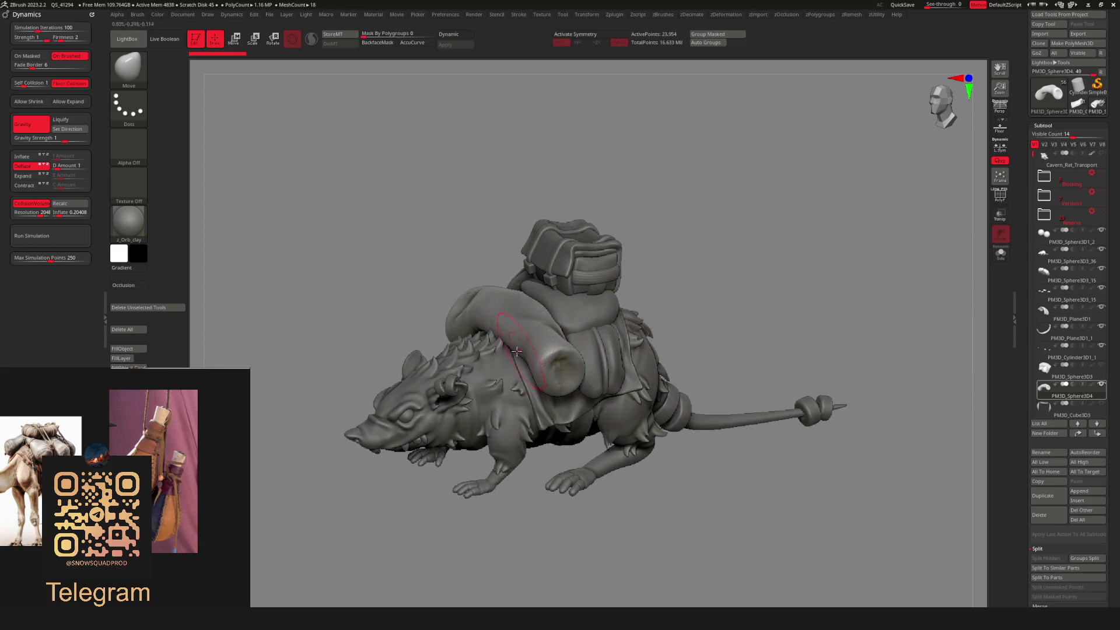
{"action": "right_click_drag", "start_coordinate": [519, 351], "coordinate": [406, 329], "text": "ctrl"}
{"action": "mouse_move", "coordinate": [548, 341]}
{"action": "right_mouse_down"}
{"action": "mouse_move", "coordinate": [632, 357]}
{"action": "mouse_move", "coordinate": [525, 312]}
{"action": "right_mouse_up"}
{"action": "right_click_drag", "start_coordinate": [549, 355], "coordinate": [367, 323]}
{"action": "mouse_move", "coordinate": [509, 348]}
{"action": "right_mouse_down"}
{"action": "mouse_move", "coordinate": [543, 362]}
{"action": "mouse_move", "coordinate": [592, 299]}
{"action": "right_mouse_up"}
{"action": "left_click", "coordinate": [508, 281], "text": "alt"}
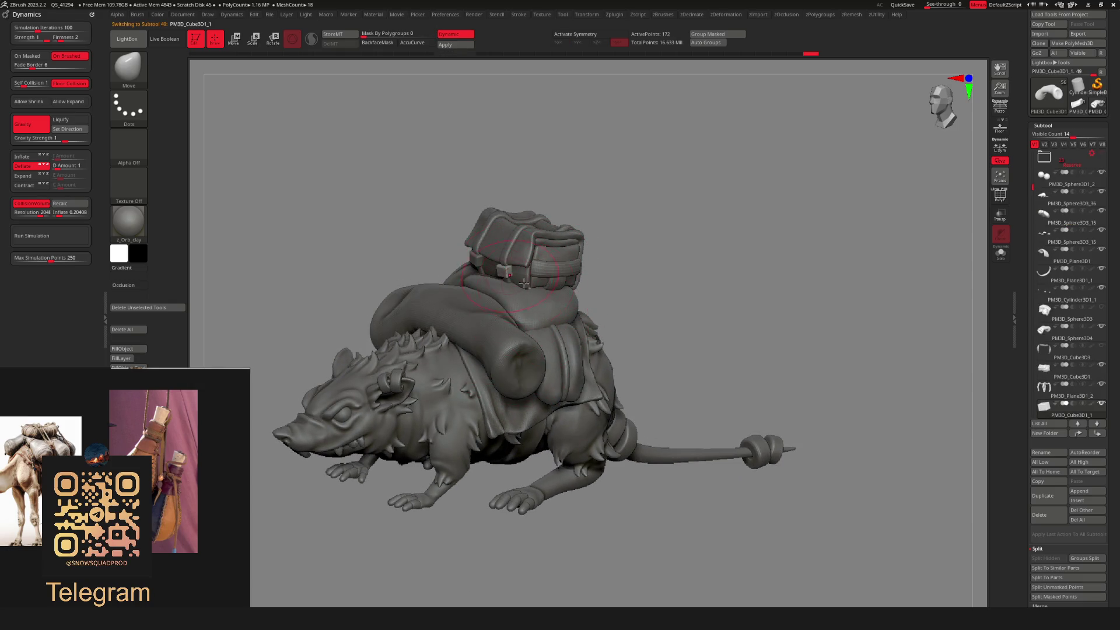
{"action": "left_click", "coordinate": [498, 255], "text": "alt"}
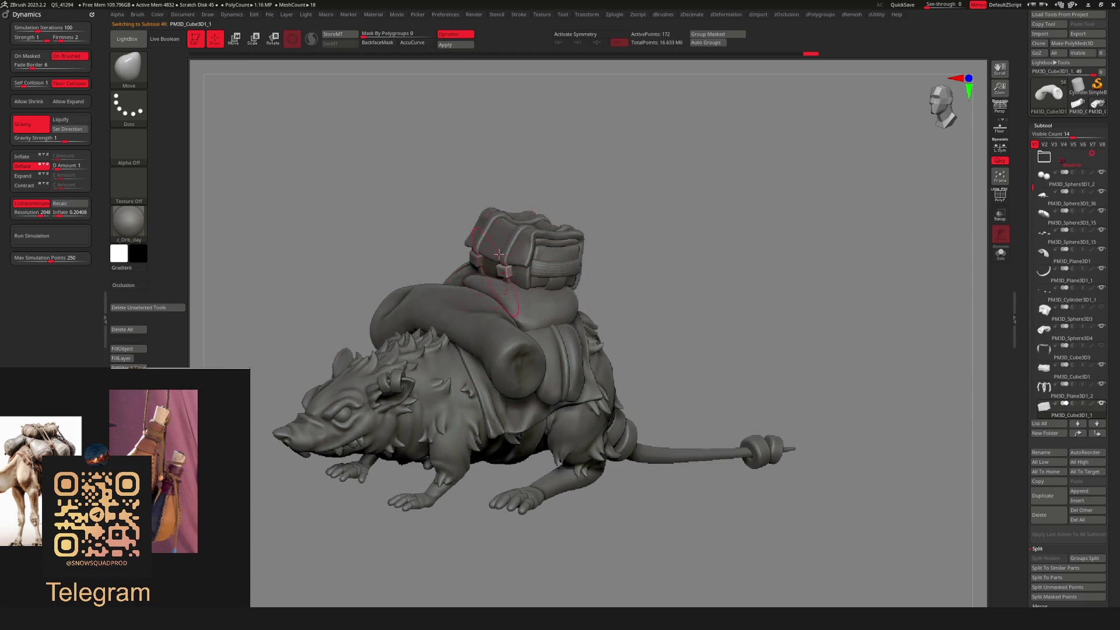
{"action": "left_click", "coordinate": [529, 315], "text": "alt"}
{"action": "right_click_drag", "start_coordinate": [529, 315], "coordinate": [637, 330], "text": "ctrl"}
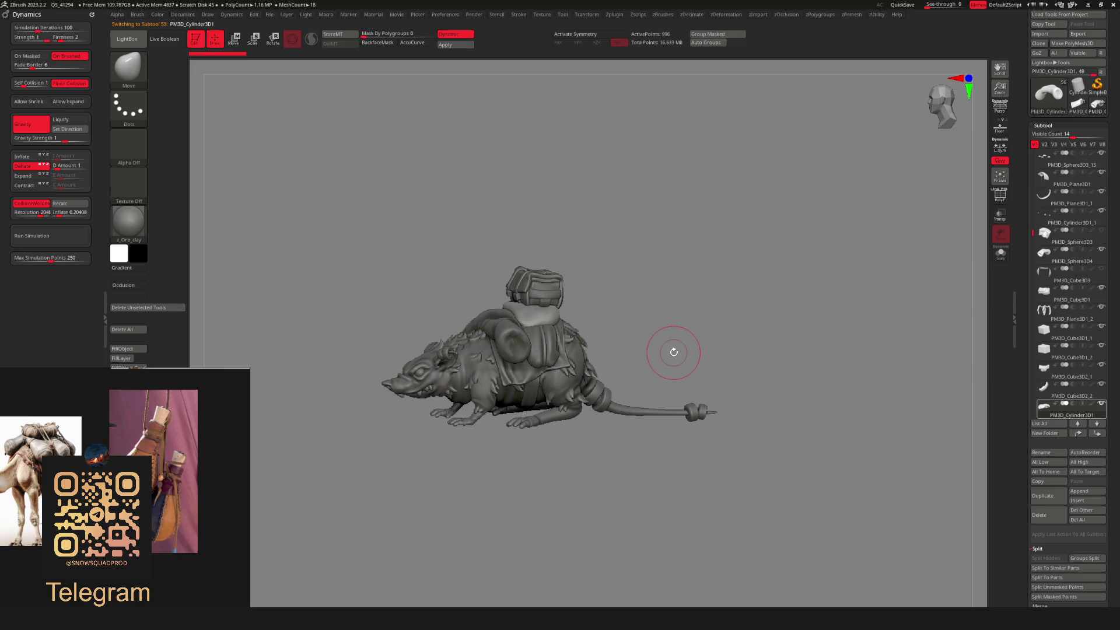
{"action": "mouse_move", "coordinate": [571, 367]}
{"action": "right_mouse_down"}
{"action": "mouse_move", "coordinate": [533, 383]}
{"action": "mouse_move", "coordinate": [545, 350]}
{"action": "mouse_move", "coordinate": [530, 382]}
{"action": "mouse_move", "coordinate": [591, 376]}
{"action": "right_mouse_up"}
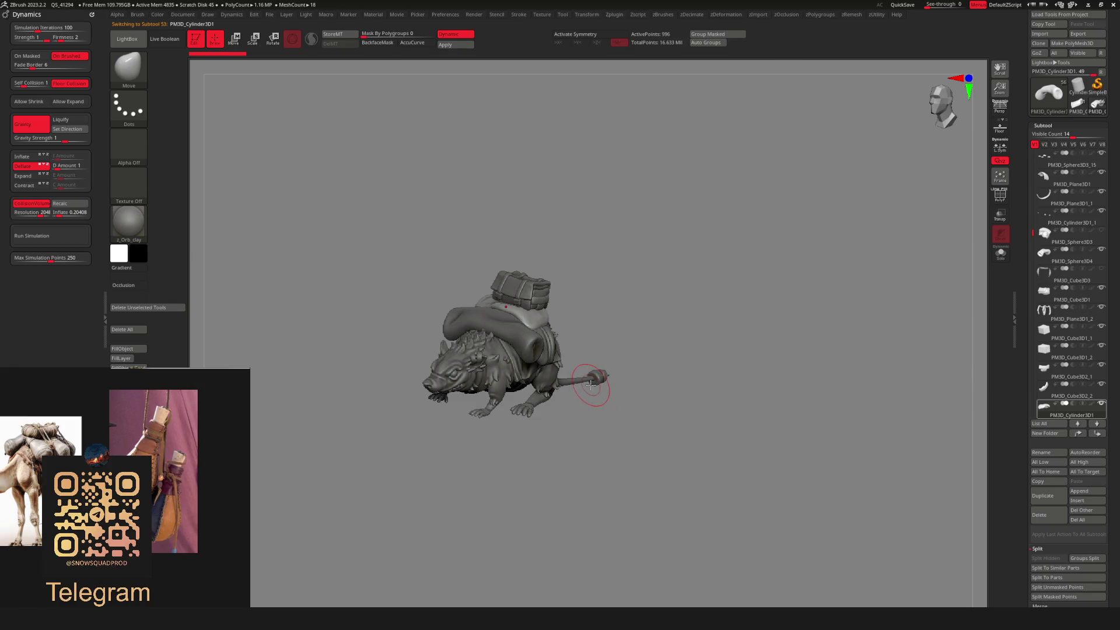
{"action": "mouse_move", "coordinate": [612, 352]}
{"action": "right_mouse_down", "text": "shift"}
{"action": "mouse_move", "coordinate": [570, 352]}
{"action": "mouse_move", "coordinate": [584, 344]}
{"action": "mouse_move", "coordinate": [560, 338]}
{"action": "mouse_move", "coordinate": [622, 330]}
{"action": "mouse_move", "coordinate": [673, 373]}
{"action": "right_mouse_up", "text": "shift"}
{"action": "left_click", "coordinate": [564, 292]}
{"action": "right_click", "coordinate": [571, 353]}
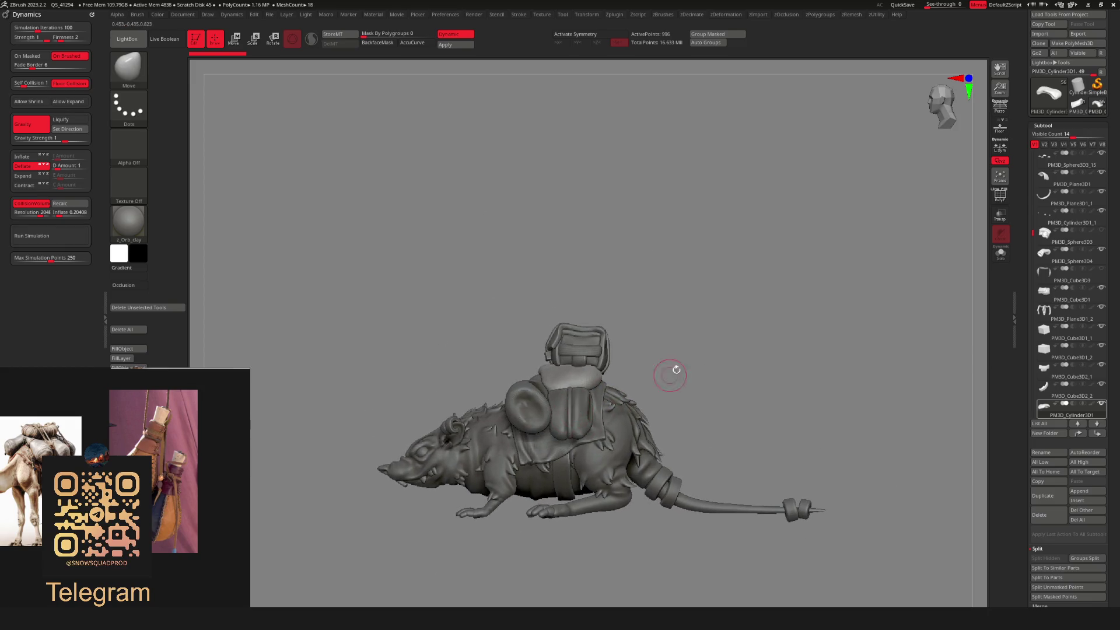
{"action": "right_click", "coordinate": [579, 279]}
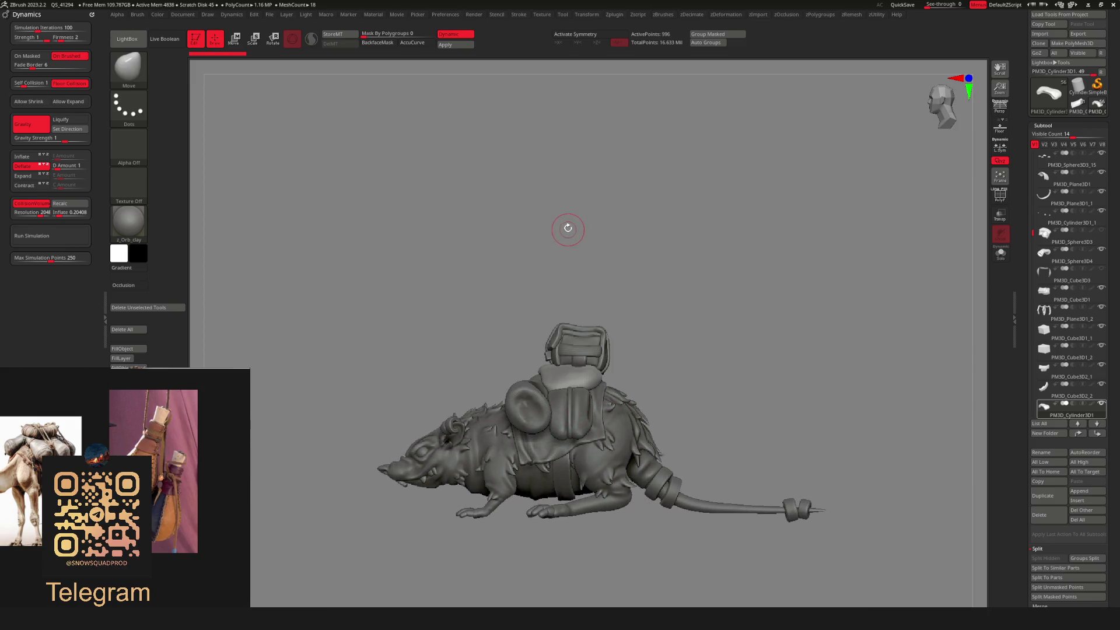
{"action": "right_click", "coordinate": [577, 267]}
{"action": "right_click", "coordinate": [594, 268]}
{"action": "left_click", "coordinate": [589, 265]}
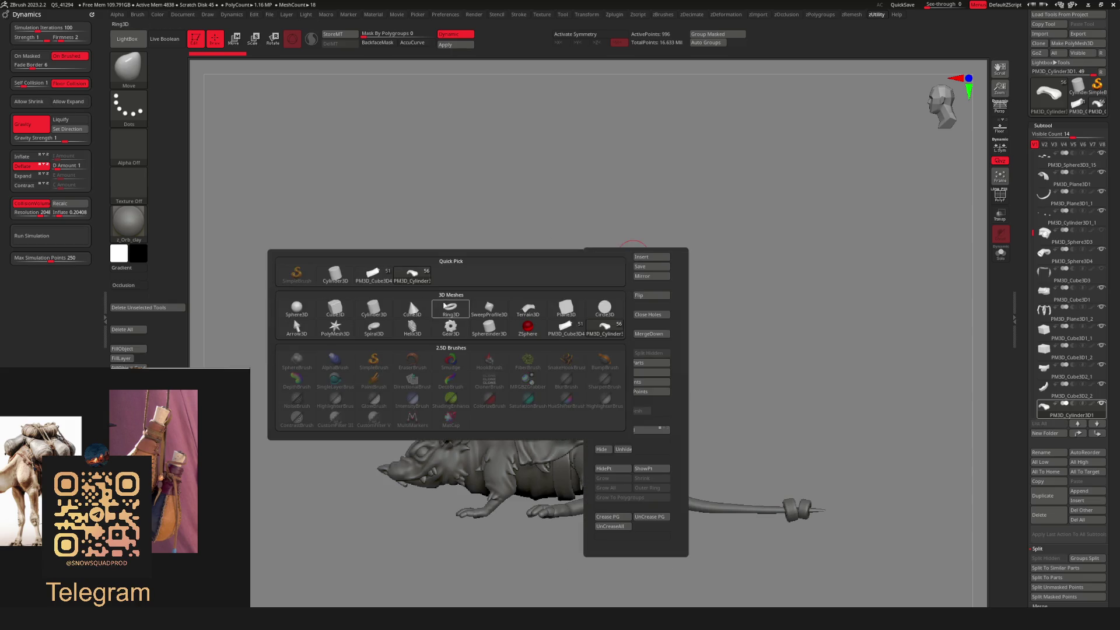
Append a Sphere3D part and scale it down to a small ball above the chest box.
{"action": "mouse_move", "coordinate": [595, 308]}
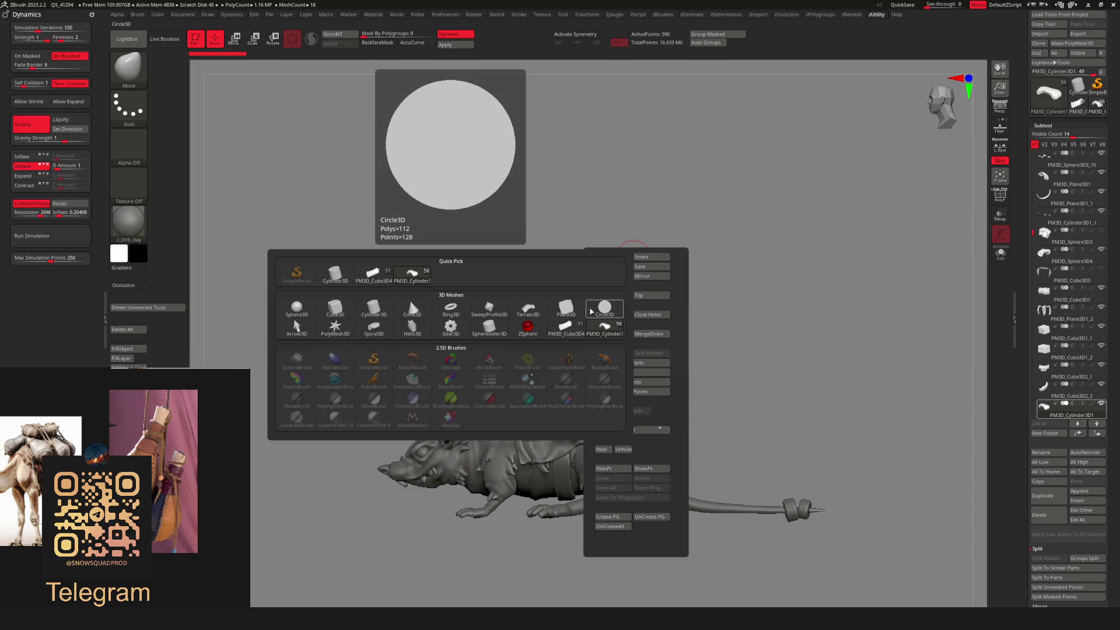
{"action": "left_click", "coordinate": [296, 307]}
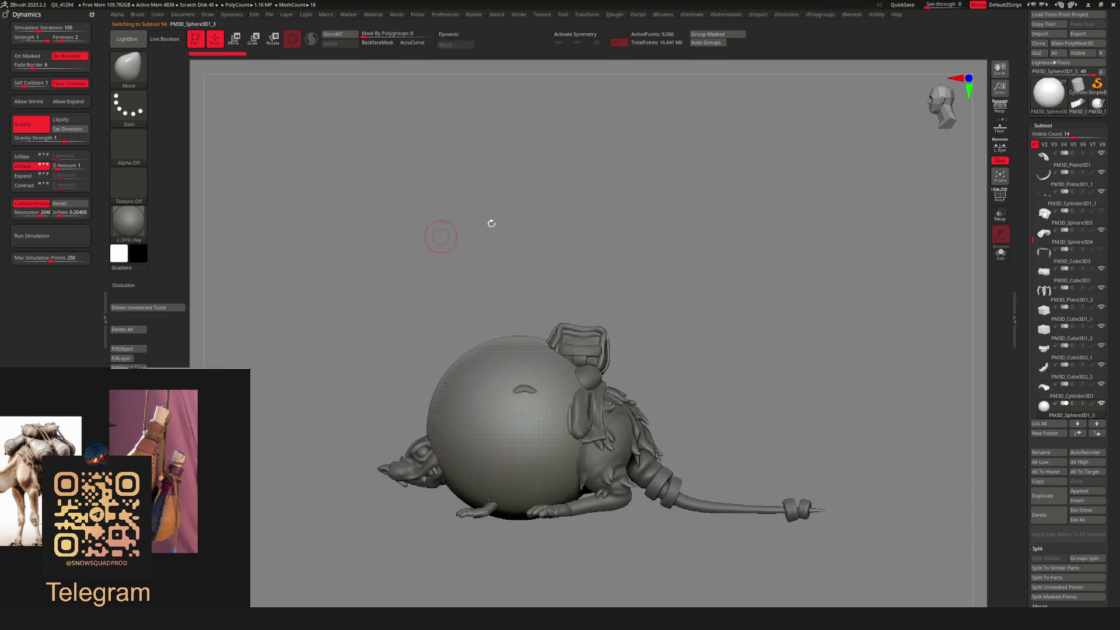
{"action": "key", "text": "w"}
{"action": "left_click_drag", "start_coordinate": [649, 363], "coordinate": [589, 365]}
{"action": "right_click_drag", "start_coordinate": [588, 365], "coordinate": [653, 373], "text": "ctrl"}
{"action": "key", "text": "q"}
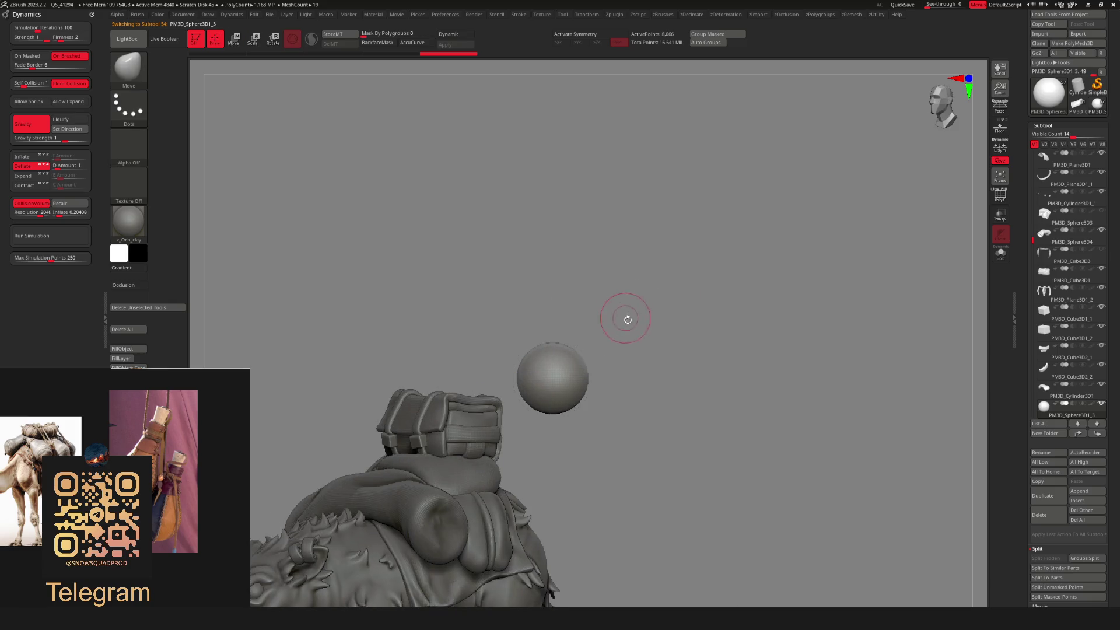
{"action": "key", "text": "ctrl"}
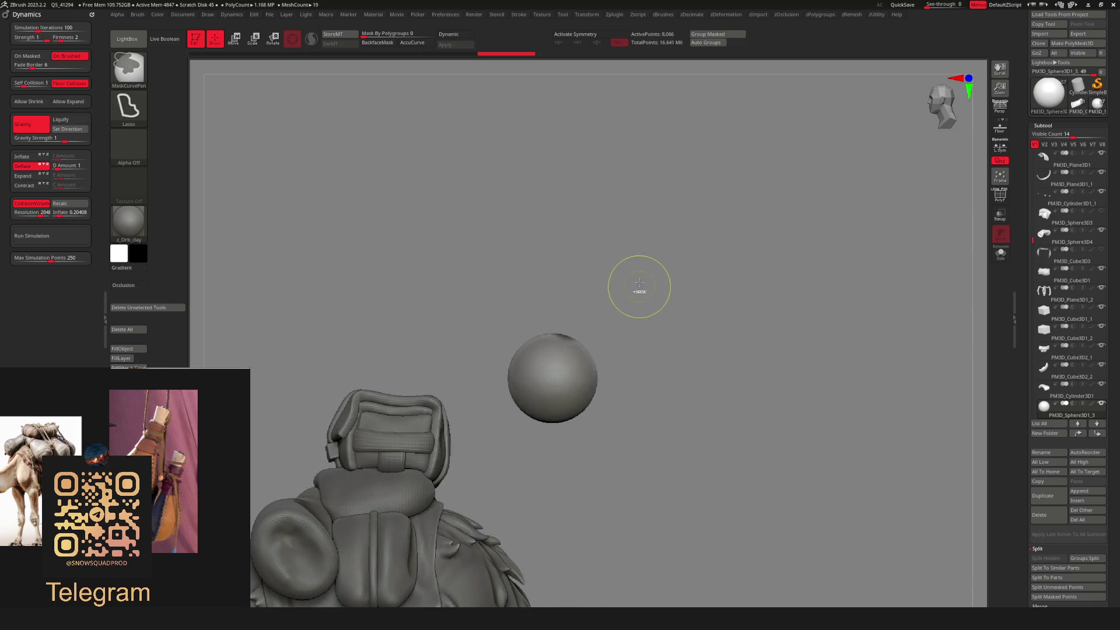
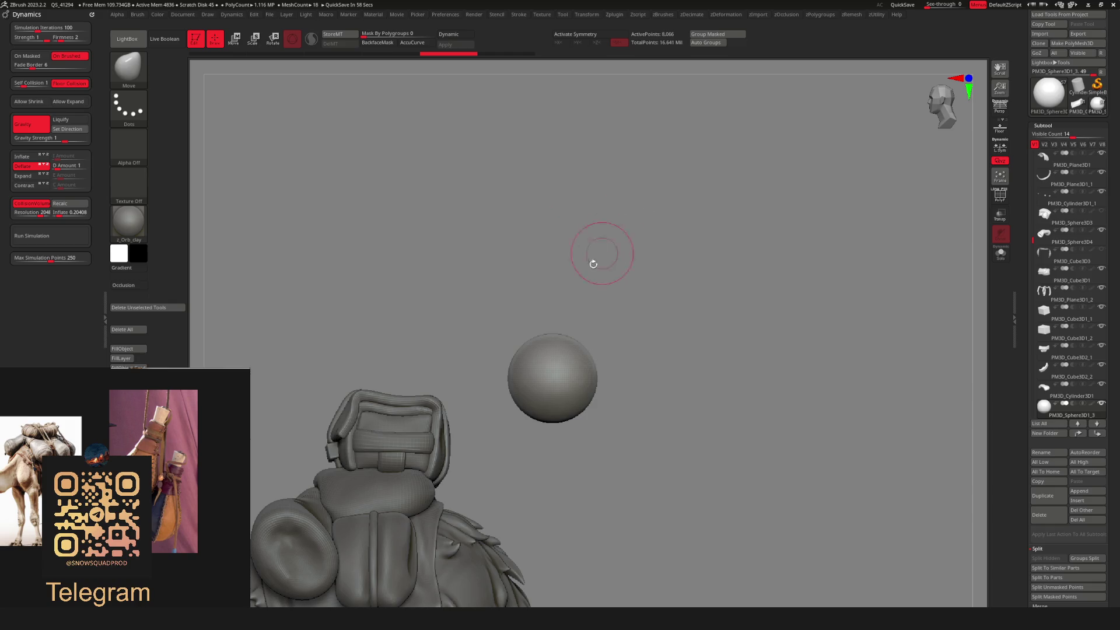
Solo the sphere above the backpack, then unsolo and zoom in on it.
{"action": "scroll", "coordinate": [583, 277], "scroll_direction": "down", "scroll_amount": 5}
{"action": "scroll", "coordinate": [618, 262], "scroll_direction": "up", "scroll_amount": 6}
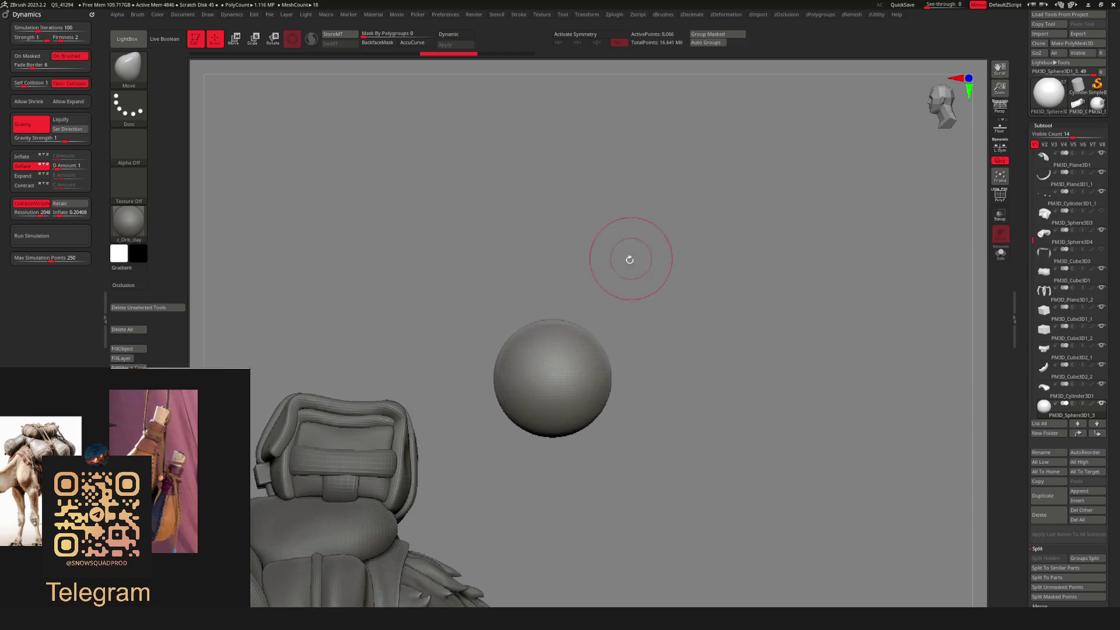
{"action": "left_click", "coordinate": [694, 289], "text": "ctrl+shift"}
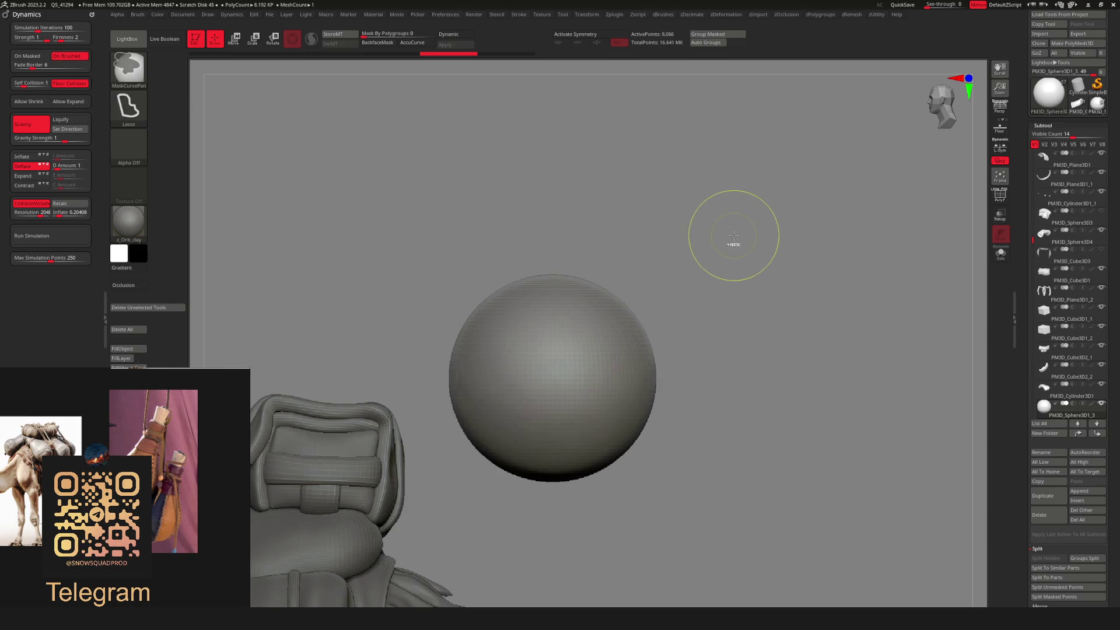
{"action": "scroll", "coordinate": [697, 288], "scroll_direction": "down", "scroll_amount": 3}
{"action": "left_click", "coordinate": [650, 250], "text": "ctrl+shift"}
{"action": "left_click_drag", "start_coordinate": [651, 250], "coordinate": [666, 317]}
{"action": "key", "text": "ctrl+shift"}
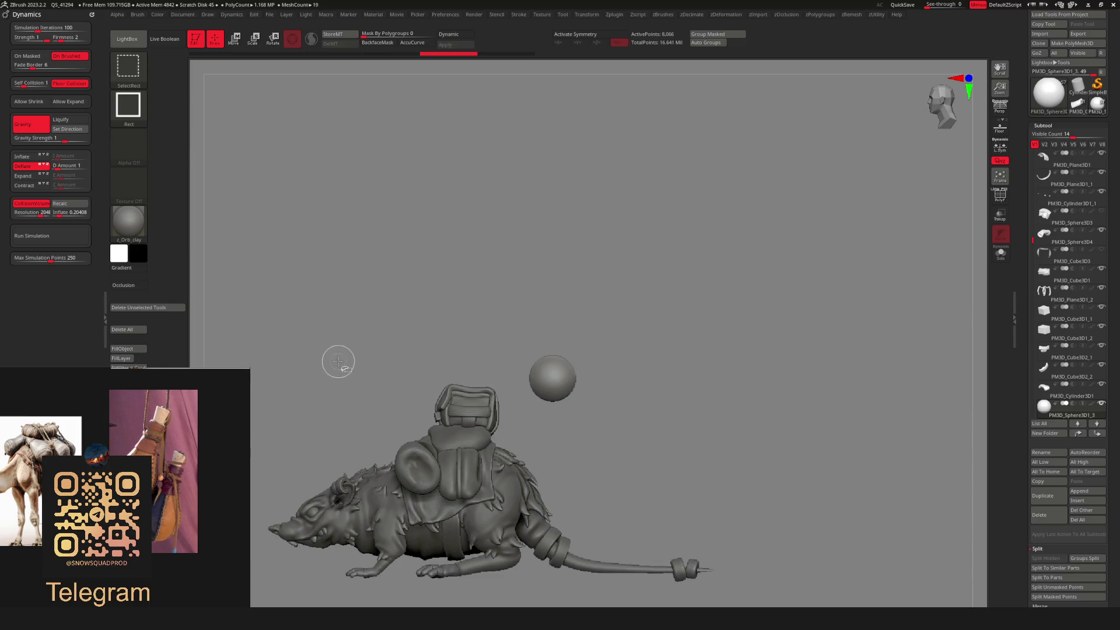
{"action": "mouse_move", "coordinate": [754, 249]}
{"action": "left_mouse_down"}
{"action": "mouse_move", "coordinate": [669, 378]}
{"action": "mouse_move", "coordinate": [677, 370]}
{"action": "left_mouse_up"}
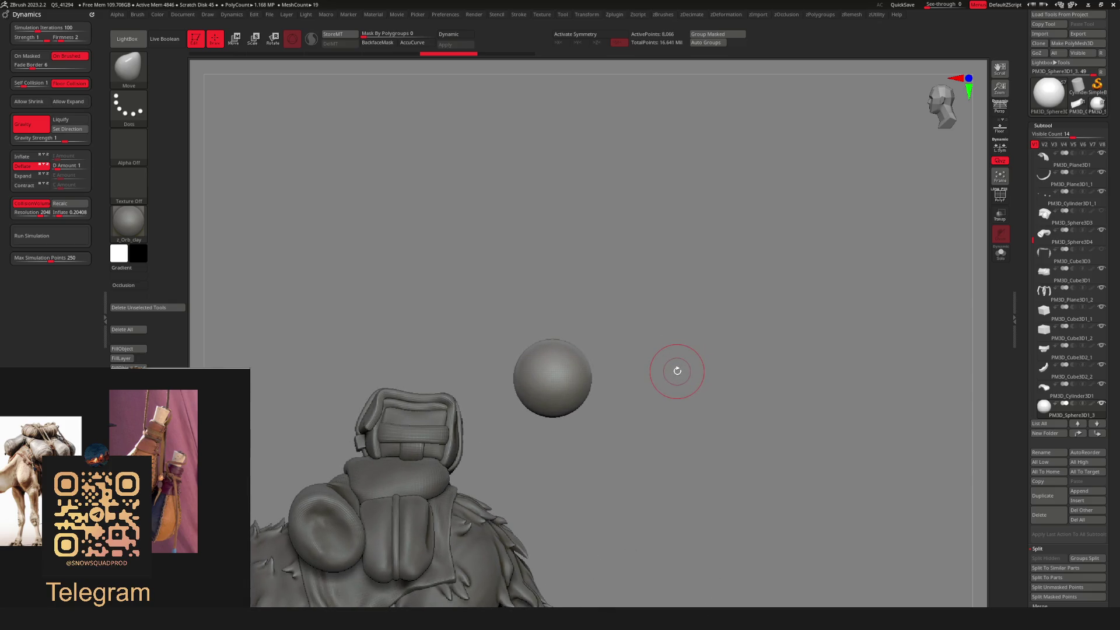
{"action": "key", "text": "ctrl+shift"}
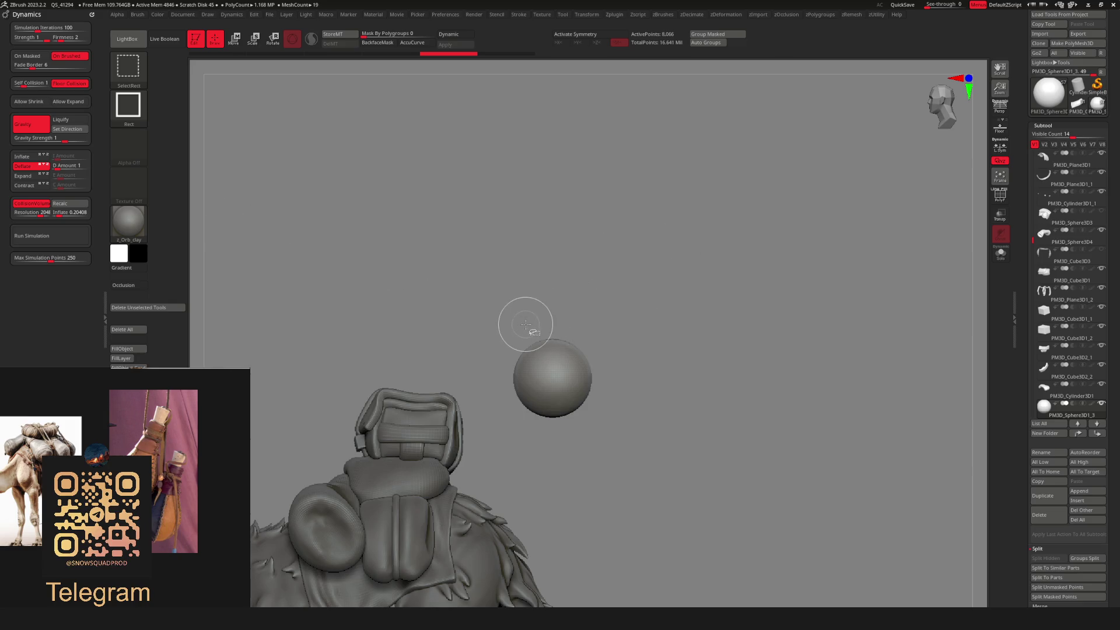
Set the MaskCurvePen stroke to Rect and mask a rectangle over the sphere.
{"action": "left_click", "coordinate": [147, 110], "text": "ctrl"}
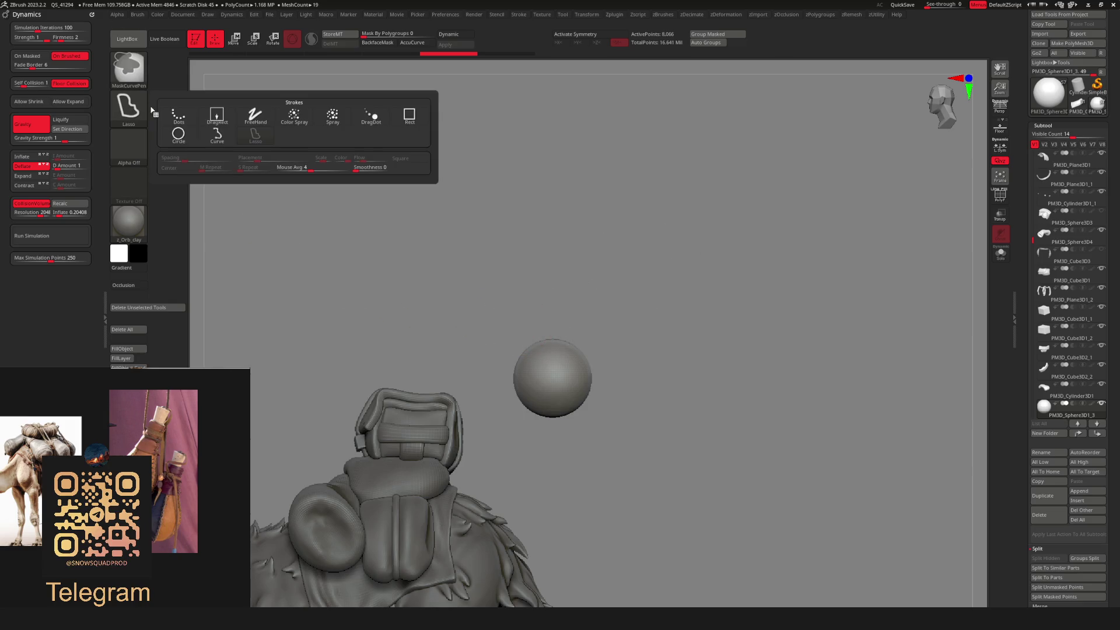
{"action": "left_click", "coordinate": [410, 113]}
{"action": "mouse_move", "coordinate": [483, 309]}
{"action": "left_mouse_down"}
{"action": "mouse_move", "coordinate": [632, 339]}
{"action": "mouse_move", "coordinate": [634, 354]}
{"action": "mouse_move", "coordinate": [577, 385]}
{"action": "left_mouse_up"}
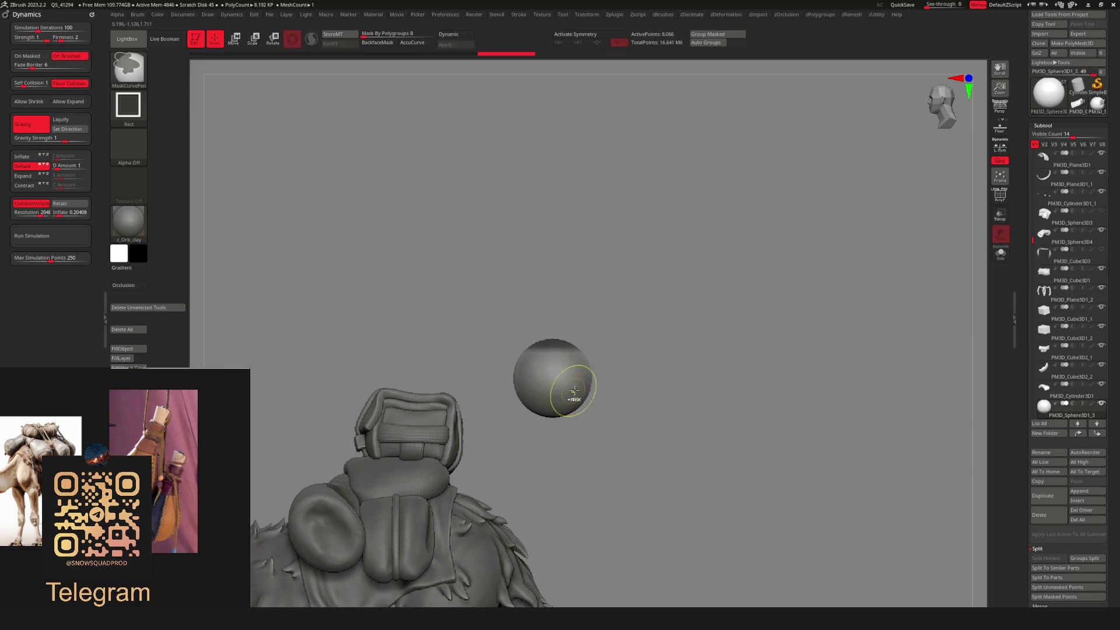
Mask the sphere's top, invert the mask, and try an upward stretch, then undo it.
{"action": "key", "text": "w"}
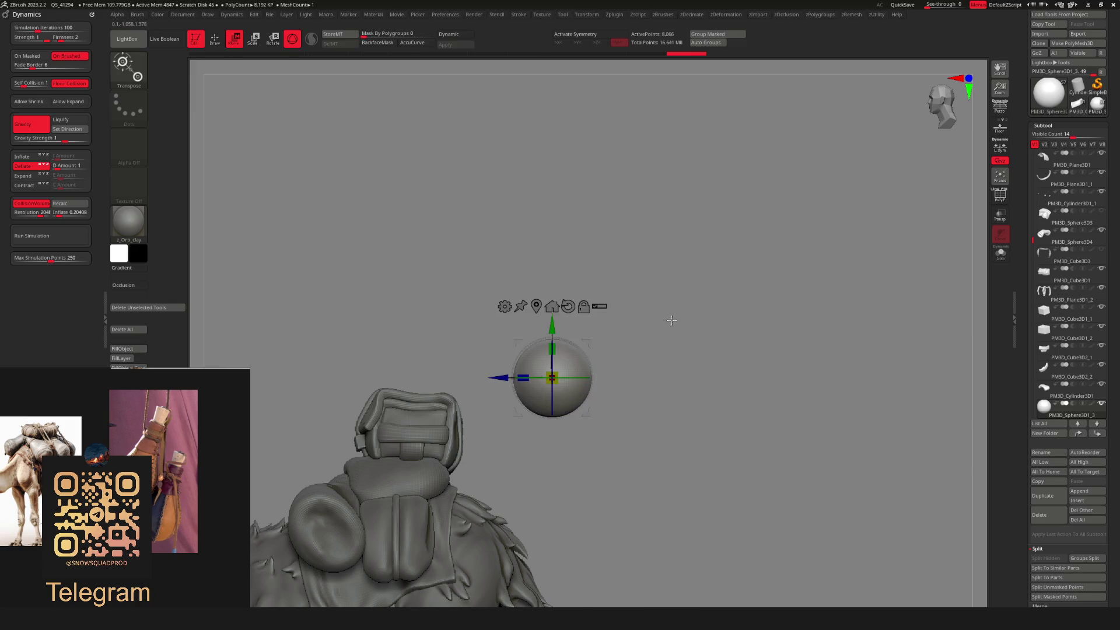
{"action": "key", "text": "q"}
{"action": "left_click_drag", "start_coordinate": [473, 299], "coordinate": [638, 352], "text": "ctrl"}
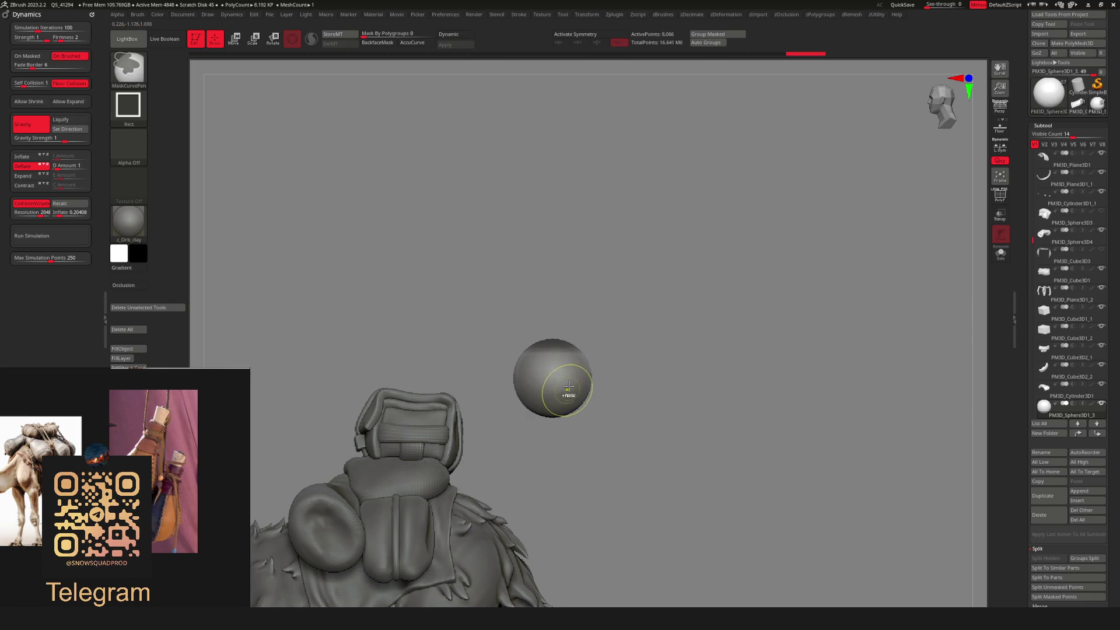
{"action": "left_click", "coordinate": [671, 376], "text": "ctrl"}
{"action": "key", "text": "w"}
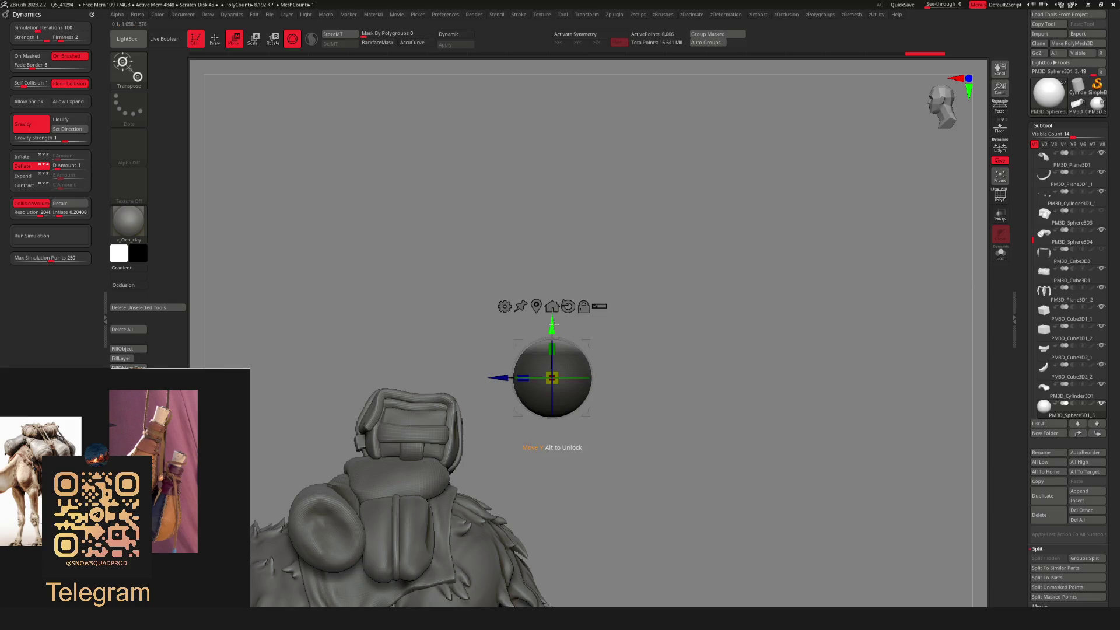
{"action": "left_click_drag", "start_coordinate": [553, 324], "coordinate": [553, 291]}
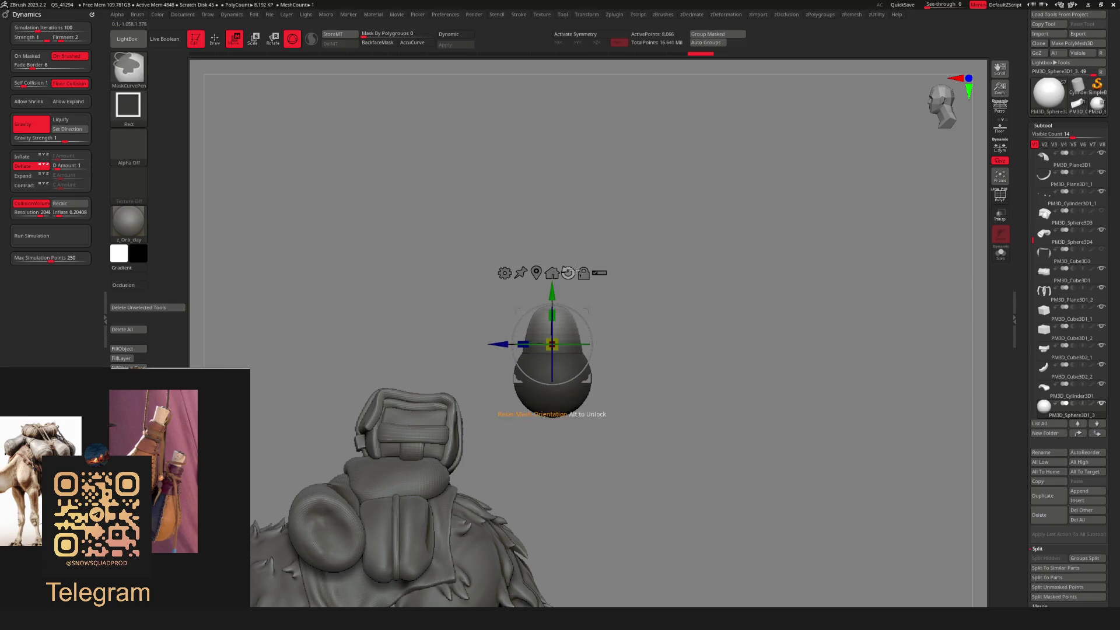
{"action": "key", "text": "ctrl+z"}
{"action": "key", "text": "q"}
Re-mask and invert, then pull the sphere's top upward into a tapered drop.
{"action": "mouse_move", "coordinate": [637, 295]}
{"action": "left_mouse_down", "text": "ctrl"}
{"action": "mouse_move", "coordinate": [515, 303]}
{"action": "mouse_move", "coordinate": [604, 330]}
{"action": "mouse_move", "coordinate": [610, 345]}
{"action": "left_mouse_up", "text": "ctrl"}
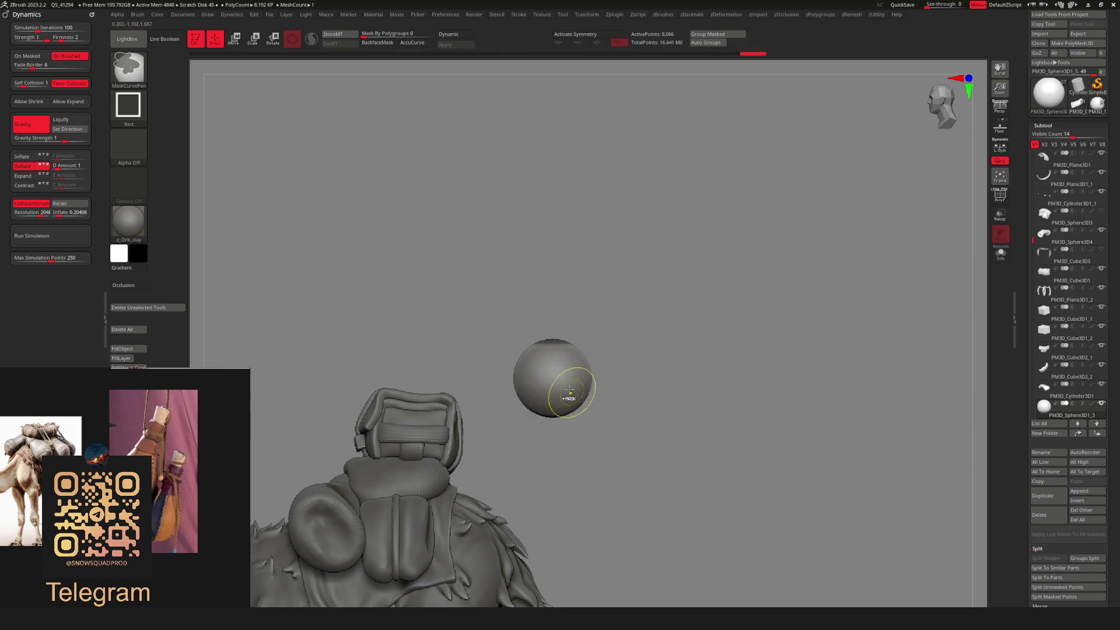
{"action": "left_click", "coordinate": [648, 325], "text": "ctrl"}
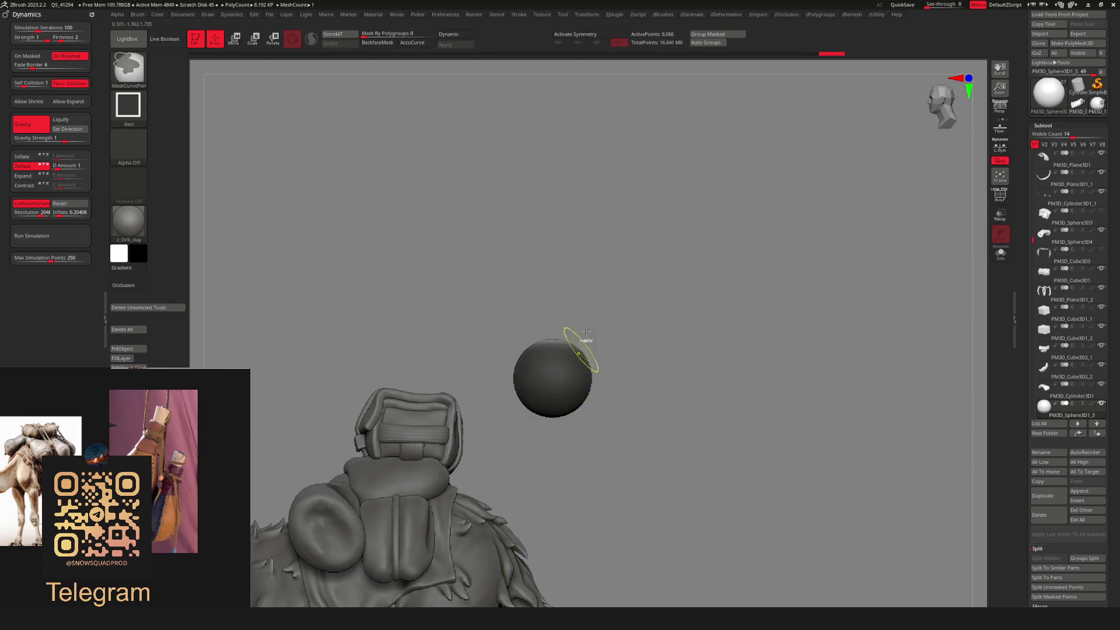
{"action": "key", "text": "w"}
{"action": "mouse_move", "coordinate": [553, 315]}
{"action": "left_mouse_down"}
{"action": "mouse_move", "coordinate": [562, 200]}
{"action": "mouse_move", "coordinate": [561, 222]}
{"action": "mouse_move", "coordinate": [561, 212]}
{"action": "left_mouse_up"}
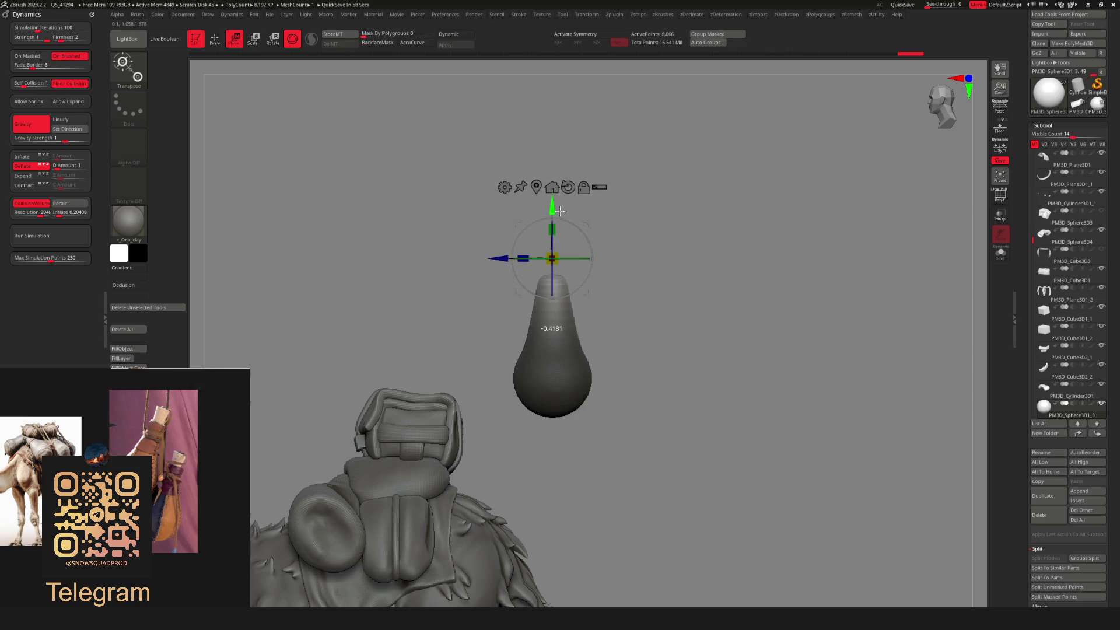
{"action": "scroll", "coordinate": [735, 295], "scroll_direction": "down", "scroll_amount": 3}
{"action": "mouse_move", "coordinate": [735, 294]}
{"action": "left_mouse_down"}
{"action": "mouse_move", "coordinate": [694, 302]}
{"action": "mouse_move", "coordinate": [708, 303]}
{"action": "mouse_move", "coordinate": [685, 328]}
{"action": "mouse_move", "coordinate": [595, 379]}
{"action": "mouse_move", "coordinate": [610, 405]}
{"action": "mouse_move", "coordinate": [533, 369]}
{"action": "left_mouse_up"}
{"action": "scroll", "coordinate": [691, 303], "scroll_direction": "up", "scroll_amount": 5}
{"action": "scroll", "coordinate": [691, 302], "scroll_direction": "down", "scroll_amount": 2}
{"action": "key", "text": "q"}
{"action": "scroll", "coordinate": [638, 330], "scroll_direction": "up", "scroll_amount": 2}
{"action": "key", "text": "shift"}
Pick the Move brush and run ZRemesher on the drop shape with Same enabled.
{"action": "key", "text": "b"}
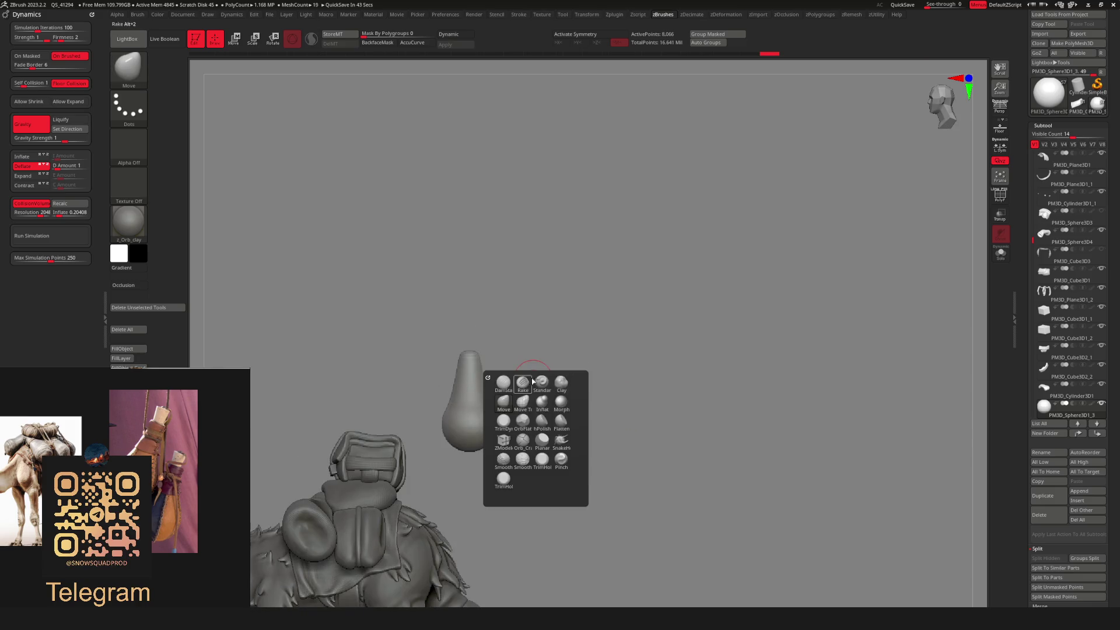
{"action": "left_click", "coordinate": [504, 406]}
{"action": "key", "text": "space"}
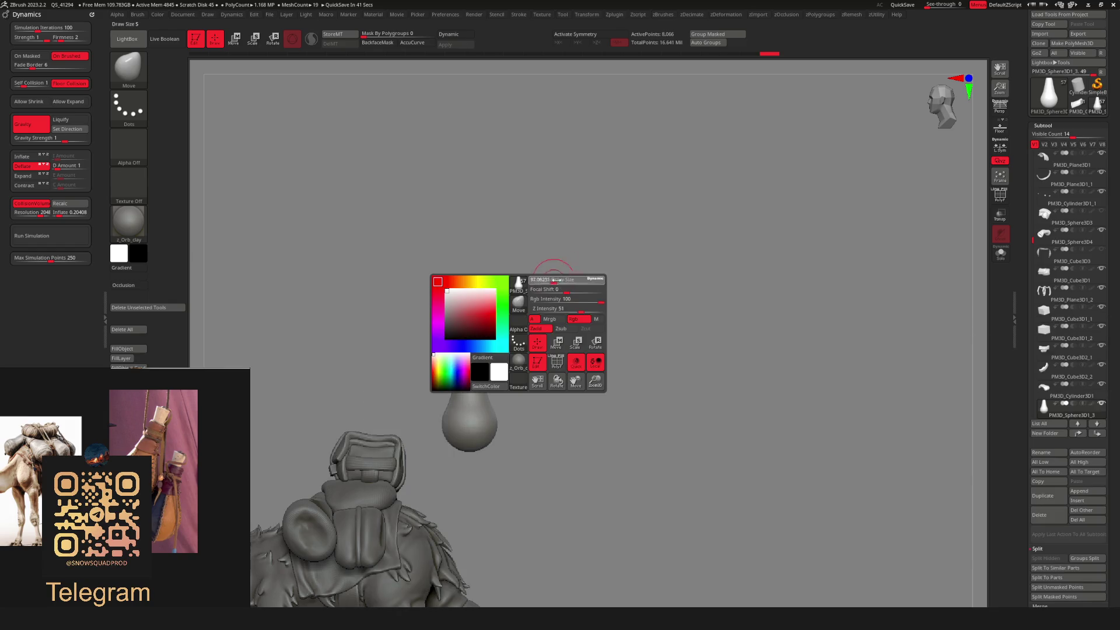
{"action": "left_click_drag", "start_coordinate": [523, 365], "coordinate": [507, 379]}
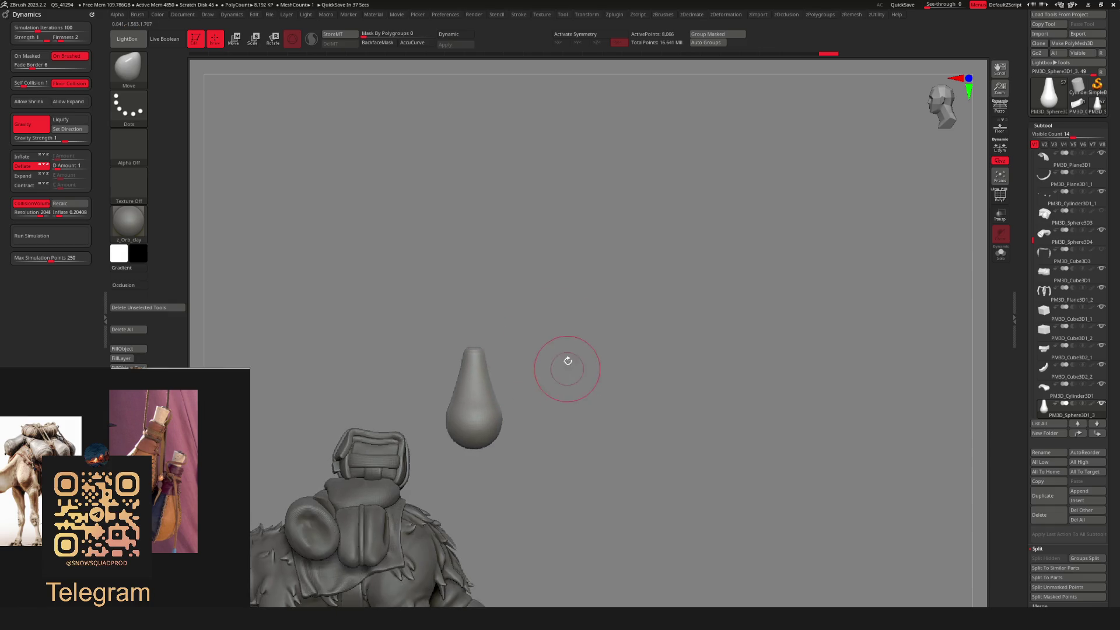
{"action": "key", "text": "F1"}
{"action": "left_click", "coordinate": [572, 431]}
{"action": "left_click", "coordinate": [595, 369]}
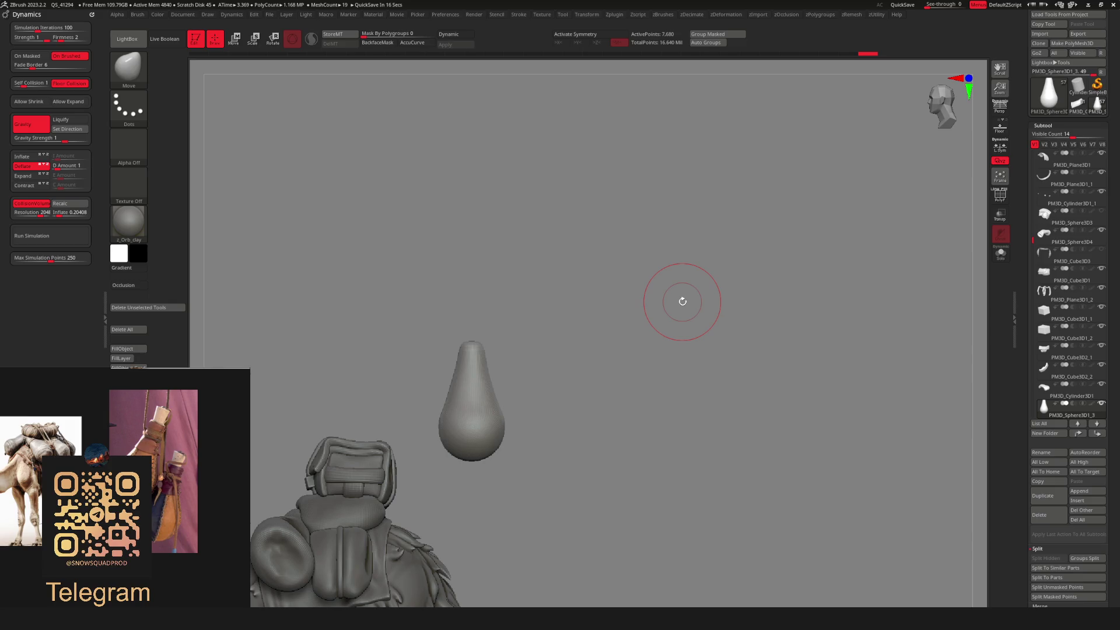
Orbit around the remeshed drop shape and turn on Activate Symmetry.
{"action": "key", "text": "shift"}
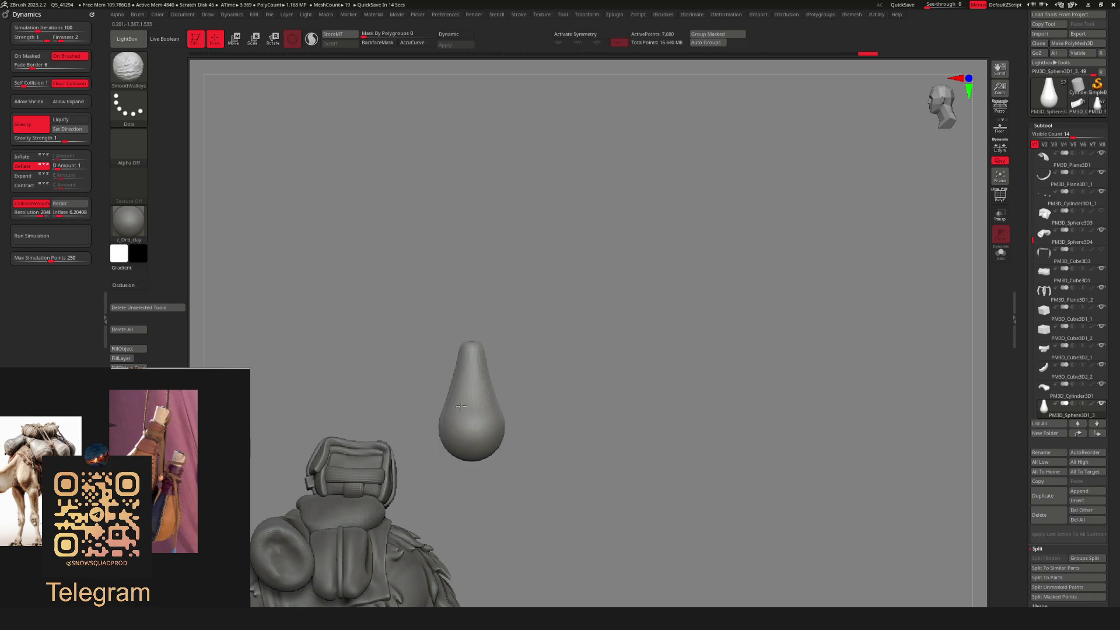
{"action": "right_click_drag", "start_coordinate": [488, 369], "coordinate": [484, 373]}
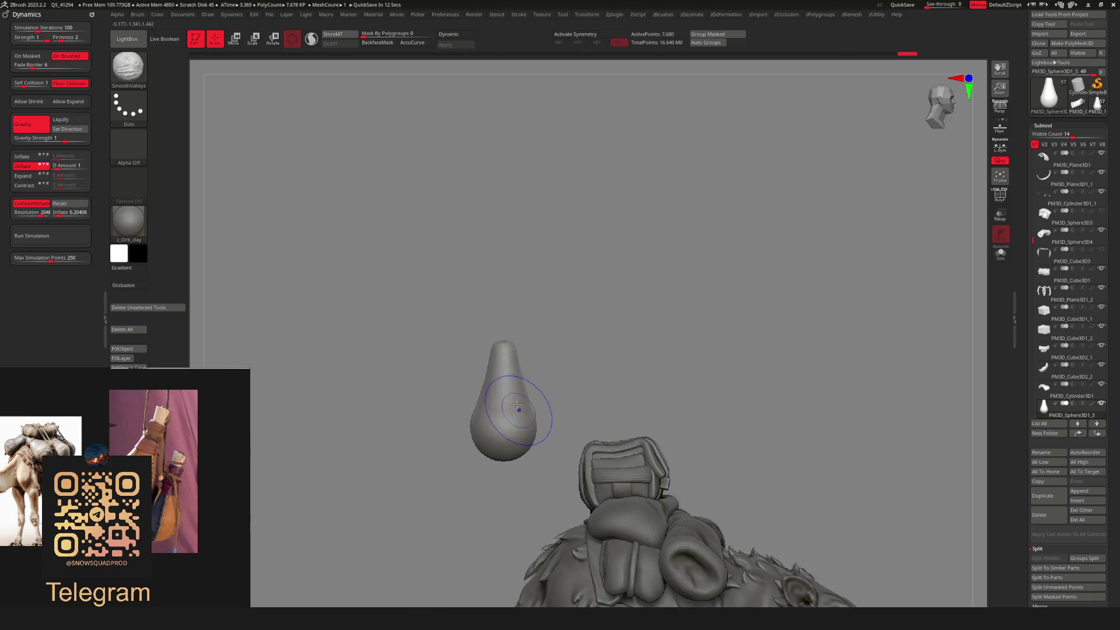
{"action": "mouse_move", "coordinate": [544, 338]}
{"action": "right_mouse_down"}
{"action": "mouse_move", "coordinate": [619, 312]}
{"action": "mouse_move", "coordinate": [574, 364]}
{"action": "mouse_move", "coordinate": [606, 350]}
{"action": "mouse_move", "coordinate": [566, 349]}
{"action": "mouse_move", "coordinate": [600, 380]}
{"action": "right_mouse_up"}
{"action": "key", "text": "space"}
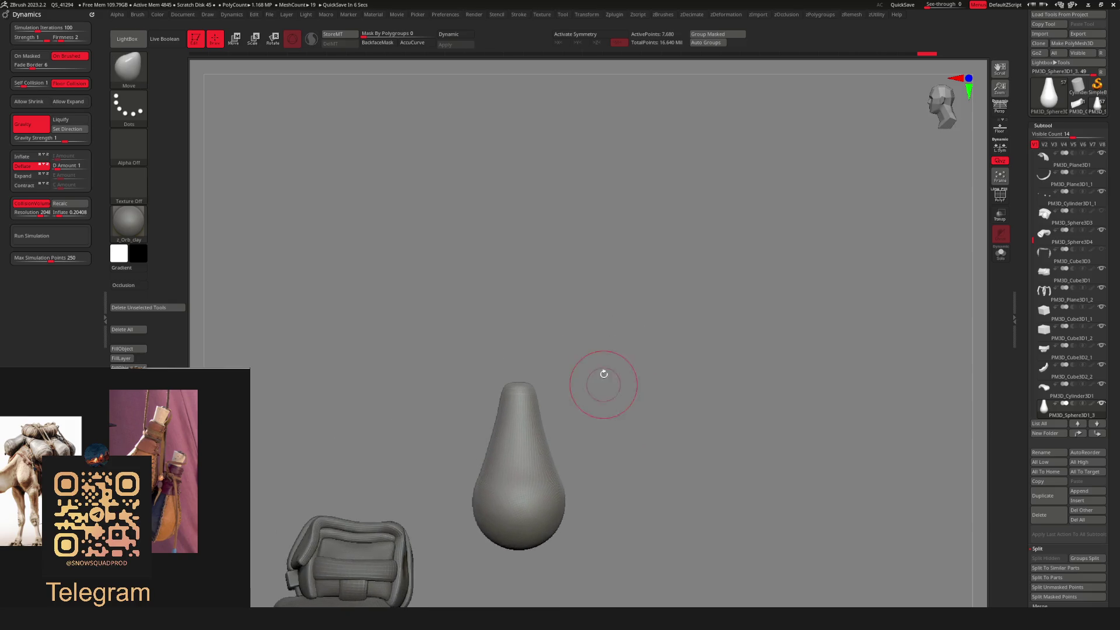
{"action": "key", "text": "ctrl+shift"}
{"action": "key", "text": "space"}
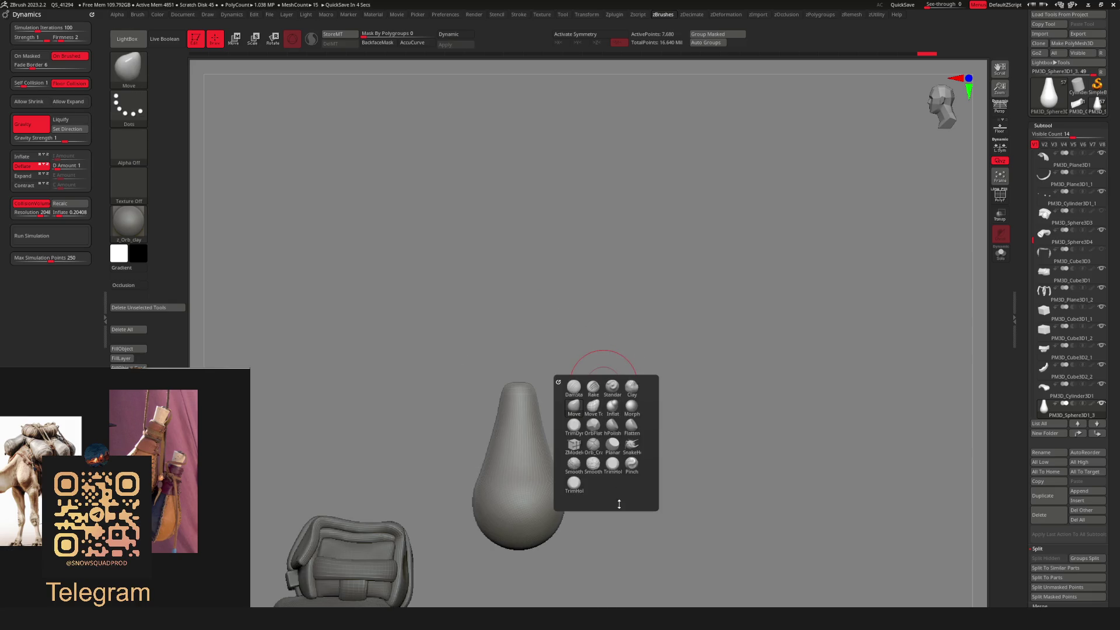
{"action": "right_click_drag", "start_coordinate": [589, 381], "coordinate": [516, 413]}
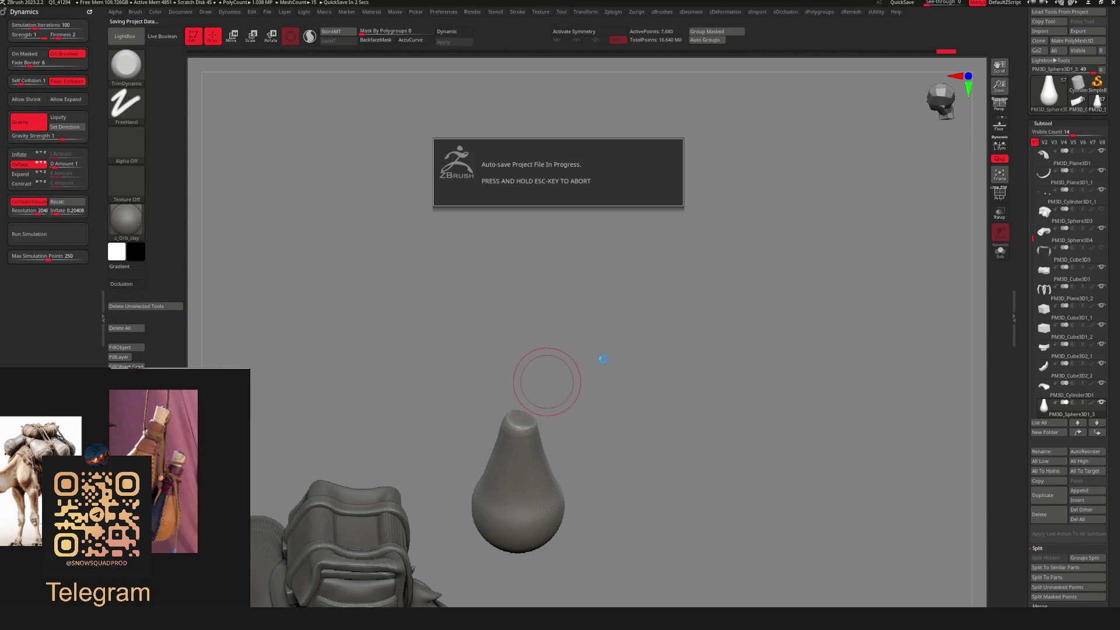
{"action": "key", "text": "ctrl"}
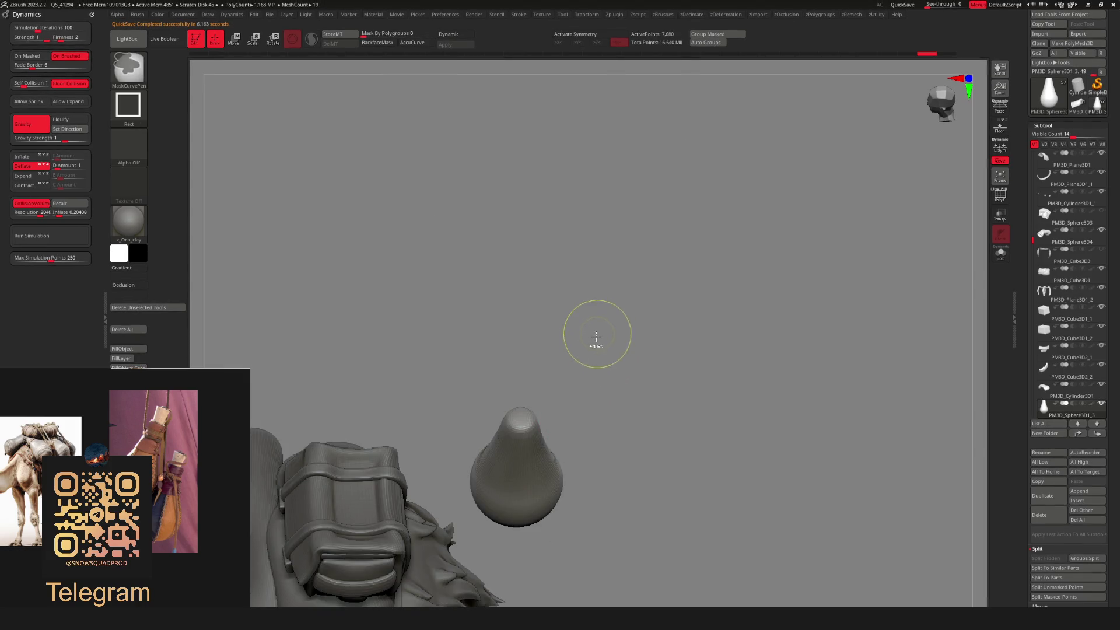
{"action": "key", "text": "ctrl+z"}
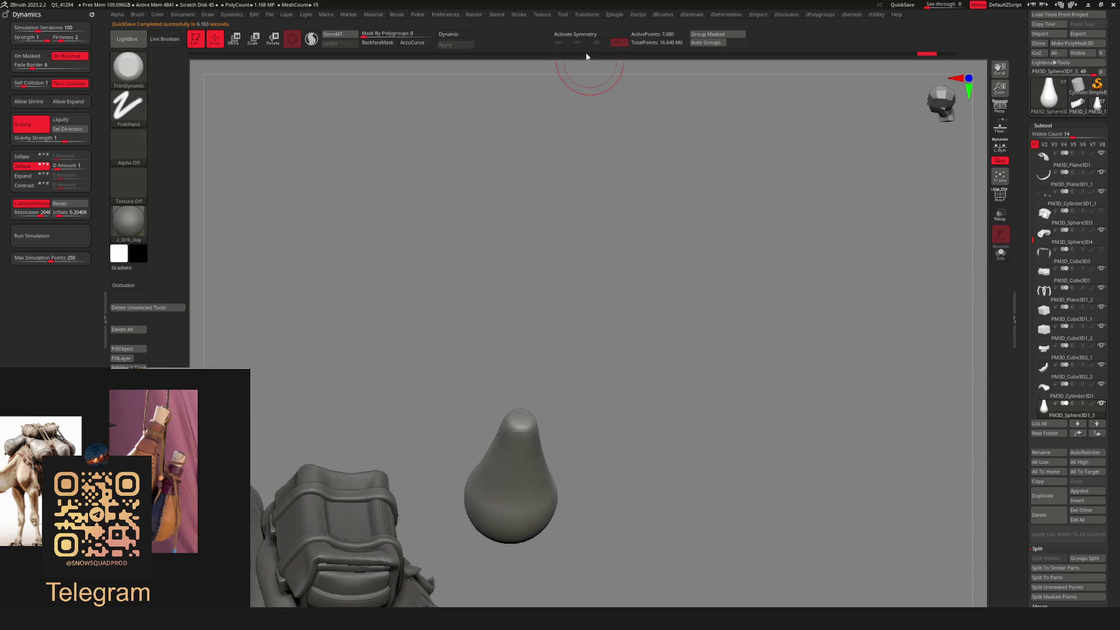
{"action": "left_click", "coordinate": [589, 34]}
{"action": "left_click", "coordinate": [522, 417]}
{"action": "key", "text": "ctrl+z"}
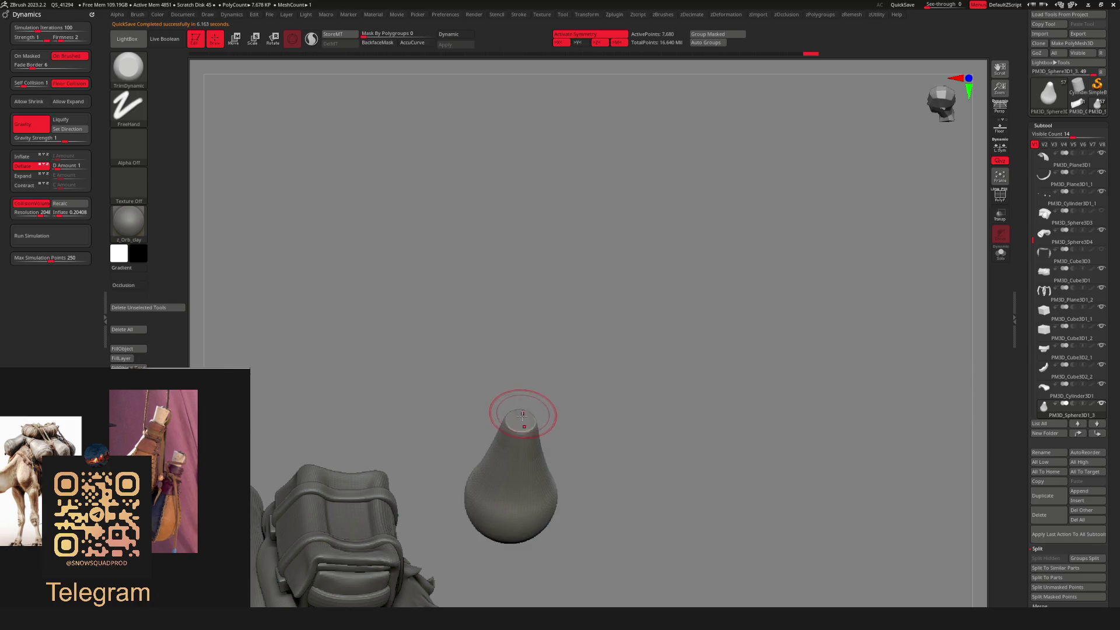
Switch symmetry from the Z axis to the Y axis and orbit to the rat's side.
{"action": "left_click", "coordinate": [597, 43]}
{"action": "left_click", "coordinate": [580, 43]}
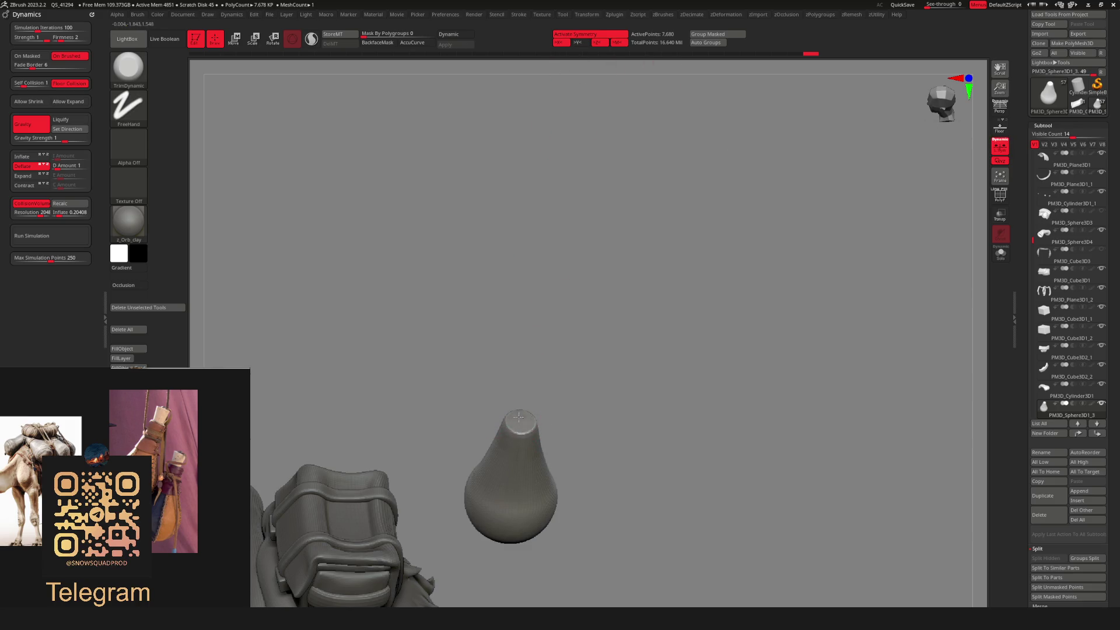
{"action": "right_click_drag", "start_coordinate": [519, 415], "coordinate": [519, 420]}
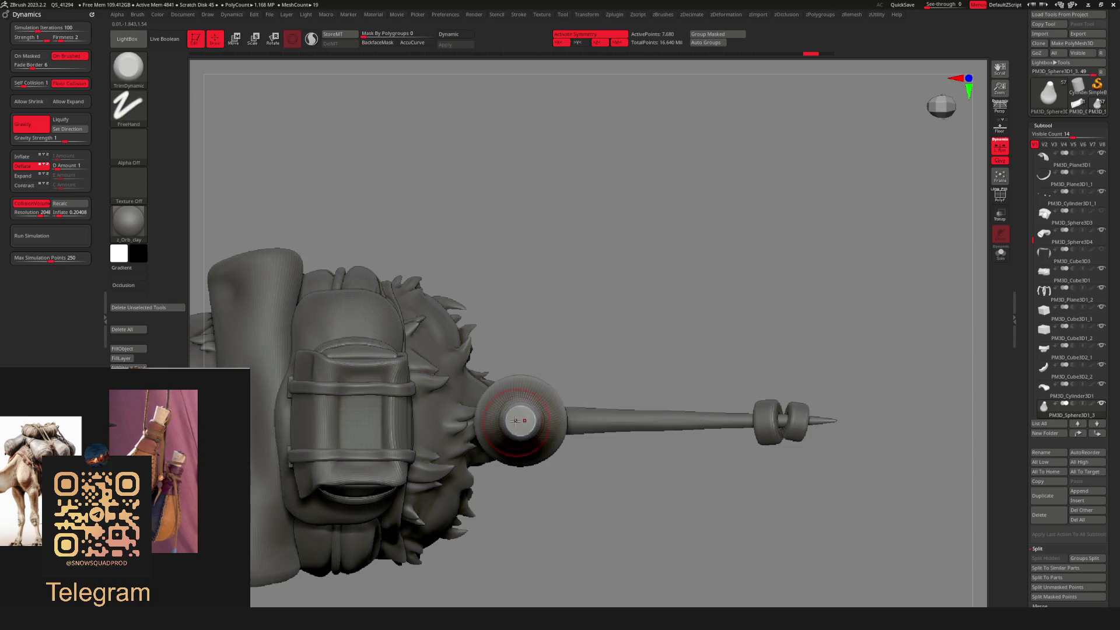
{"action": "key", "text": "shift"}
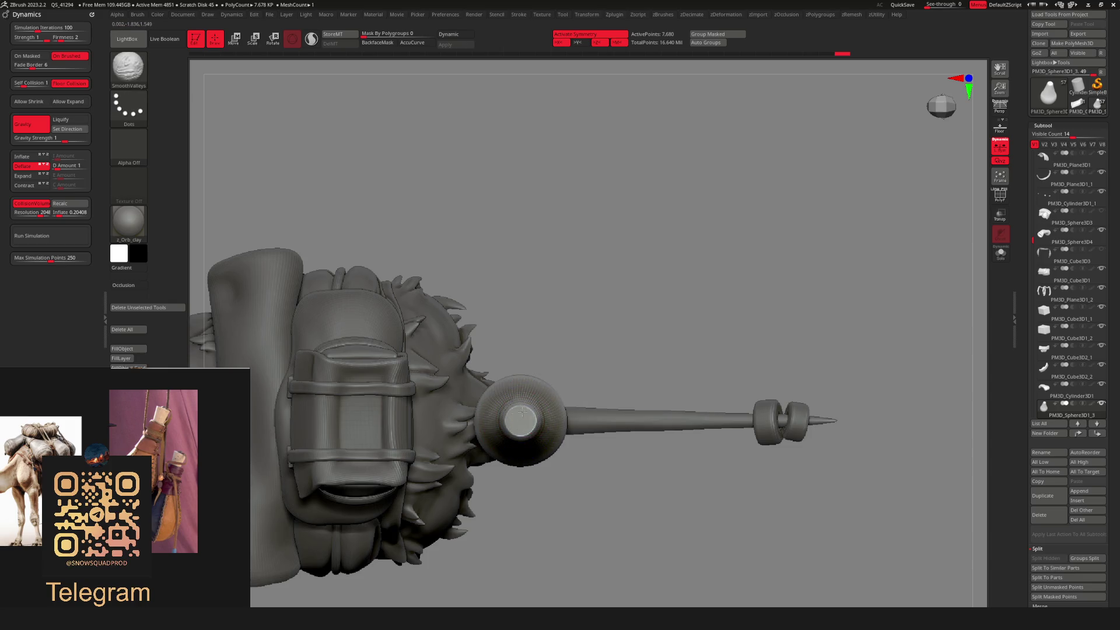
{"action": "key", "text": "f"}
{"action": "mouse_move", "coordinate": [639, 312]}
{"action": "right_mouse_down"}
{"action": "mouse_move", "coordinate": [562, 353]}
{"action": "mouse_move", "coordinate": [640, 334]}
{"action": "mouse_move", "coordinate": [690, 303]}
{"action": "mouse_move", "coordinate": [665, 315]}
{"action": "mouse_move", "coordinate": [679, 327]}
{"action": "mouse_move", "coordinate": [661, 328]}
{"action": "mouse_move", "coordinate": [617, 376]}
{"action": "right_mouse_up"}
With the Move brush on the bottle subtool, pull its top up into a long neck.
{"action": "key", "text": "b"}
{"action": "left_click", "coordinate": [584, 413]}
{"action": "key", "text": "space"}
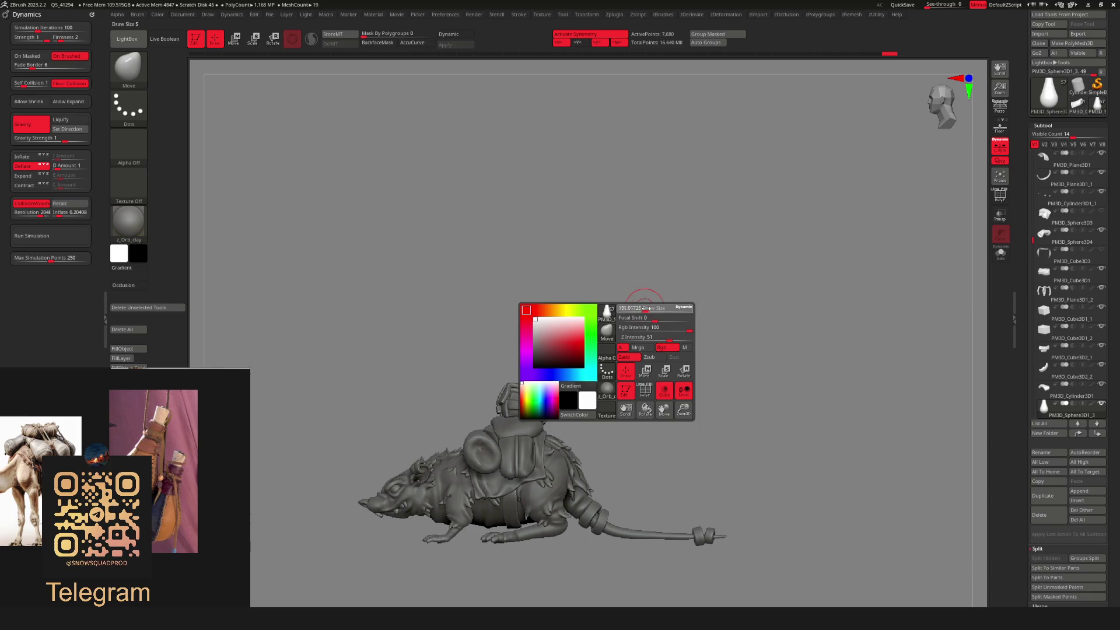
{"action": "left_click", "coordinate": [586, 384]}
{"action": "key", "text": "space"}
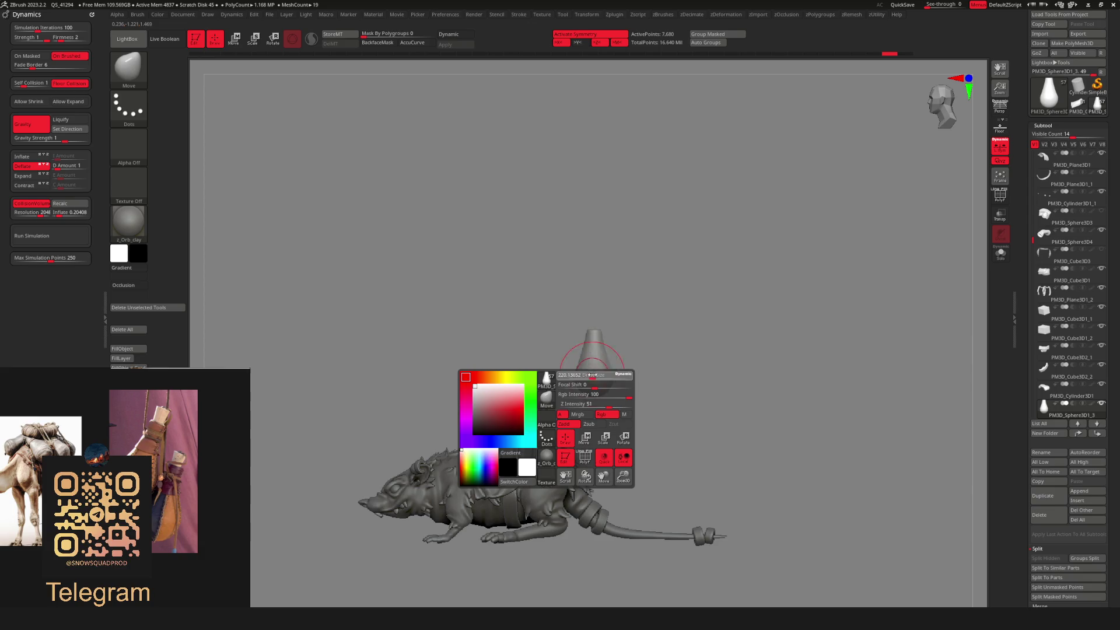
{"action": "right_click_drag", "start_coordinate": [587, 375], "coordinate": [612, 387]}
{"action": "mouse_move", "coordinate": [654, 327]}
{"action": "right_mouse_down"}
{"action": "mouse_move", "coordinate": [684, 278]}
{"action": "mouse_move", "coordinate": [614, 295]}
{"action": "mouse_move", "coordinate": [625, 310]}
{"action": "right_mouse_up"}
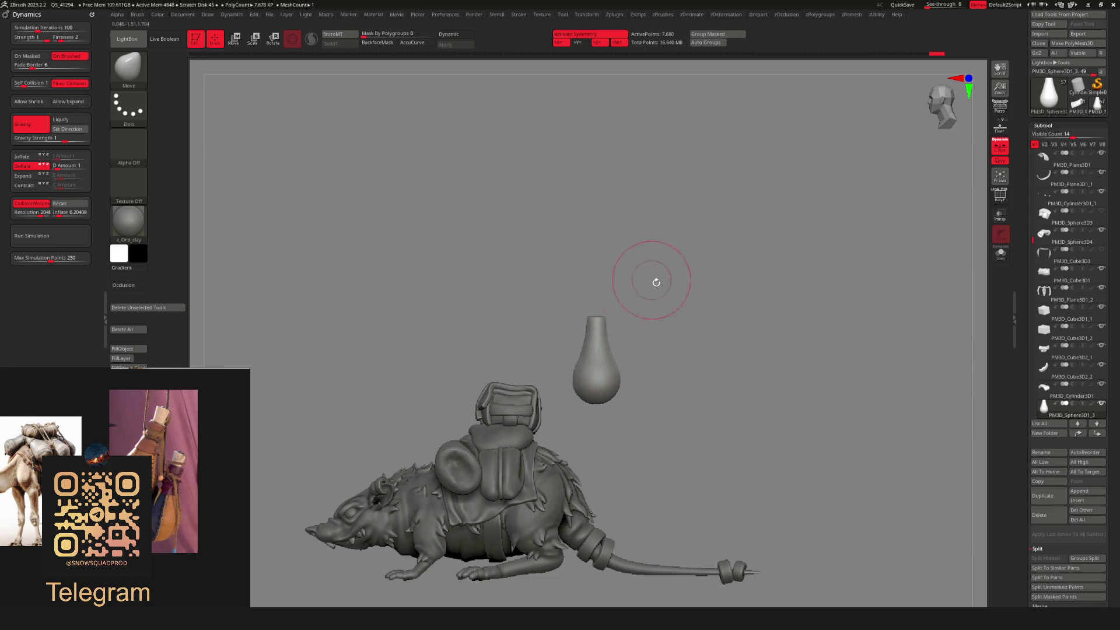
{"action": "scroll", "coordinate": [654, 280], "scroll_direction": "up", "scroll_amount": 2}
{"action": "left_click_drag", "start_coordinate": [595, 300], "coordinate": [586, 285]}
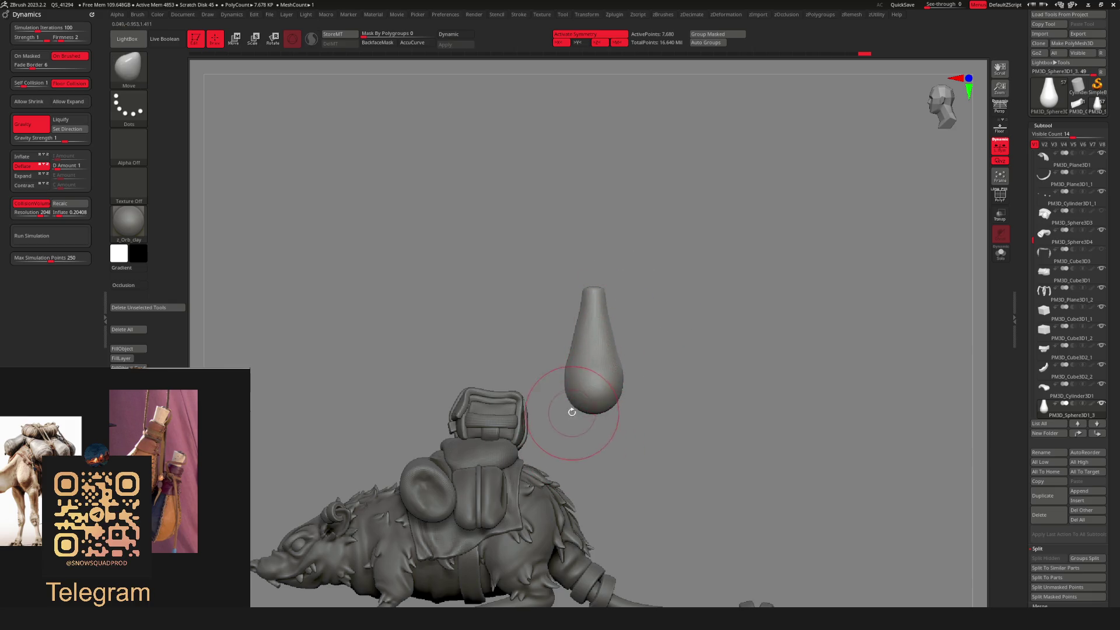
Orbit to a clean side view of the rat and run ZRemesher on the bottle.
{"action": "scroll", "coordinate": [637, 245], "scroll_direction": "down", "scroll_amount": 5}
{"action": "mouse_move", "coordinate": [637, 245]}
{"action": "left_mouse_down"}
{"action": "mouse_move", "coordinate": [657, 320]}
{"action": "mouse_move", "coordinate": [715, 408]}
{"action": "mouse_move", "coordinate": [700, 362]}
{"action": "left_mouse_up"}
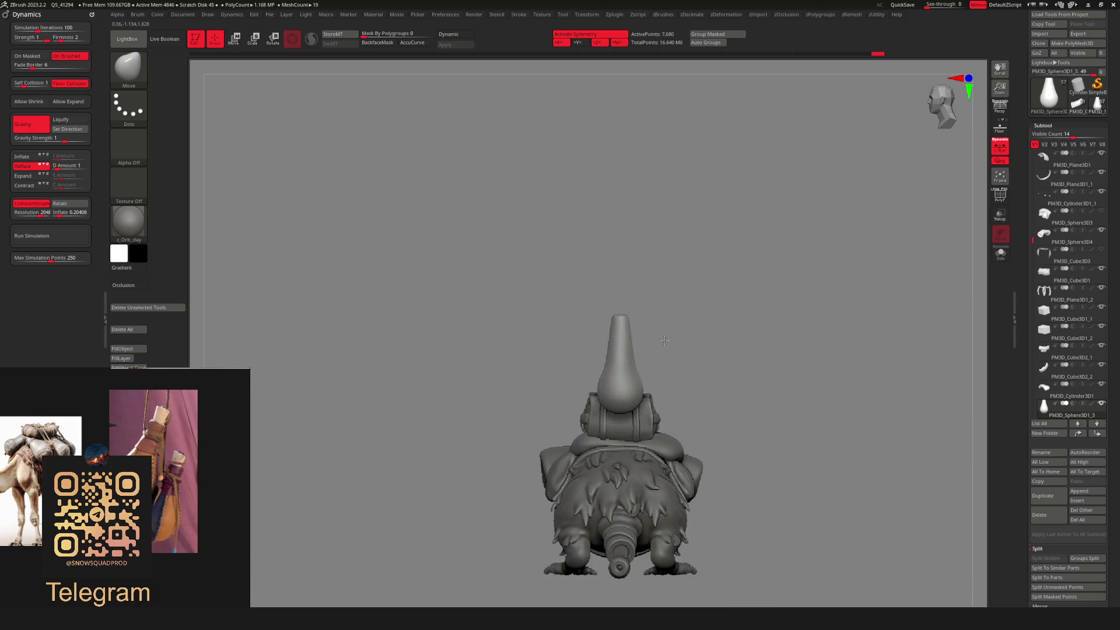
{"action": "scroll", "coordinate": [687, 328], "scroll_direction": "up", "scroll_amount": 3}
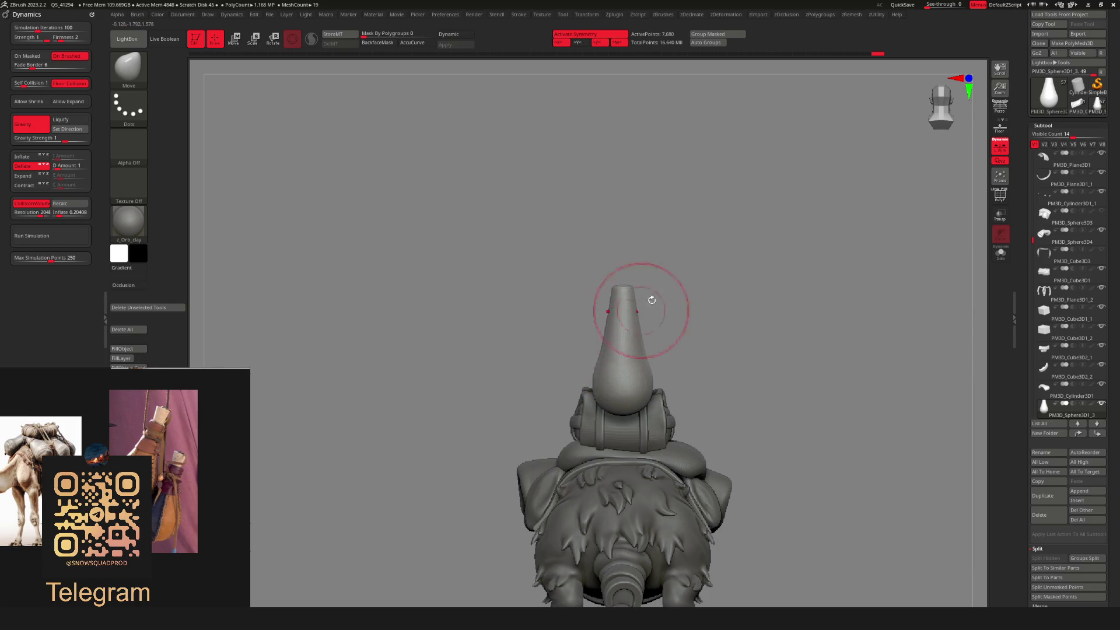
{"action": "scroll", "coordinate": [751, 297], "scroll_direction": "down", "scroll_amount": 2}
{"action": "key", "text": "space"}
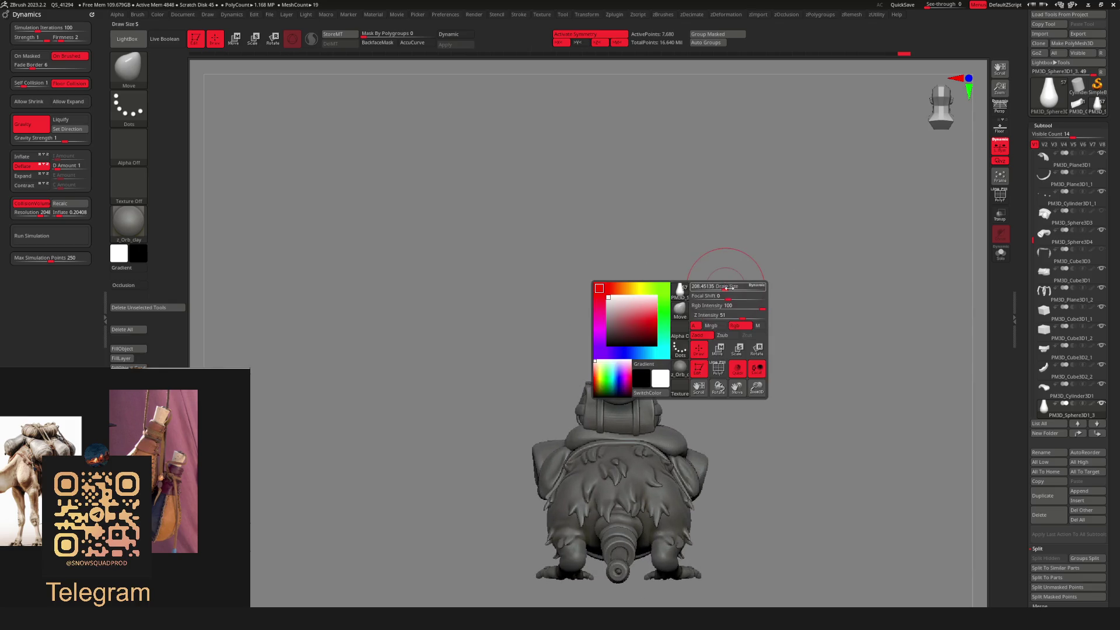
{"action": "mouse_move", "coordinate": [713, 279]}
{"action": "left_mouse_down"}
{"action": "mouse_move", "coordinate": [738, 275]}
{"action": "mouse_move", "coordinate": [600, 275]}
{"action": "left_mouse_up"}
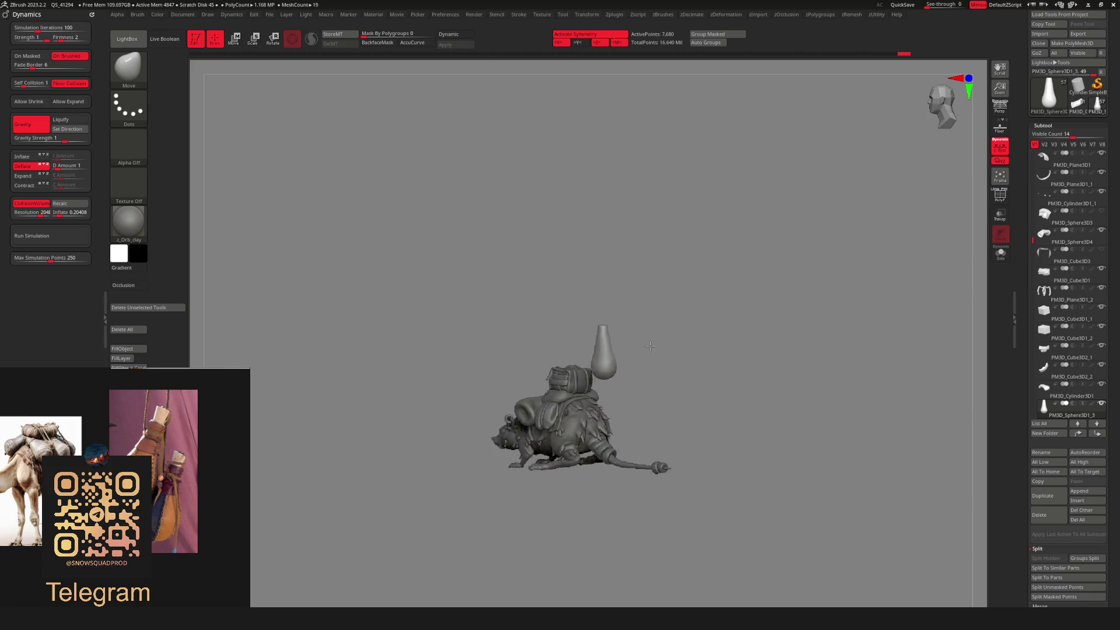
{"action": "left_click_drag", "start_coordinate": [612, 362], "coordinate": [700, 302]}
{"action": "scroll", "coordinate": [575, 360], "scroll_direction": "up", "scroll_amount": 3}
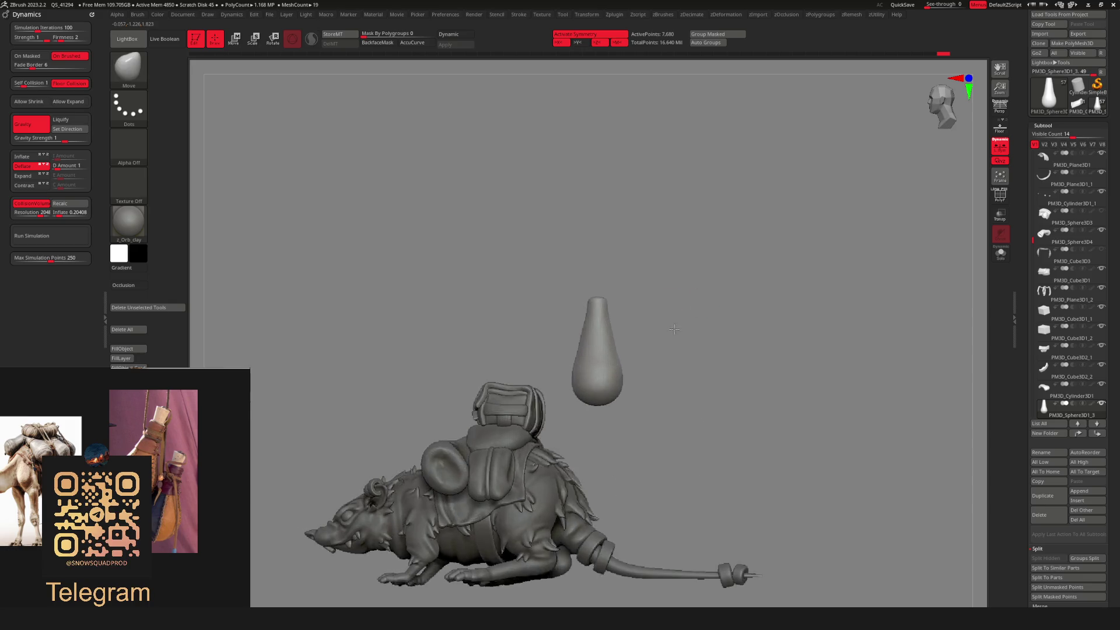
{"action": "scroll", "coordinate": [569, 367], "scroll_direction": "down", "scroll_amount": 3}
{"action": "mouse_move", "coordinate": [629, 300]}
{"action": "left_mouse_down"}
{"action": "mouse_move", "coordinate": [709, 295]}
{"action": "mouse_move", "coordinate": [653, 274]}
{"action": "mouse_move", "coordinate": [635, 350]}
{"action": "left_mouse_up"}
{"action": "scroll", "coordinate": [625, 371], "scroll_direction": "up", "scroll_amount": 3}
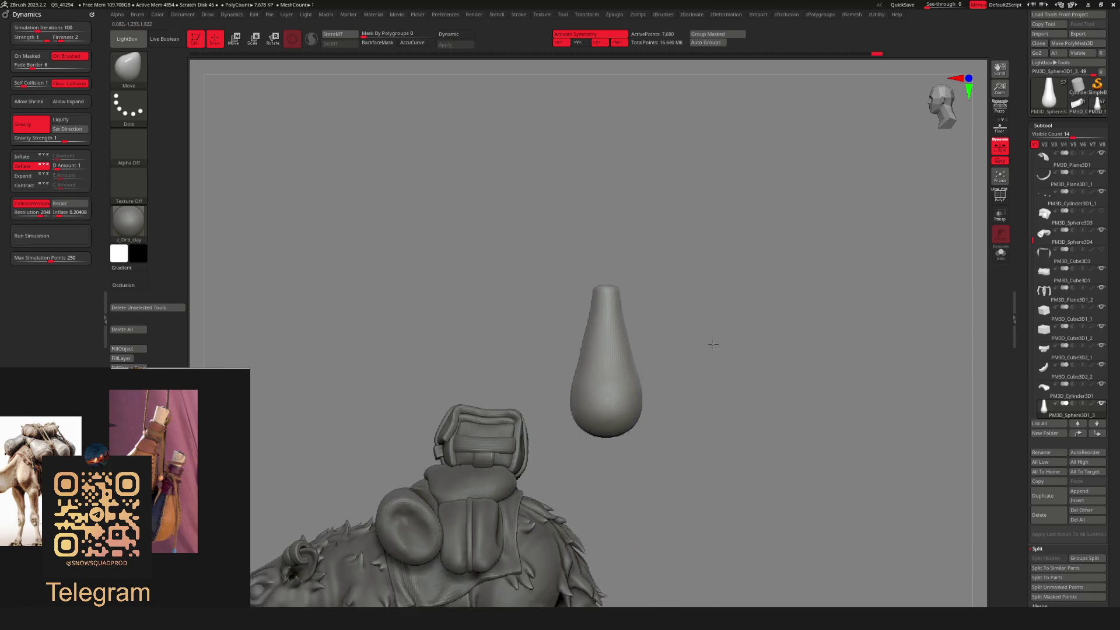
{"action": "key", "text": "space"}
{"action": "left_click", "coordinate": [704, 374]}
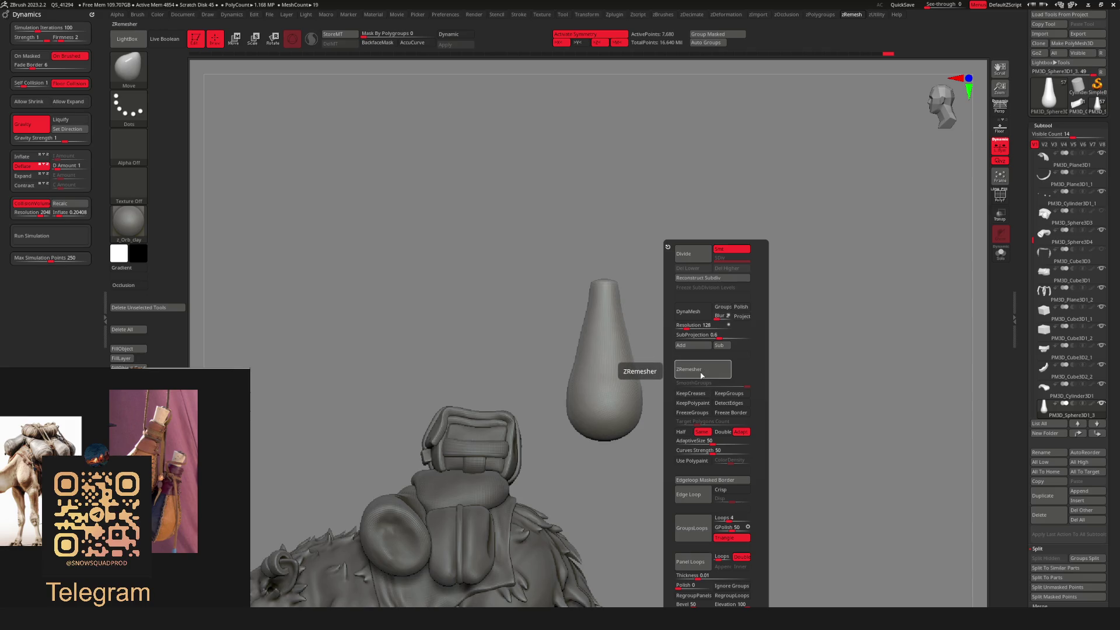
Toggle PolyF to check the remeshed bottle, reframe the view, and open Subtool Insert.
{"action": "key", "text": "shift+f"}
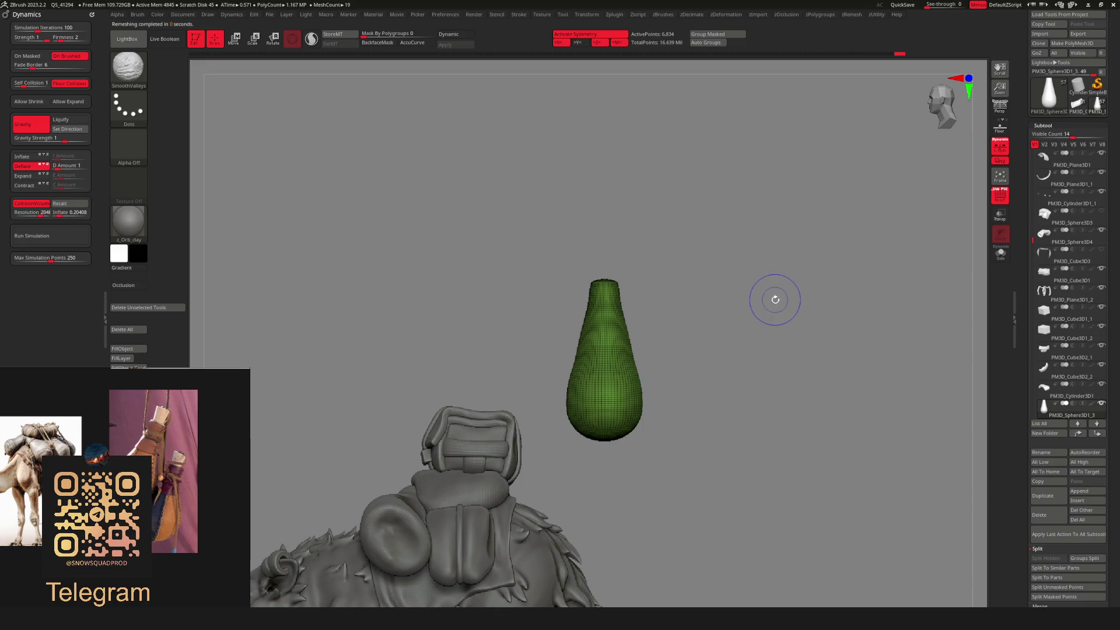
{"action": "key", "text": "shift+f"}
{"action": "left_click_drag", "start_coordinate": [775, 299], "coordinate": [754, 227], "text": "alt"}
{"action": "mouse_move", "coordinate": [732, 286]}
{"action": "left_mouse_down"}
{"action": "mouse_move", "coordinate": [649, 309]}
{"action": "mouse_move", "coordinate": [641, 350]}
{"action": "left_mouse_up"}
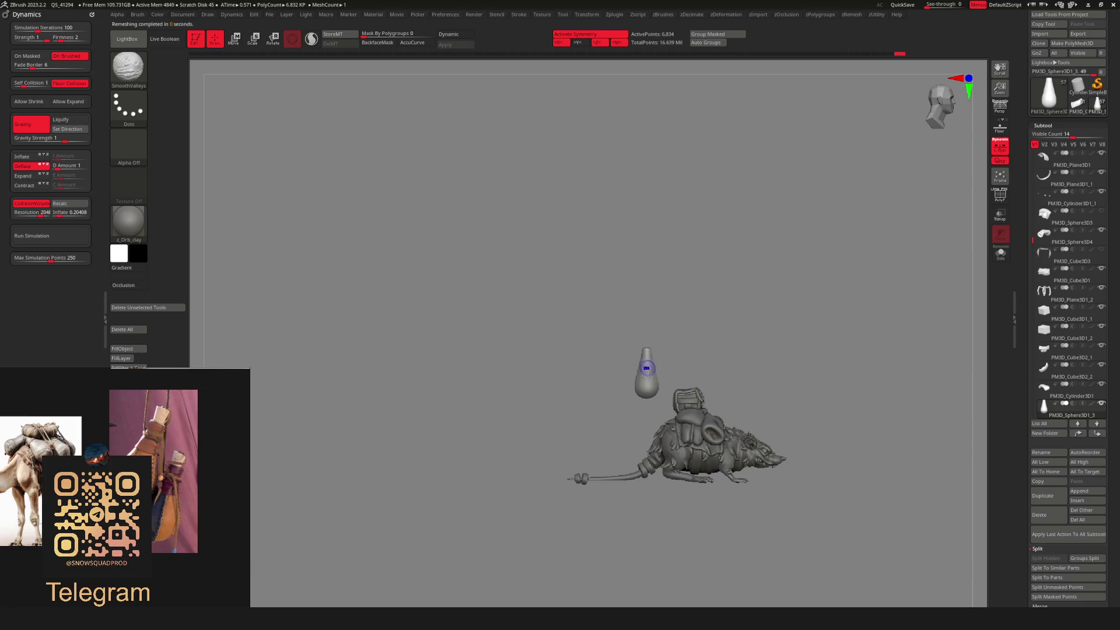
{"action": "mouse_move", "coordinate": [725, 317]}
{"action": "left_mouse_down"}
{"action": "mouse_move", "coordinate": [732, 307]}
{"action": "mouse_move", "coordinate": [780, 387]}
{"action": "mouse_move", "coordinate": [709, 318]}
{"action": "left_mouse_up"}
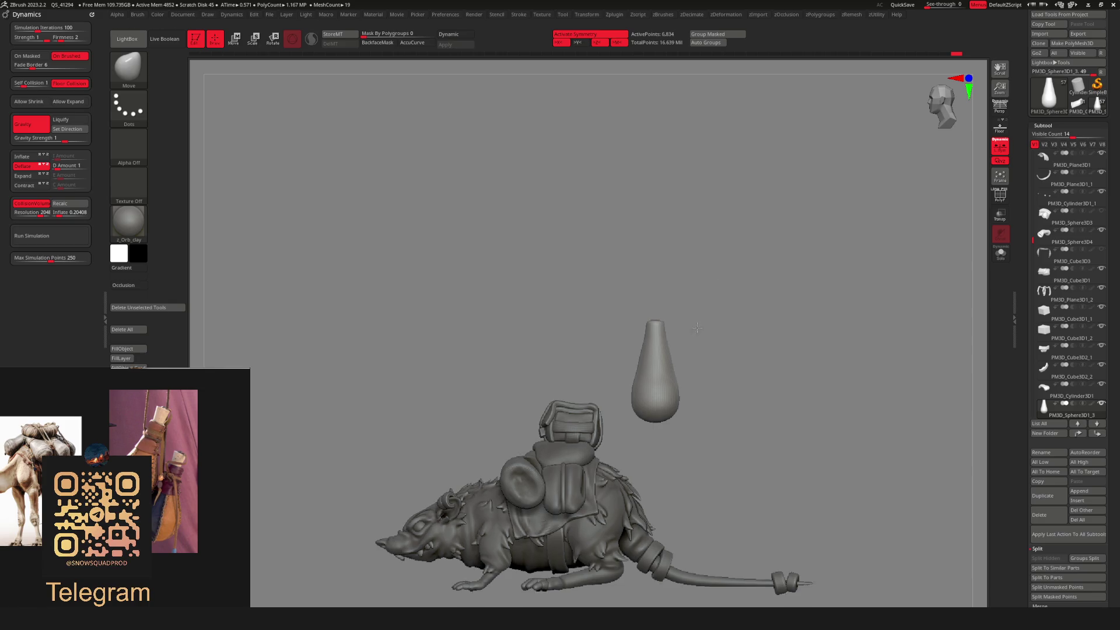
{"action": "left_click_drag", "start_coordinate": [708, 322], "coordinate": [668, 312]}
{"action": "key", "text": "shift+s"}
{"action": "left_click", "coordinate": [685, 314]}
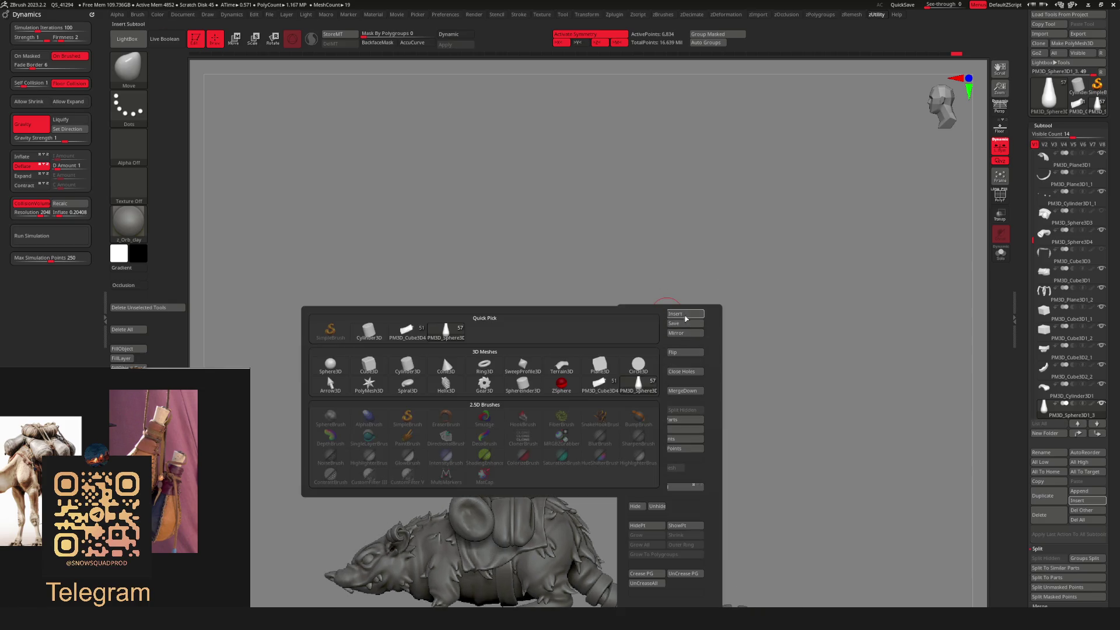
Insert a Cylinder3D subtool and move it onto the tip of the bottle's neck, with PolyF on.
{"action": "left_click", "coordinate": [369, 331]}
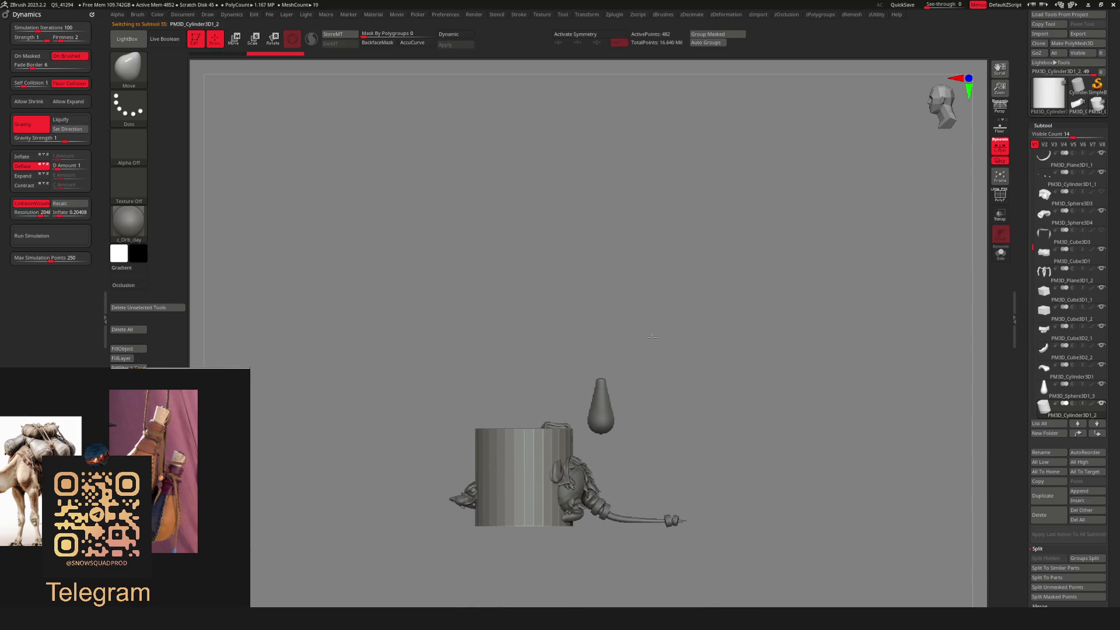
{"action": "key", "text": "w"}
{"action": "mouse_move", "coordinate": [519, 475]}
{"action": "left_mouse_down"}
{"action": "mouse_move", "coordinate": [606, 341]}
{"action": "mouse_move", "coordinate": [586, 356]}
{"action": "left_mouse_up"}
{"action": "scroll", "coordinate": [708, 376], "scroll_direction": "up", "scroll_amount": 3}
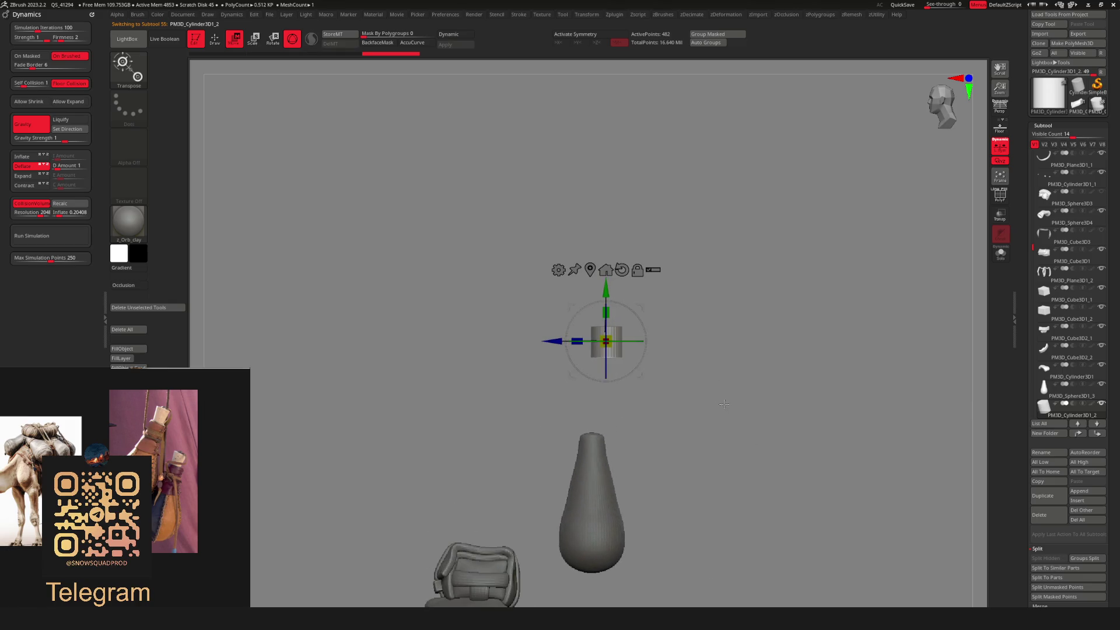
{"action": "scroll", "coordinate": [642, 268], "scroll_direction": "down", "scroll_amount": 3}
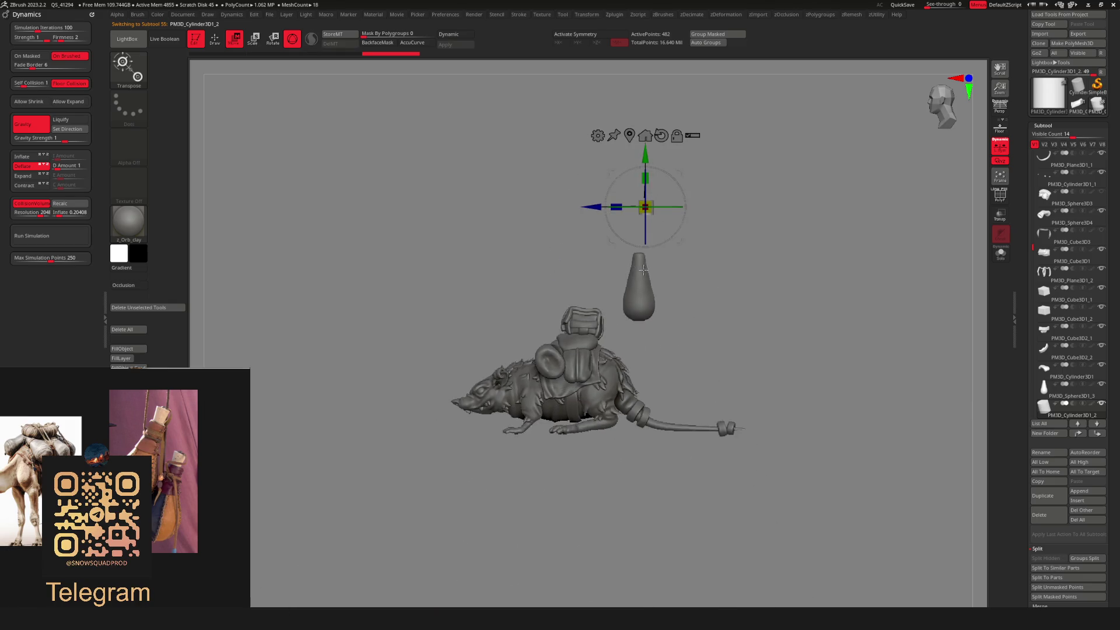
{"action": "mouse_move", "coordinate": [689, 293]}
{"action": "left_mouse_down", "text": "alt"}
{"action": "mouse_move", "coordinate": [665, 358]}
{"action": "mouse_move", "coordinate": [662, 304]}
{"action": "mouse_move", "coordinate": [600, 415]}
{"action": "mouse_move", "coordinate": [612, 378]}
{"action": "left_mouse_up", "text": "alt"}
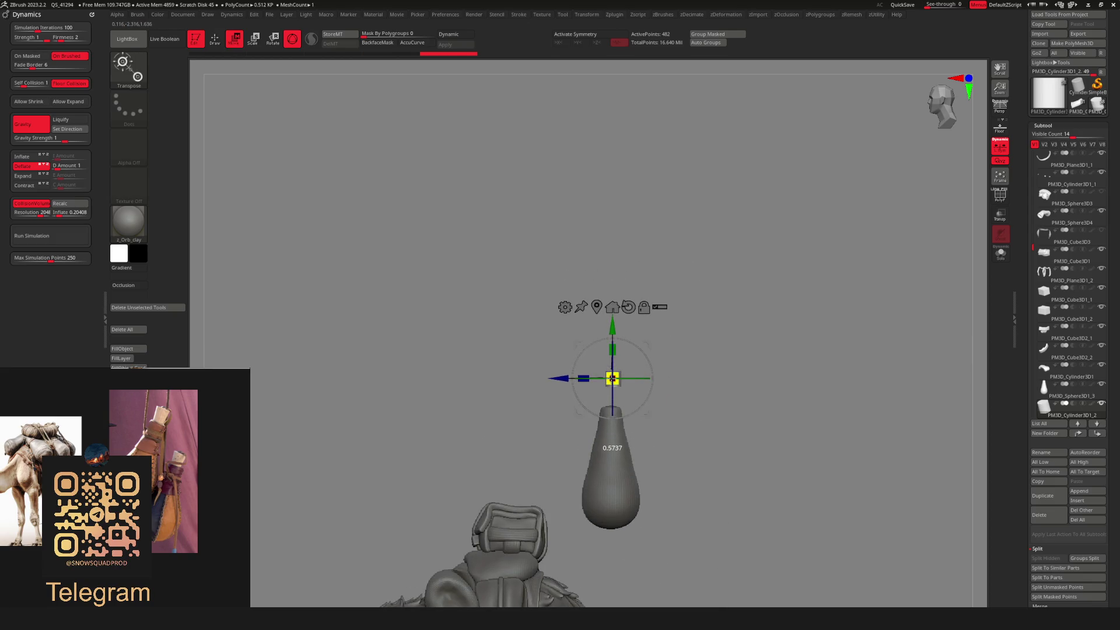
{"action": "scroll", "coordinate": [612, 378], "scroll_direction": "up", "scroll_amount": 3}
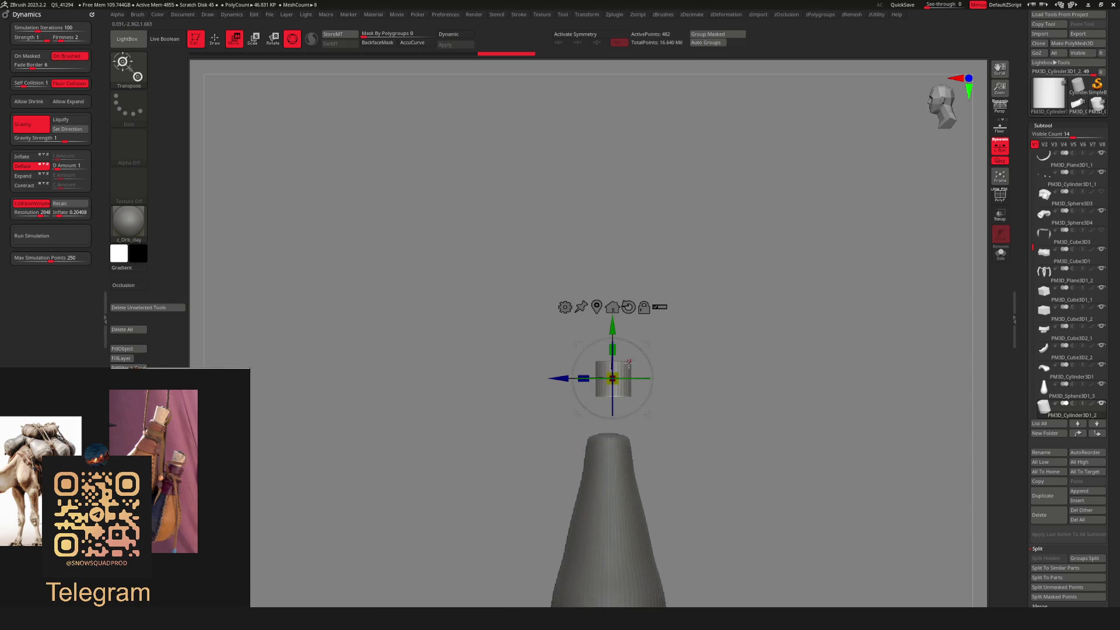
{"action": "left_click_drag", "start_coordinate": [631, 360], "coordinate": [631, 384]}
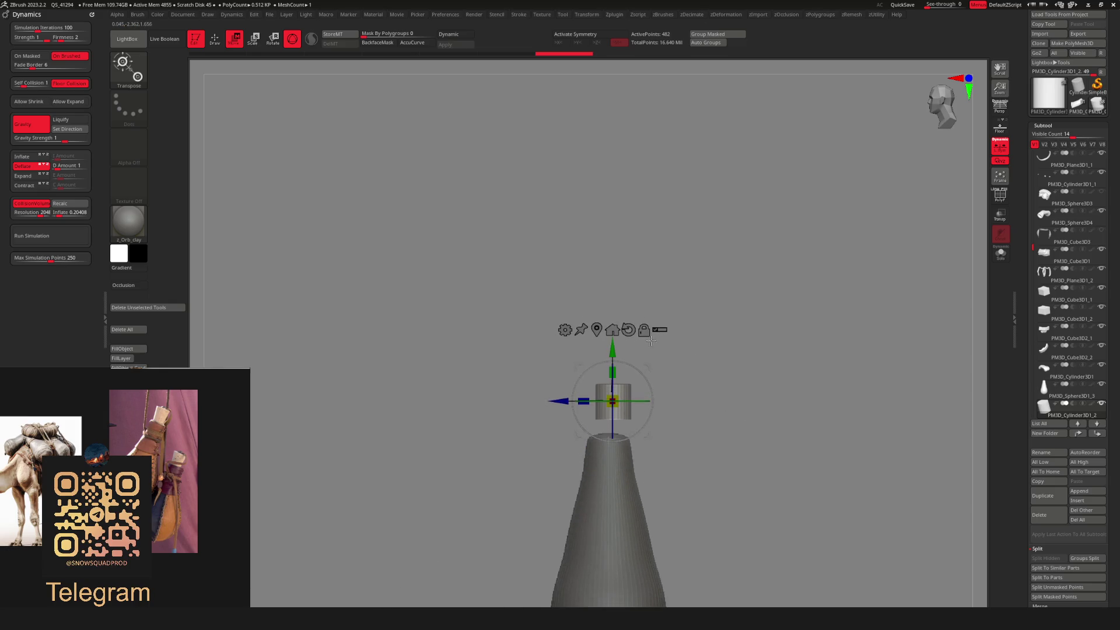
{"action": "key", "text": "shift+f"}
{"action": "scroll", "coordinate": [787, 495], "scroll_direction": "up", "scroll_amount": 3}
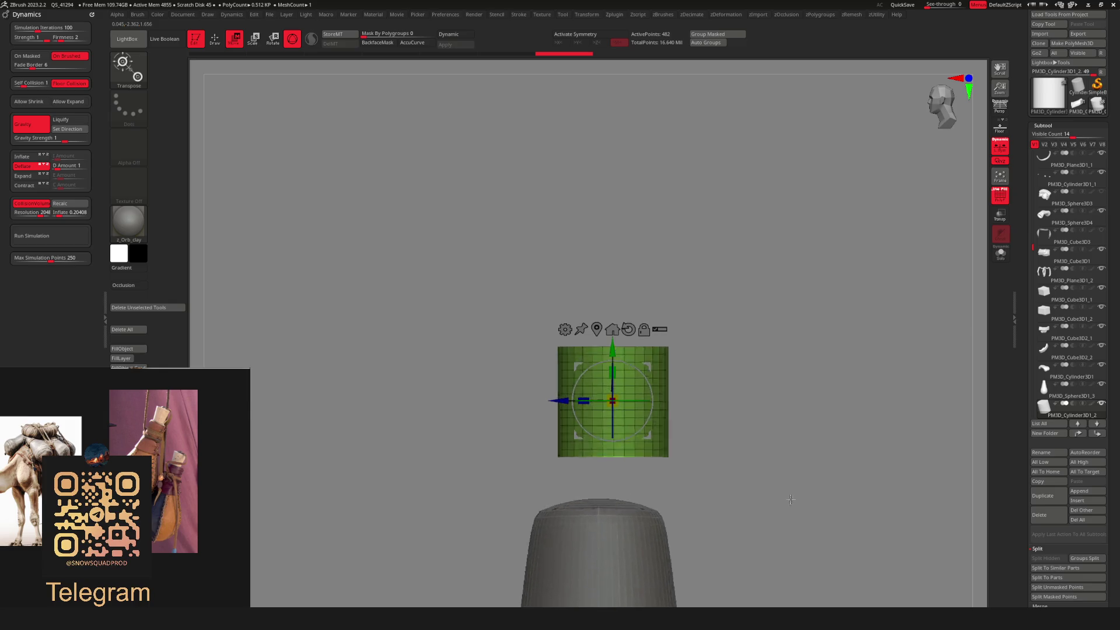
{"action": "scroll", "coordinate": [758, 455], "scroll_direction": "up", "scroll_amount": 2}
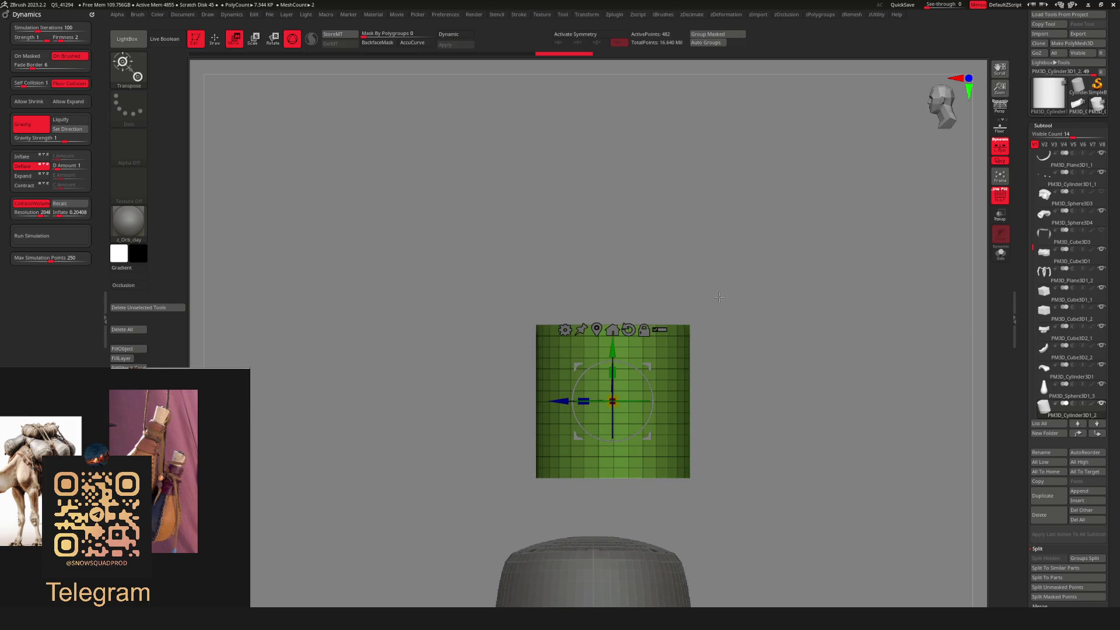
Use ZModeler's Delete EdgeLoop to remove the cylinder's horizontal edge loops.
{"action": "key", "text": "b"}
{"action": "key", "text": "z"}
{"action": "key", "text": "m"}
{"action": "key", "text": "space"}
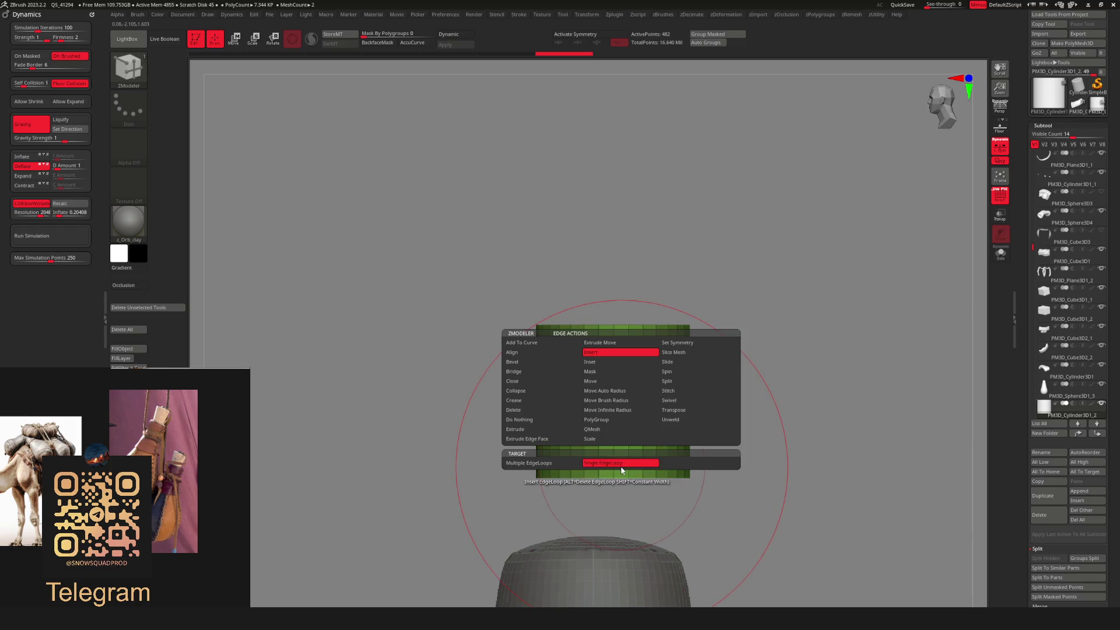
{"action": "left_click", "coordinate": [537, 410]}
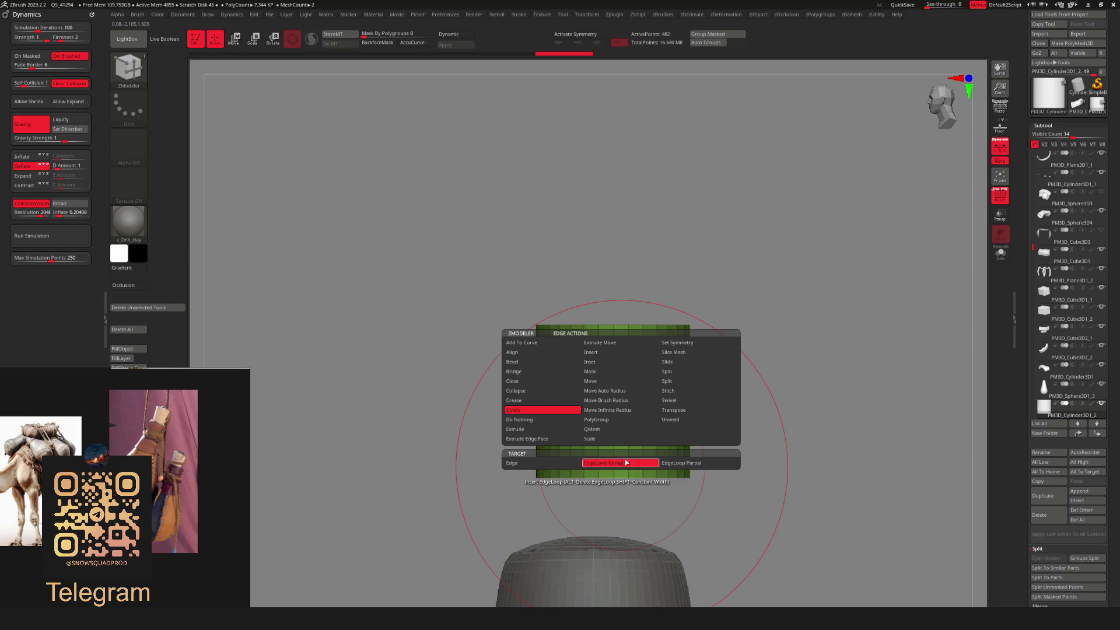
{"action": "left_click", "coordinate": [621, 436]}
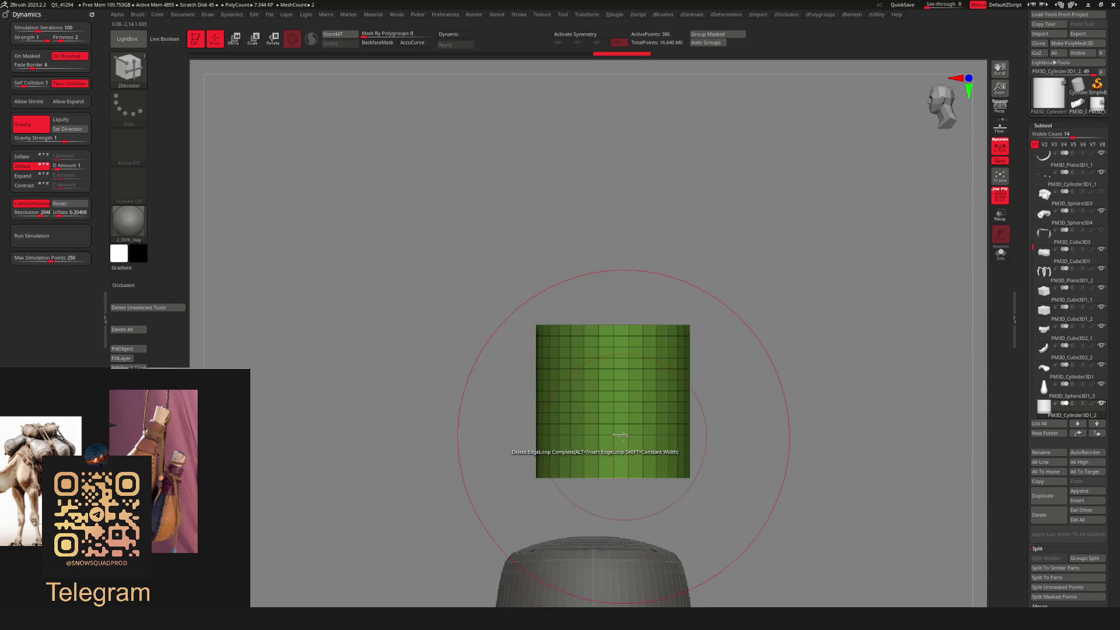
{"action": "left_click", "coordinate": [621, 436]}
{"action": "key", "text": "ctrl+w"}
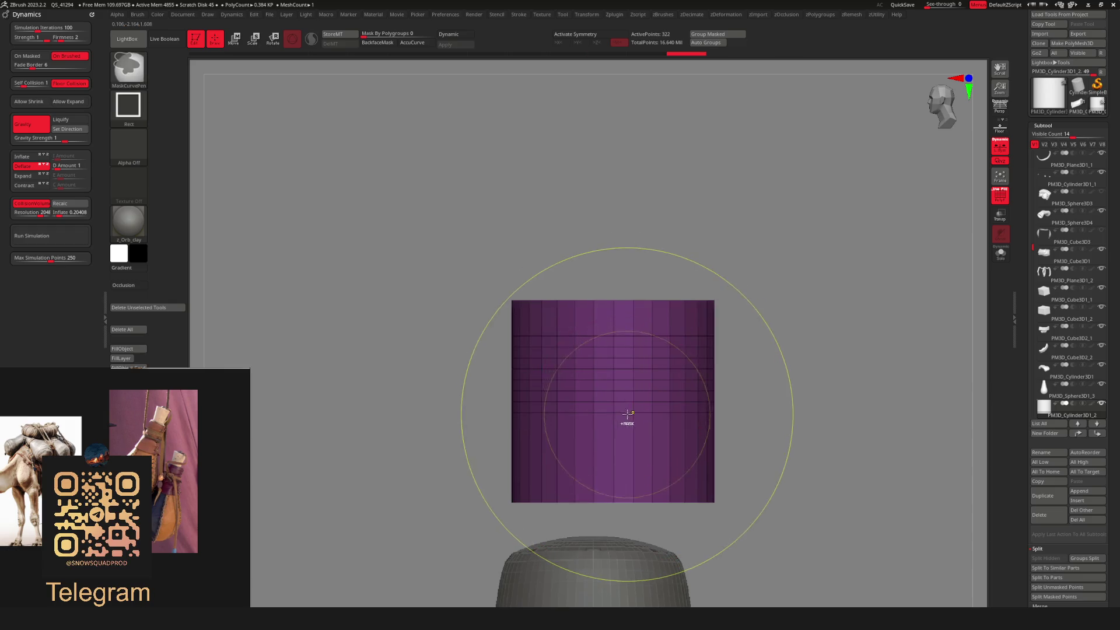
{"action": "left_click", "coordinate": [627, 413]}
{"action": "left_click", "coordinate": [622, 374]}
{"action": "left_click", "coordinate": [622, 364]}
{"action": "left_click", "coordinate": [621, 355]}
{"action": "left_click", "coordinate": [620, 345]}
{"action": "left_click", "coordinate": [620, 336]}
Mask across the cylinder and move it upward with the Transpose gizmo.
{"action": "left_click_drag", "start_coordinate": [734, 325], "coordinate": [614, 312]}
{"action": "mouse_move", "coordinate": [487, 283]}
{"action": "left_mouse_down", "text": "ctrl"}
{"action": "mouse_move", "coordinate": [715, 357]}
{"action": "mouse_move", "coordinate": [751, 439]}
{"action": "left_mouse_up", "text": "ctrl"}
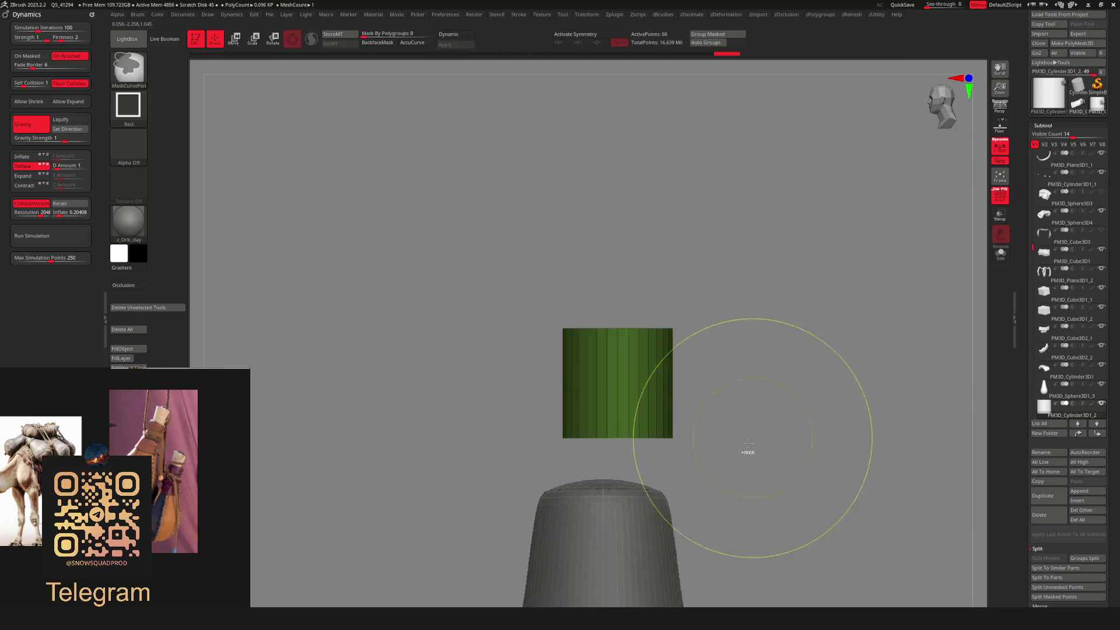
{"action": "key", "text": "w"}
{"action": "mouse_move", "coordinate": [617, 326]}
{"action": "left_mouse_down"}
{"action": "mouse_move", "coordinate": [624, 263]}
{"action": "mouse_move", "coordinate": [623, 315]}
{"action": "mouse_move", "coordinate": [649, 319]}
{"action": "mouse_move", "coordinate": [634, 217]}
{"action": "left_mouse_up"}
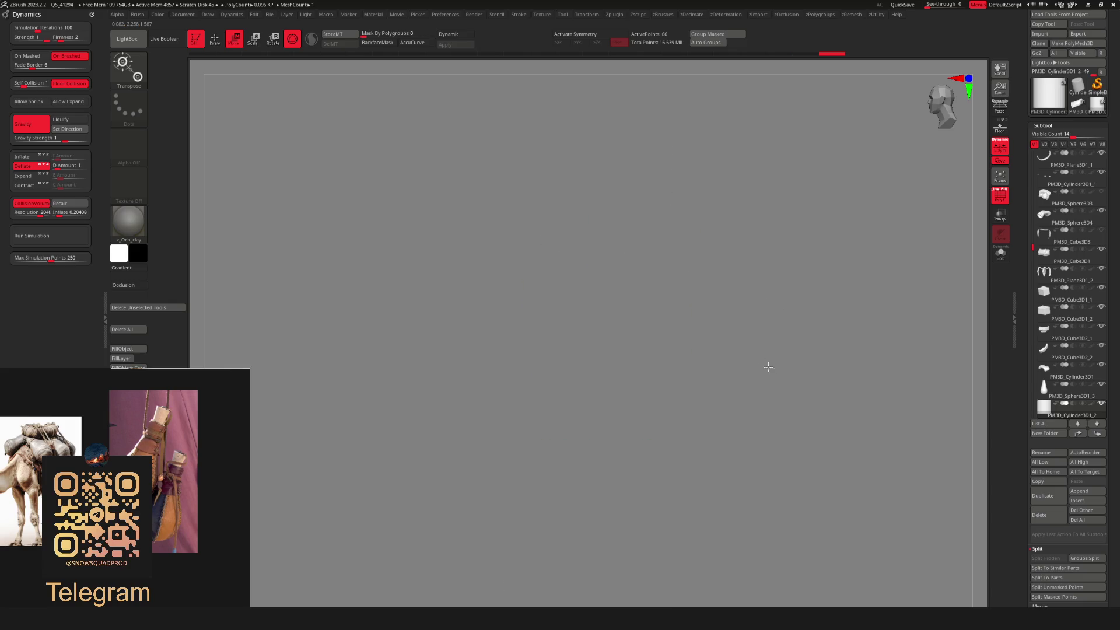
Recentre the gizmo and lower the cylinder onto the bottle neck as a cap.
{"action": "scroll", "coordinate": [817, 279], "scroll_direction": "down", "scroll_amount": 3}
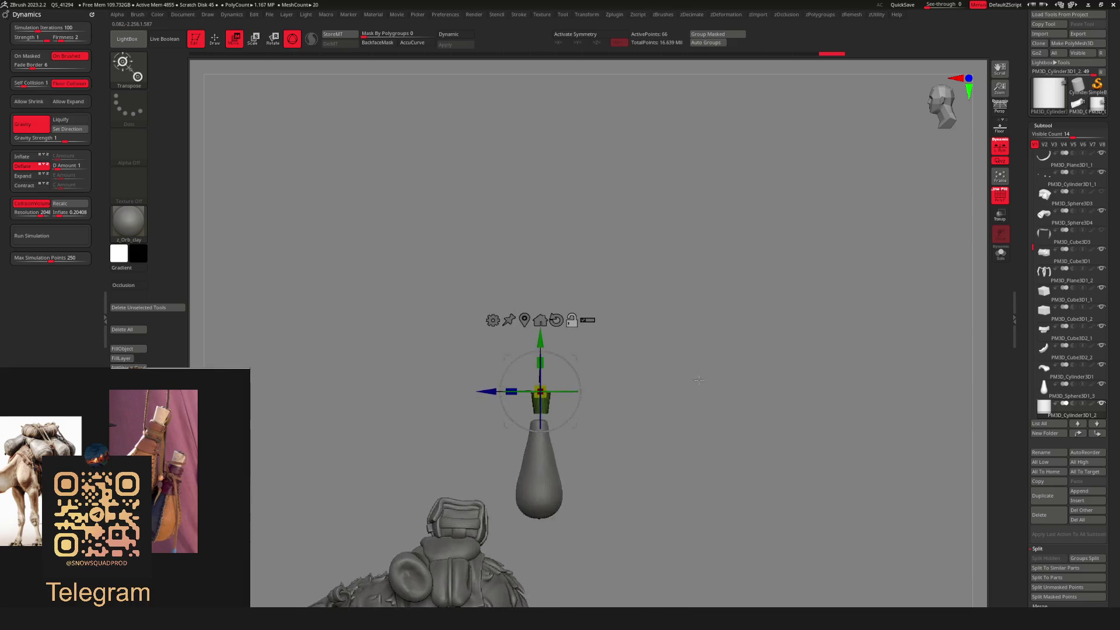
{"action": "scroll", "coordinate": [698, 455], "scroll_direction": "up", "scroll_amount": 5}
{"action": "mouse_move", "coordinate": [571, 261]}
{"action": "left_mouse_down"}
{"action": "mouse_move", "coordinate": [572, 230]}
{"action": "mouse_move", "coordinate": [575, 244]}
{"action": "left_mouse_up"}
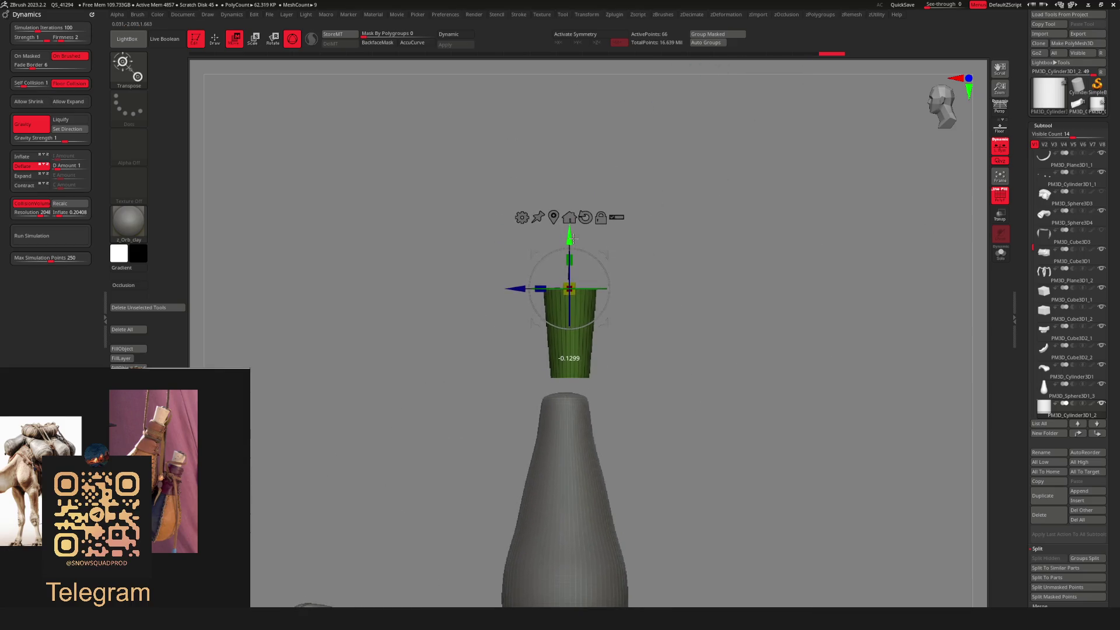
{"action": "scroll", "coordinate": [582, 278], "scroll_direction": "down", "scroll_amount": 3}
{"action": "scroll", "coordinate": [648, 267], "scroll_direction": "up", "scroll_amount": 4}
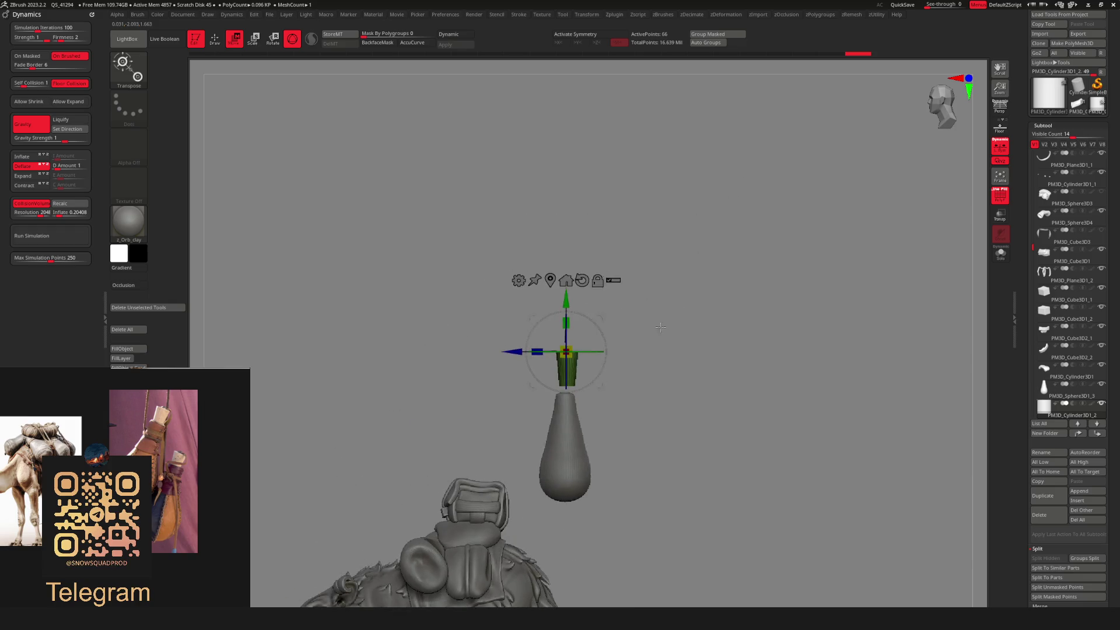
{"action": "scroll", "coordinate": [646, 269], "scroll_direction": "up", "scroll_amount": 3}
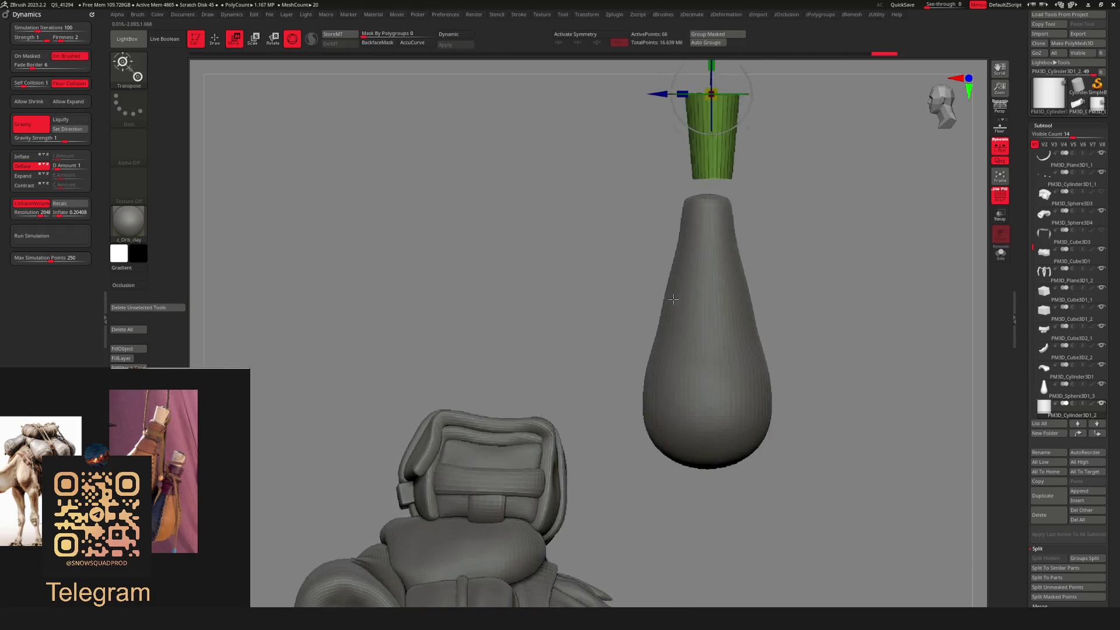
{"action": "mouse_move", "coordinate": [605, 289]}
{"action": "left_mouse_down"}
{"action": "mouse_move", "coordinate": [628, 302]}
{"action": "mouse_move", "coordinate": [601, 330]}
{"action": "left_mouse_up"}
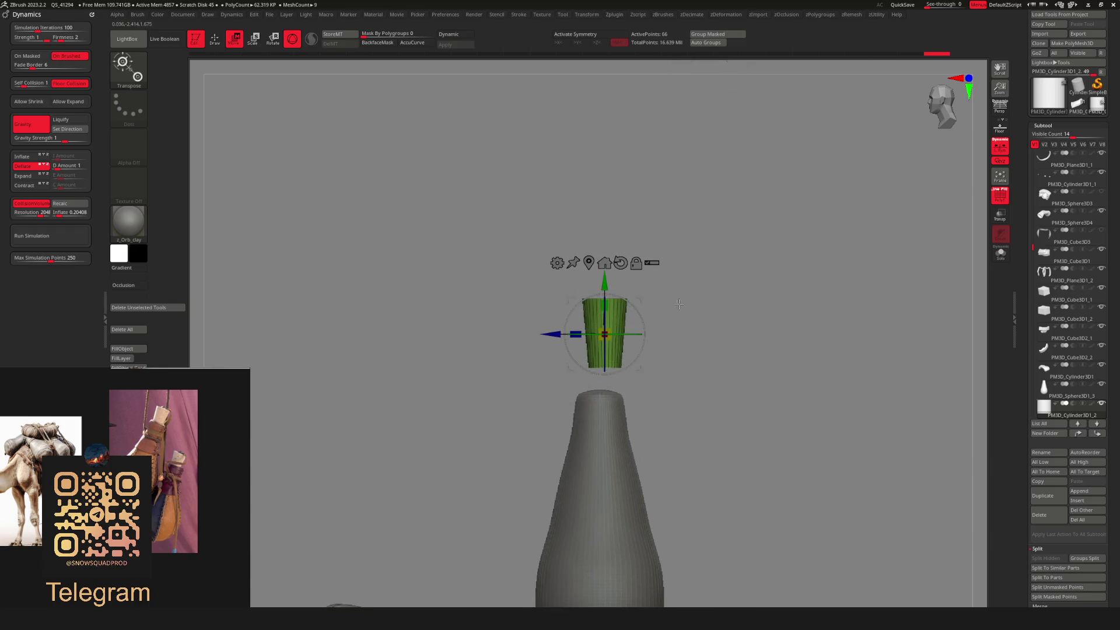
{"action": "left_click_drag", "start_coordinate": [643, 293], "coordinate": [634, 342]}
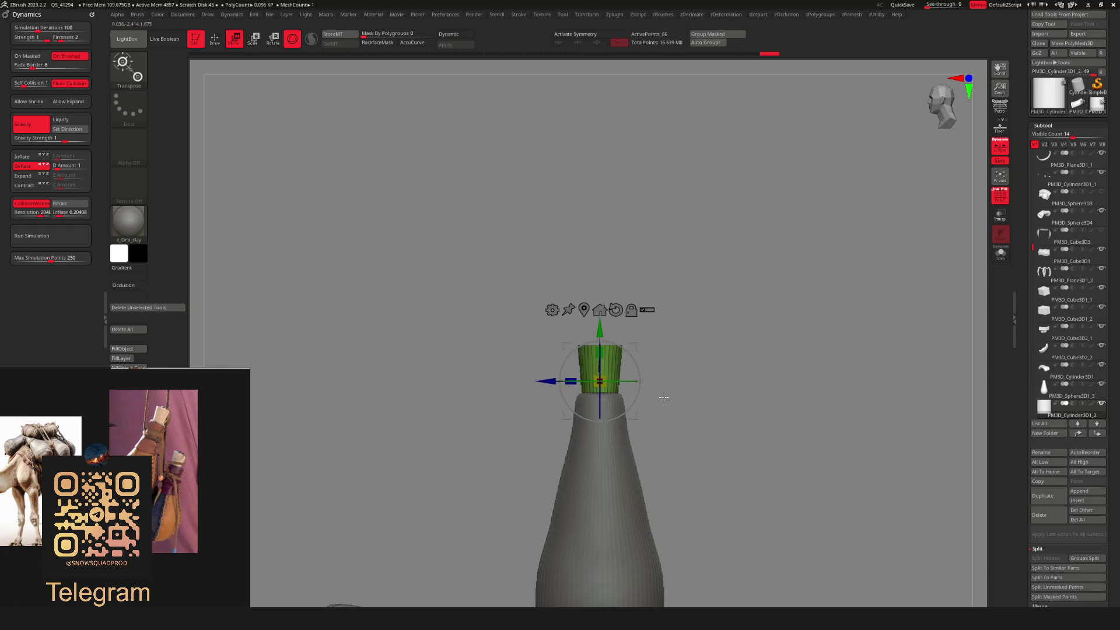
{"action": "key", "text": "q"}
{"action": "mouse_move", "coordinate": [676, 402]}
{"action": "left_mouse_down"}
{"action": "mouse_move", "coordinate": [728, 396]}
{"action": "mouse_move", "coordinate": [702, 370]}
{"action": "mouse_move", "coordinate": [636, 383]}
{"action": "mouse_move", "coordinate": [572, 375]}
{"action": "mouse_move", "coordinate": [752, 414]}
{"action": "mouse_move", "coordinate": [699, 338]}
{"action": "mouse_move", "coordinate": [688, 344]}
{"action": "left_mouse_up"}
{"action": "key", "text": "shift+f"}
Select the bottle subtool, choose the Move brush, and open the Subtool Insert mesh picker.
{"action": "left_click", "coordinate": [664, 358], "text": "alt"}
{"action": "key", "text": "b"}
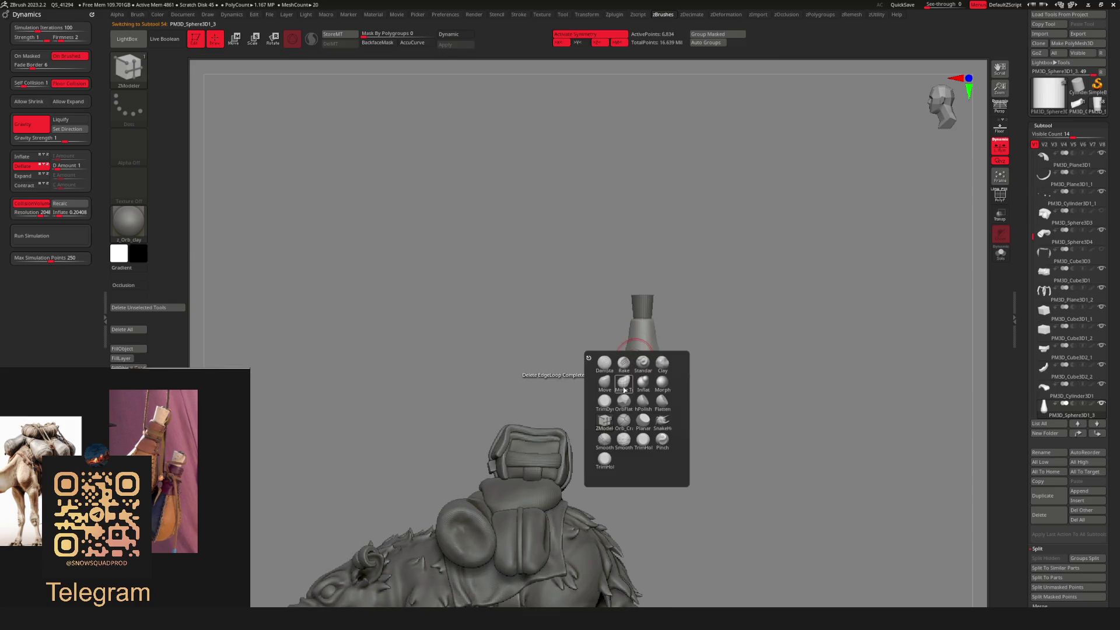
{"action": "left_click", "coordinate": [626, 386]}
{"action": "key", "text": "space"}
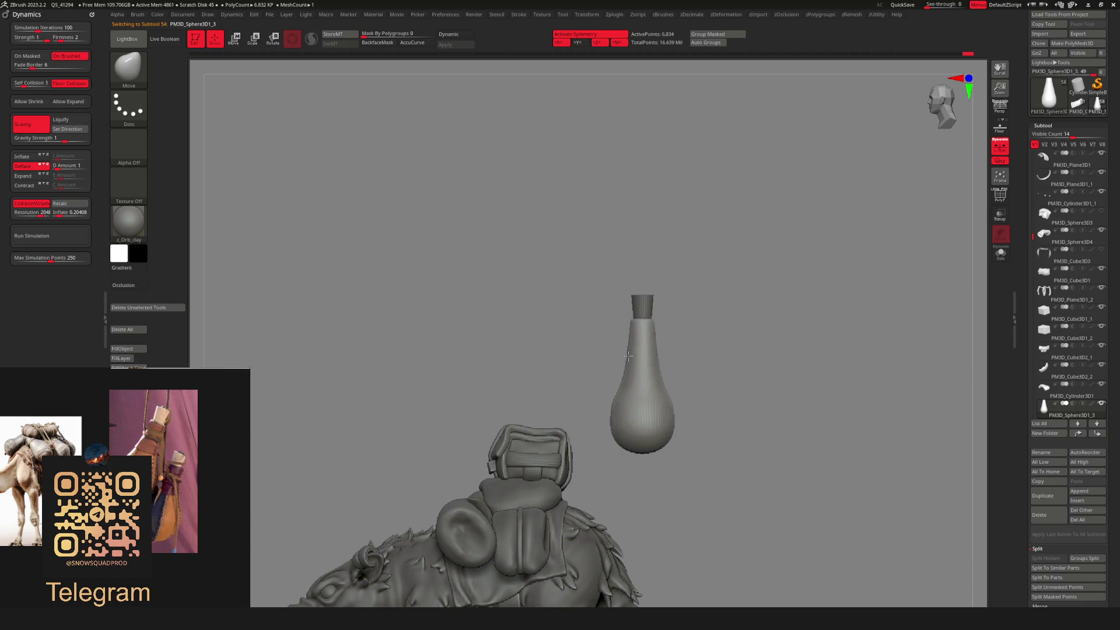
{"action": "right_click_drag", "start_coordinate": [641, 342], "coordinate": [620, 363]}
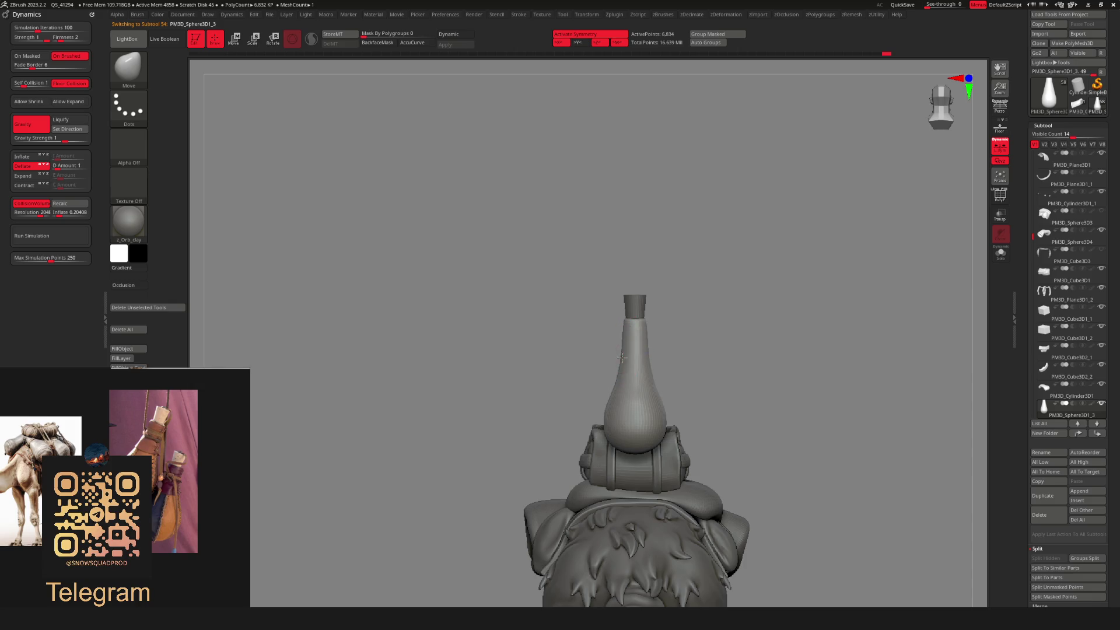
{"action": "key", "text": "shift"}
{"action": "right_click_drag", "start_coordinate": [681, 348], "coordinate": [717, 315]}
{"action": "key", "text": "space"}
{"action": "left_click", "coordinate": [724, 304]}
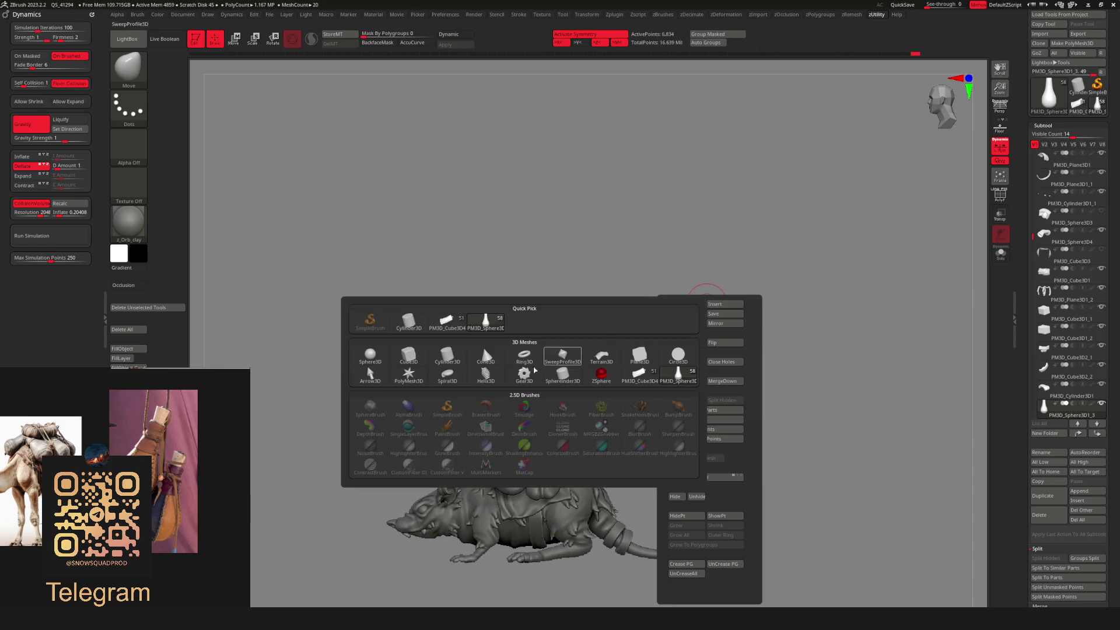
Insert a Cylinder3D subtool, move it up to the bottle, stretch it slightly and tilt it.
{"action": "left_click", "coordinate": [451, 359]}
{"action": "mouse_move", "coordinate": [504, 475]}
{"action": "left_mouse_down"}
{"action": "mouse_move", "coordinate": [622, 344]}
{"action": "mouse_move", "coordinate": [593, 389]}
{"action": "left_mouse_up"}
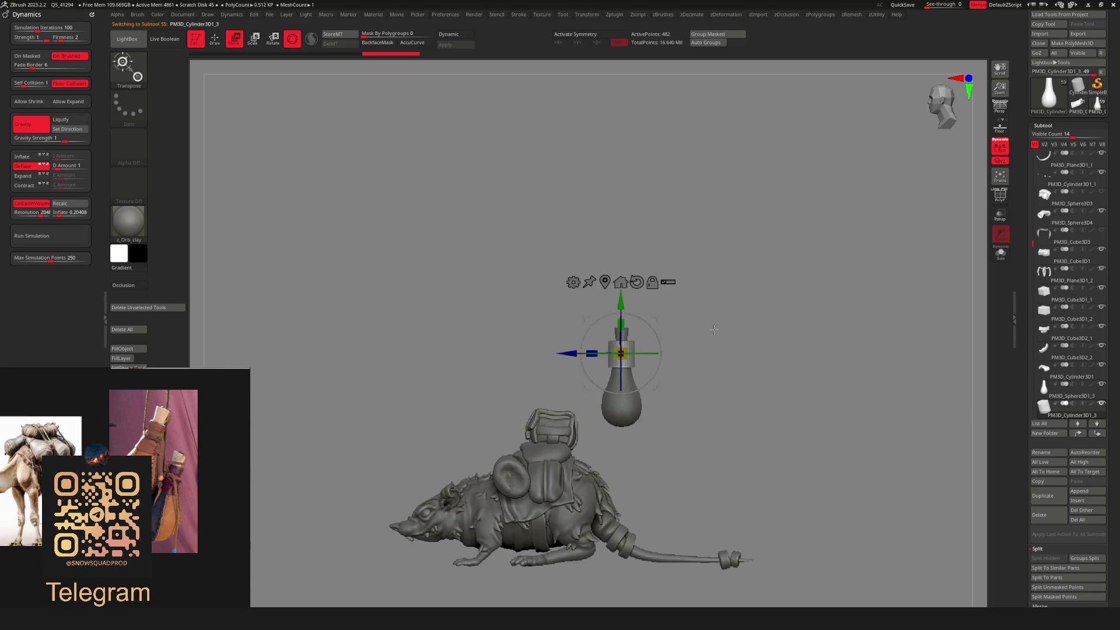
{"action": "scroll", "coordinate": [634, 348], "scroll_direction": "up", "scroll_amount": 5}
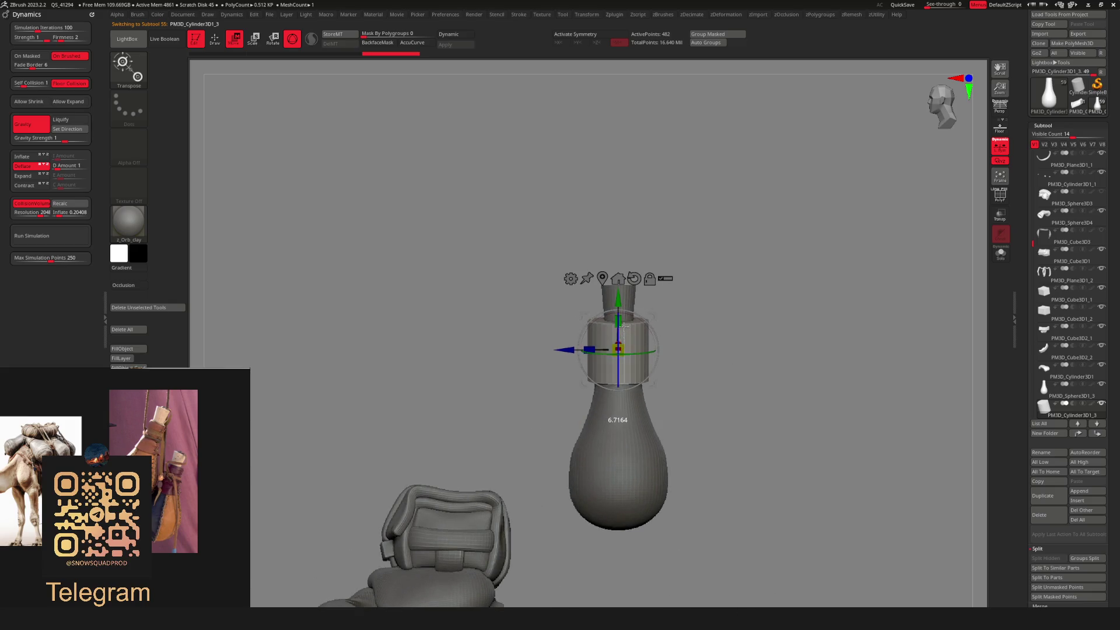
{"action": "left_click_drag", "start_coordinate": [622, 332], "coordinate": [623, 324]}
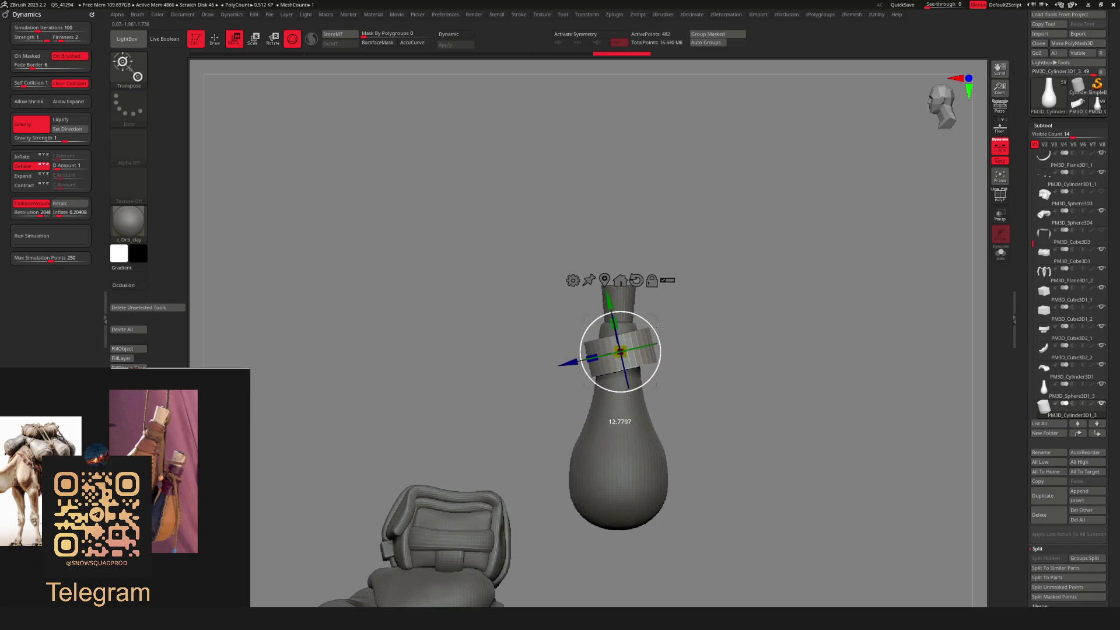
{"action": "left_click_drag", "start_coordinate": [658, 328], "coordinate": [636, 340]}
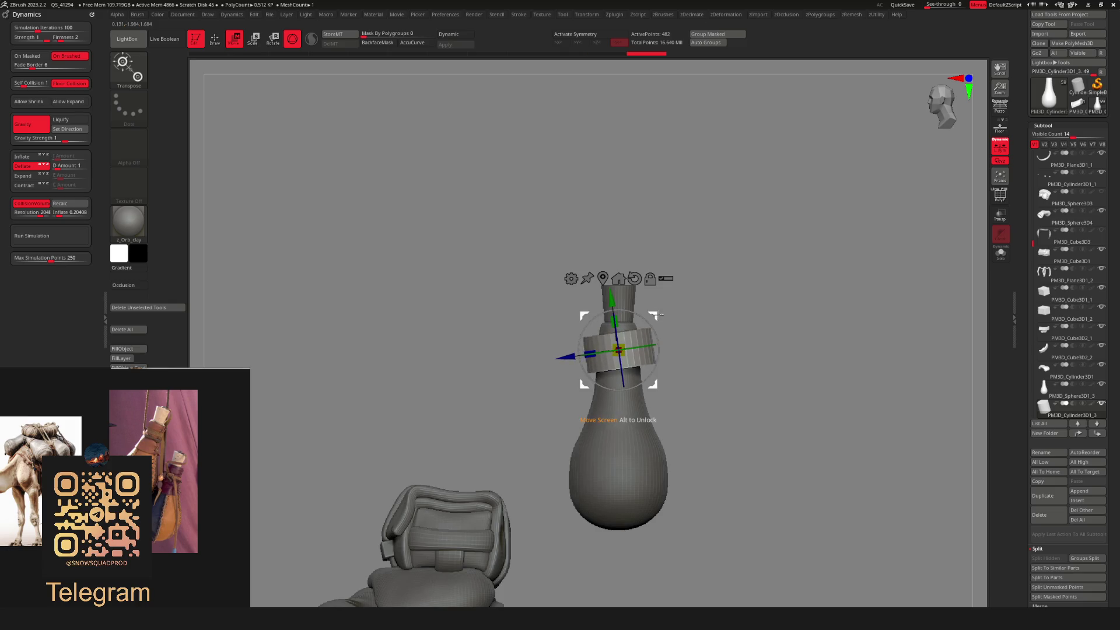
{"action": "key", "text": "q"}
Shrink the band to fit the bottle neck and raise it slightly up the neck.
{"action": "scroll", "coordinate": [732, 317], "scroll_direction": "down", "scroll_amount": 5}
{"action": "scroll", "coordinate": [618, 350], "scroll_direction": "up", "scroll_amount": 4}
{"action": "key", "text": "w"}
{"action": "left_click_drag", "start_coordinate": [620, 321], "coordinate": [621, 322]}
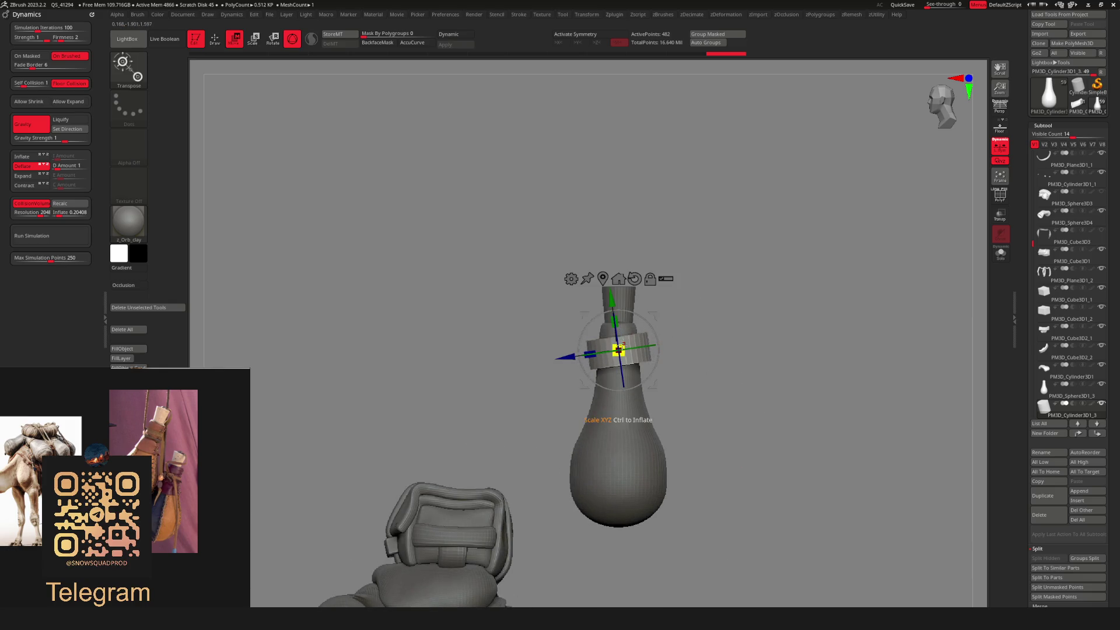
{"action": "key", "text": "q"}
{"action": "scroll", "coordinate": [737, 312], "scroll_direction": "down", "scroll_amount": 2}
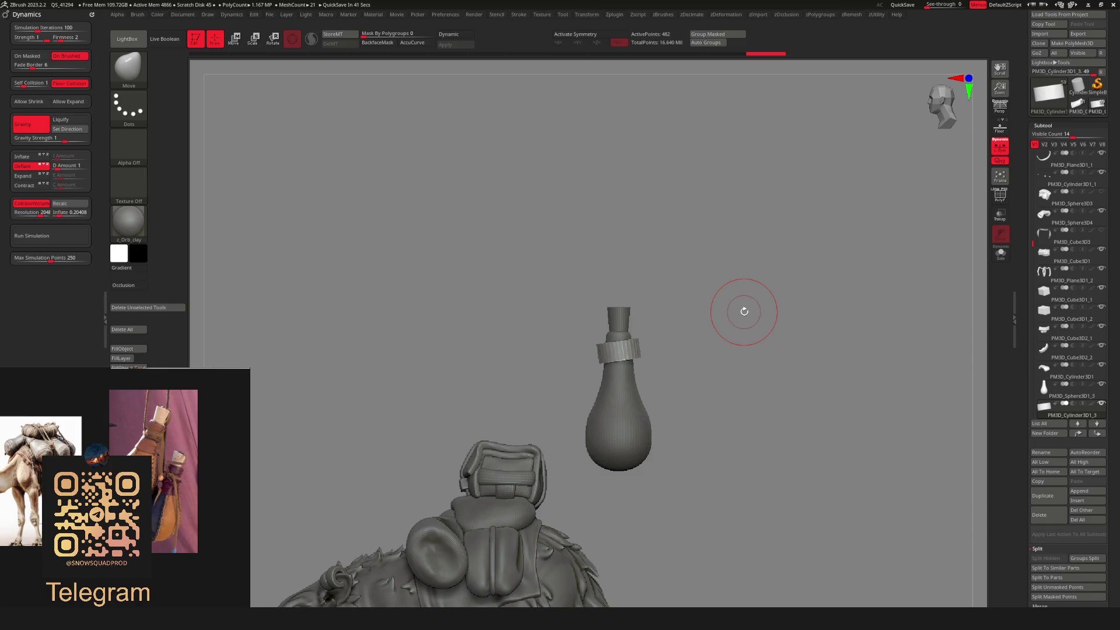
{"action": "mouse_move", "coordinate": [679, 335]}
{"action": "left_mouse_down"}
{"action": "mouse_move", "coordinate": [694, 394]}
{"action": "mouse_move", "coordinate": [680, 429]}
{"action": "mouse_move", "coordinate": [762, 313]}
{"action": "mouse_move", "coordinate": [642, 297]}
{"action": "mouse_move", "coordinate": [781, 406]}
{"action": "mouse_move", "coordinate": [737, 317]}
{"action": "left_mouse_up"}
{"action": "key", "text": "w"}
{"action": "mouse_move", "coordinate": [615, 327]}
{"action": "left_mouse_down"}
{"action": "mouse_move", "coordinate": [614, 300]}
{"action": "mouse_move", "coordinate": [617, 329]}
{"action": "mouse_move", "coordinate": [732, 310]}
{"action": "mouse_move", "coordinate": [635, 298]}
{"action": "mouse_move", "coordinate": [812, 362]}
{"action": "mouse_move", "coordinate": [645, 293]}
{"action": "mouse_move", "coordinate": [799, 370]}
{"action": "mouse_move", "coordinate": [712, 370]}
{"action": "left_mouse_up"}
{"action": "key", "text": "q"}
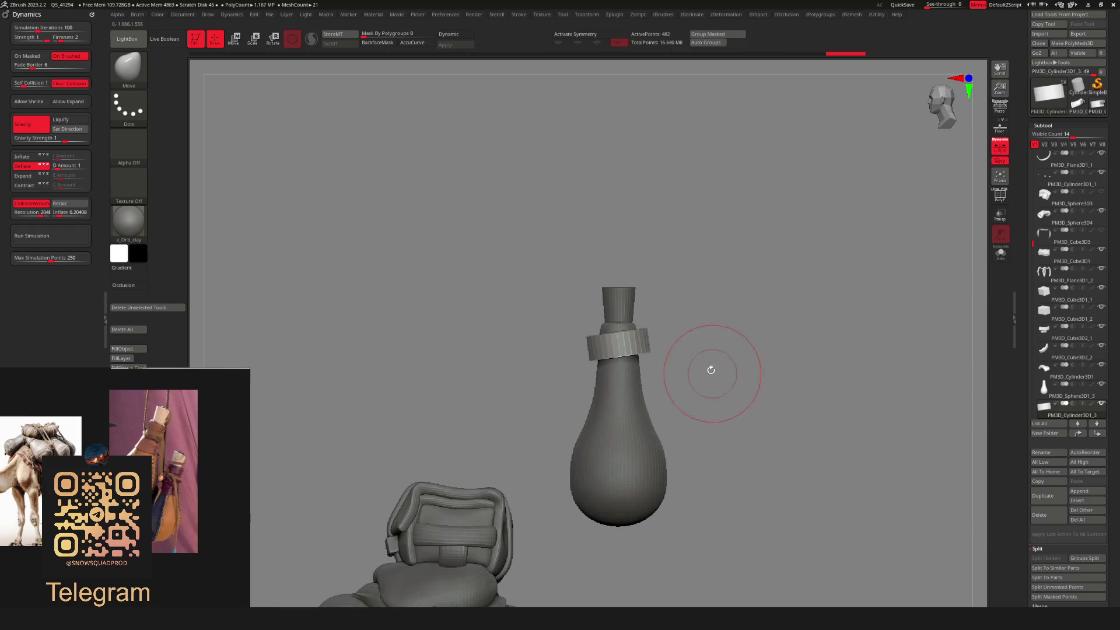
Orbit around the rat to check the neck ring, then duplicate the ring subtool.
{"action": "key", "text": "w"}
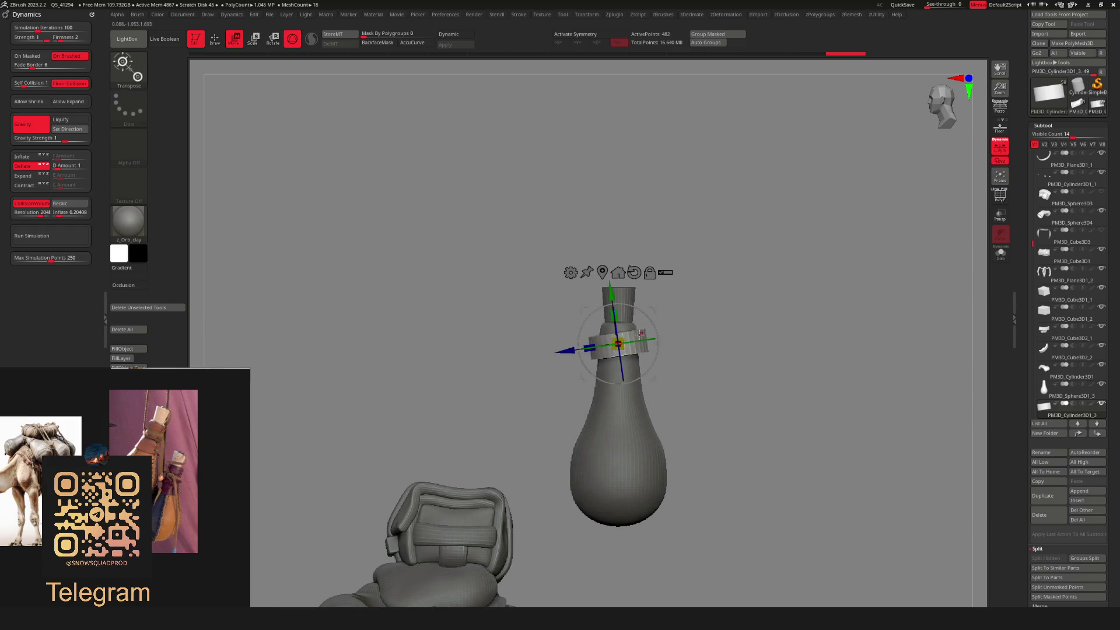
{"action": "key", "text": "q"}
{"action": "mouse_move", "coordinate": [707, 317]}
{"action": "left_mouse_down"}
{"action": "mouse_move", "coordinate": [770, 338]}
{"action": "mouse_move", "coordinate": [670, 303]}
{"action": "mouse_move", "coordinate": [722, 266]}
{"action": "mouse_move", "coordinate": [660, 337]}
{"action": "mouse_move", "coordinate": [687, 354]}
{"action": "mouse_move", "coordinate": [704, 320]}
{"action": "mouse_move", "coordinate": [726, 332]}
{"action": "mouse_move", "coordinate": [733, 433]}
{"action": "mouse_move", "coordinate": [688, 310]}
{"action": "left_mouse_up"}
{"action": "key", "text": "w"}
{"action": "key", "text": "f"}
{"action": "right_click", "coordinate": [664, 328]}
{"action": "left_click", "coordinate": [685, 350]}
Move the ring copy lower, tilt it at a new angle, and zoom out to a three-quarter view.
{"action": "left_click_drag", "start_coordinate": [682, 349], "coordinate": [653, 349]}
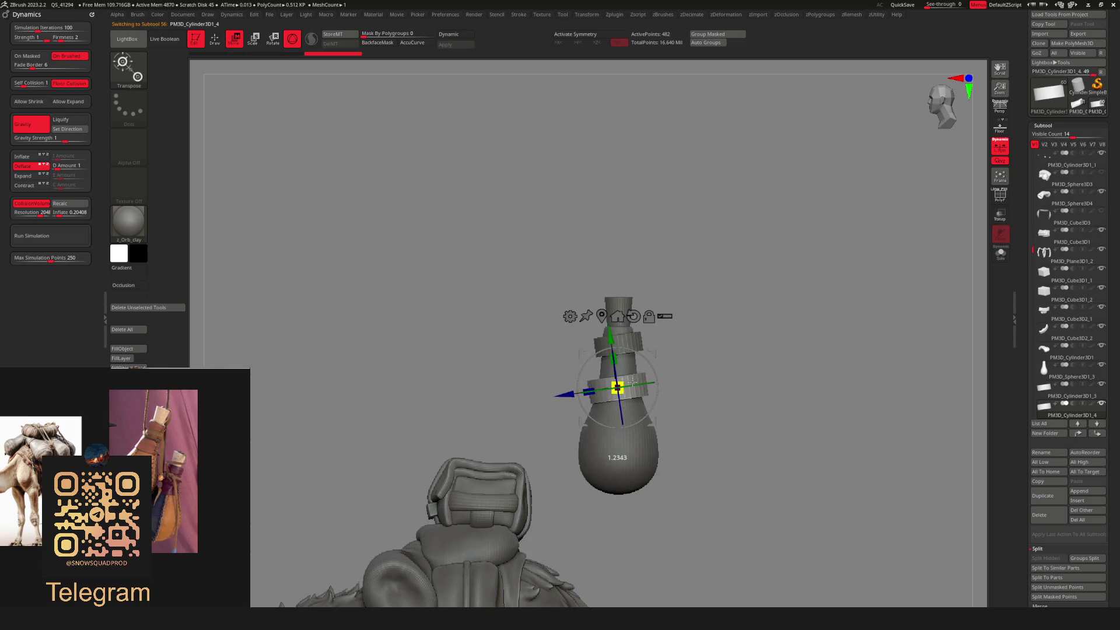
{"action": "mouse_move", "coordinate": [648, 373]}
{"action": "left_mouse_down"}
{"action": "mouse_move", "coordinate": [644, 392]}
{"action": "mouse_move", "coordinate": [625, 387]}
{"action": "left_mouse_up"}
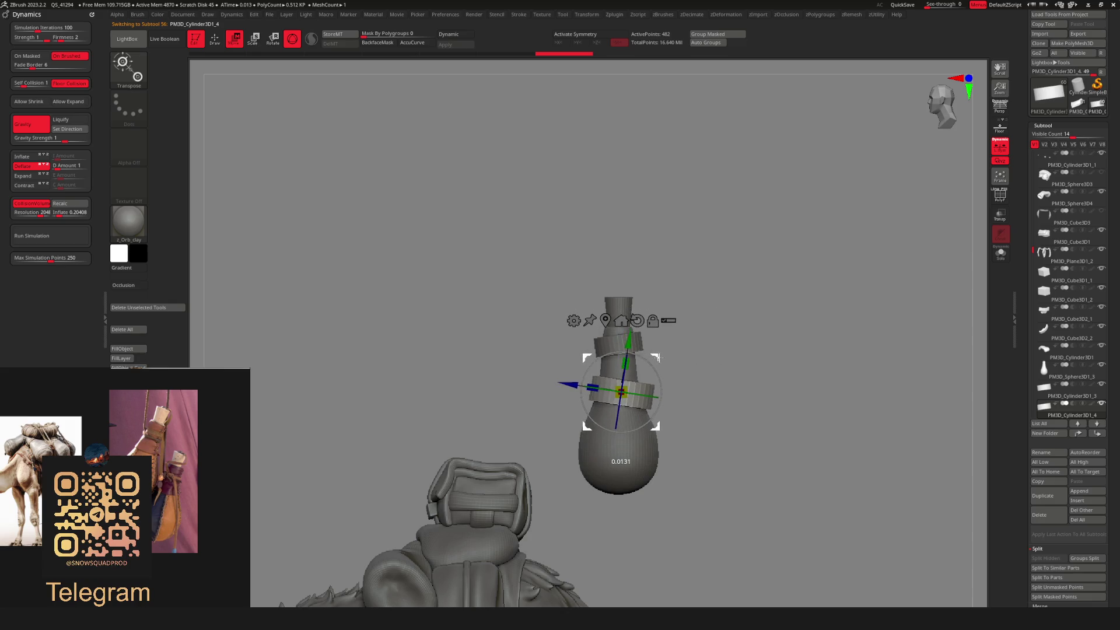
{"action": "key", "text": "q"}
{"action": "right_click_drag", "start_coordinate": [730, 348], "coordinate": [720, 325], "text": "ctrl"}
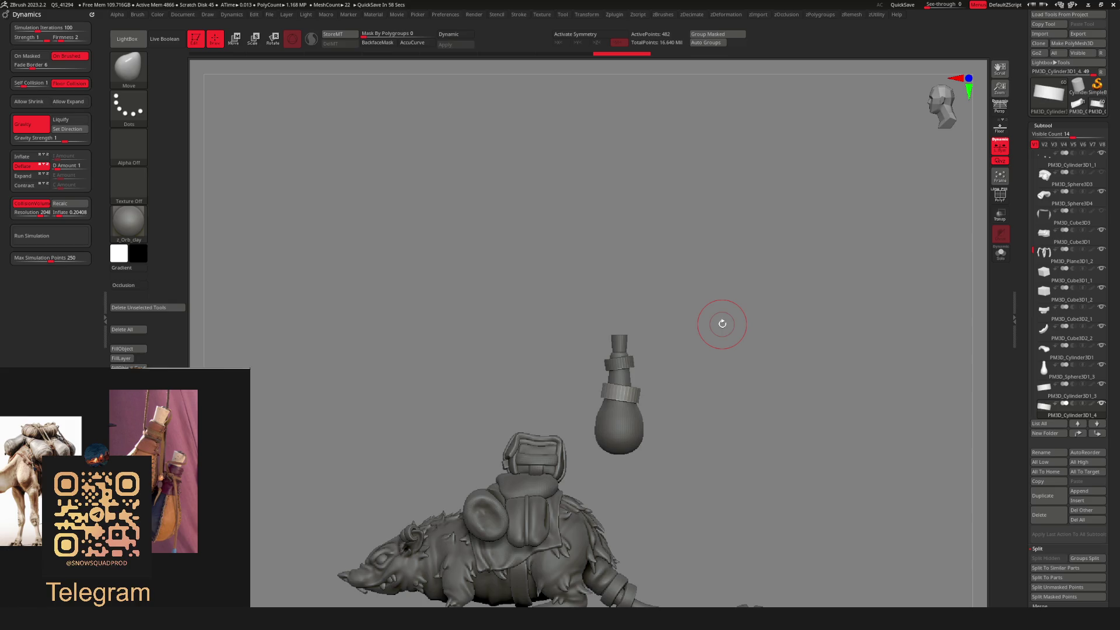
{"action": "mouse_move", "coordinate": [691, 328]}
{"action": "right_mouse_down"}
{"action": "mouse_move", "coordinate": [727, 372]}
{"action": "mouse_move", "coordinate": [689, 371]}
{"action": "mouse_move", "coordinate": [685, 350]}
{"action": "mouse_move", "coordinate": [710, 290]}
{"action": "right_mouse_up"}
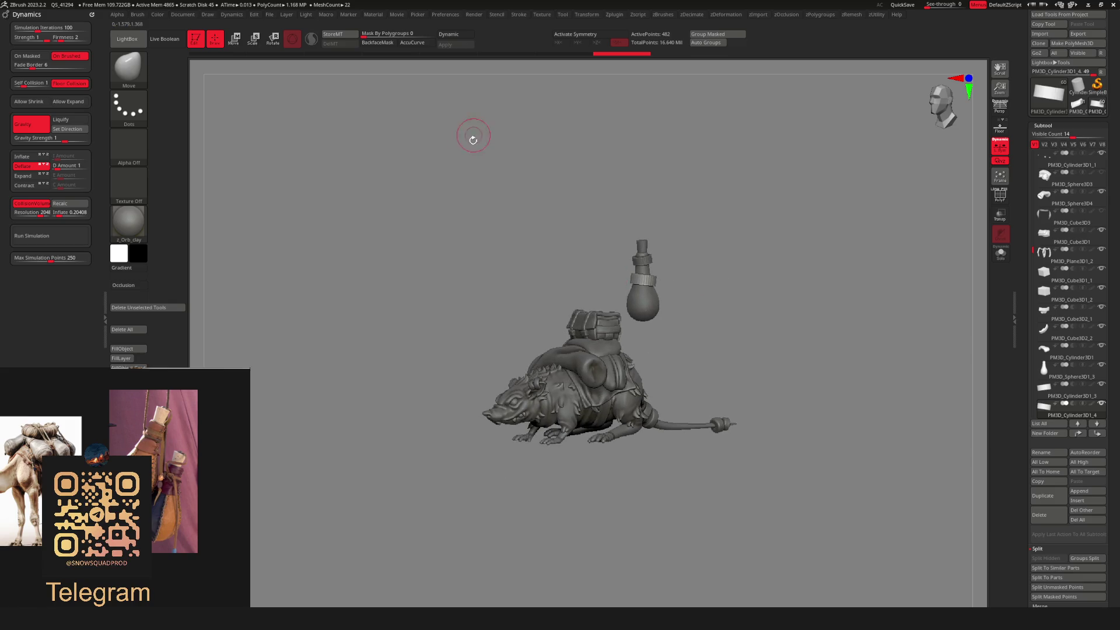
Screen-grab the area around the rat and bottle with the Print hotkey and copy it.
{"action": "key", "text": "Print"}
{"action": "mouse_move", "coordinate": [372, 126]}
{"action": "left_mouse_down"}
{"action": "mouse_move", "coordinate": [510, 395]}
{"action": "mouse_move", "coordinate": [812, 530]}
{"action": "mouse_move", "coordinate": [826, 558]}
{"action": "left_mouse_up"}
{"action": "key", "text": "ctrl+c"}
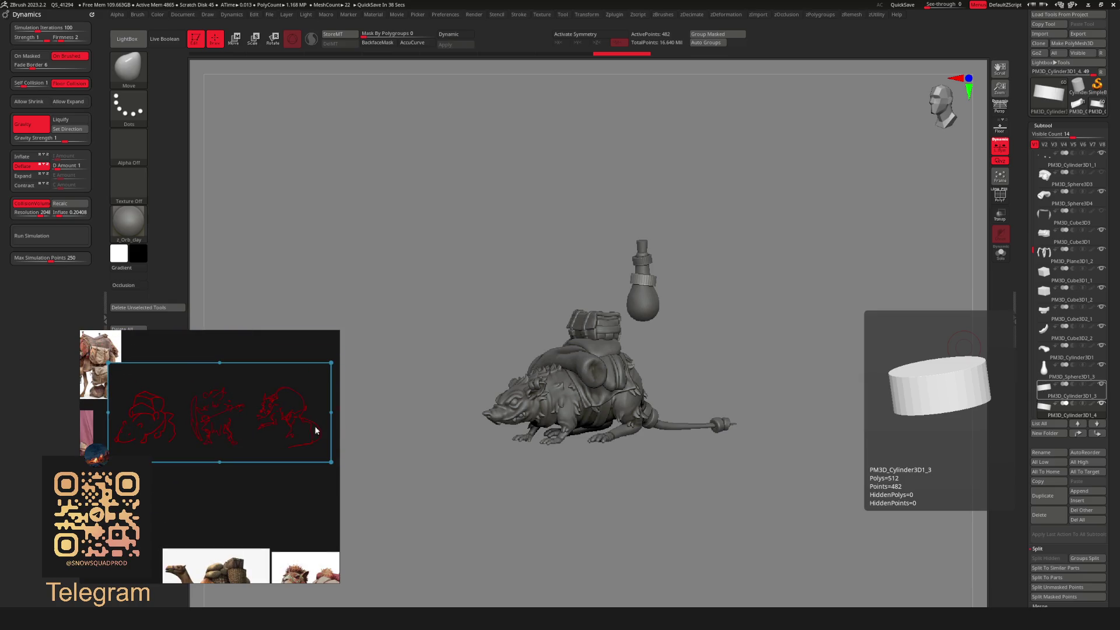
Widen the PureRef board, then zoom and pan to review the rat concept sketches.
{"action": "left_click_drag", "start_coordinate": [337, 408], "coordinate": [479, 408]}
{"action": "scroll", "coordinate": [332, 455], "scroll_direction": "up", "scroll_amount": 3}
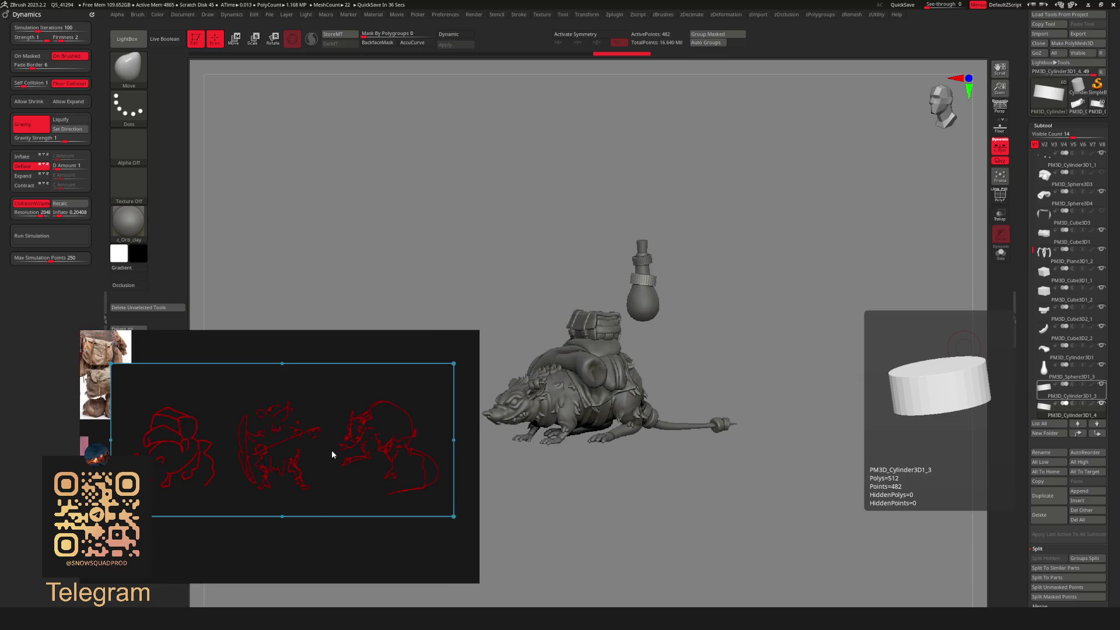
{"action": "scroll", "coordinate": [257, 449], "scroll_direction": "down", "scroll_amount": 2}
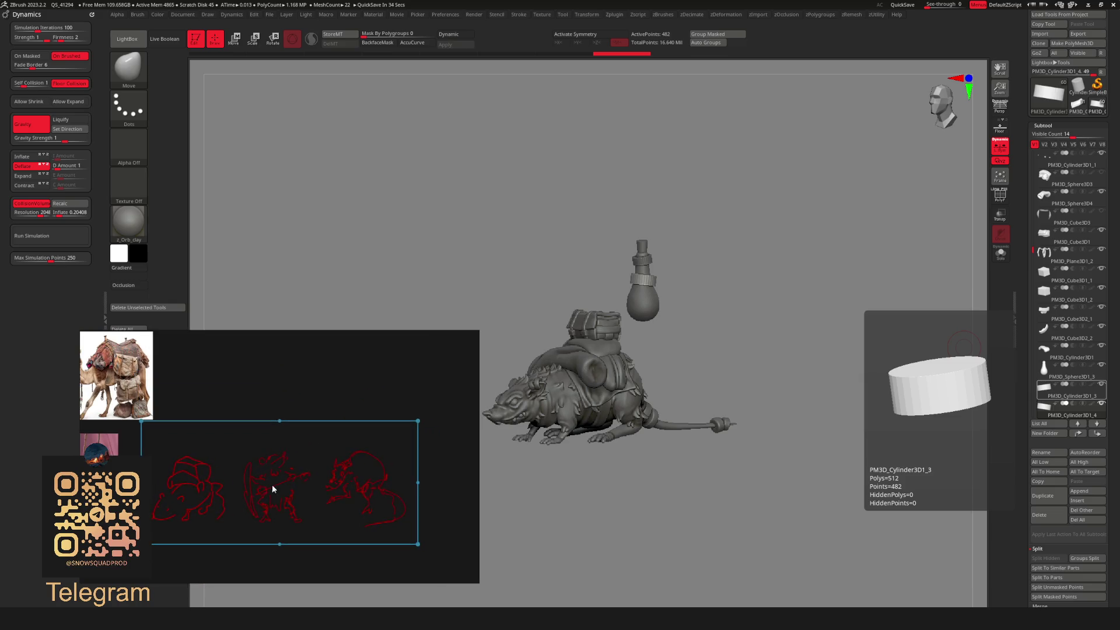
{"action": "scroll", "coordinate": [337, 494], "scroll_direction": "up", "scroll_amount": 2}
{"action": "left_click", "coordinate": [379, 379]}
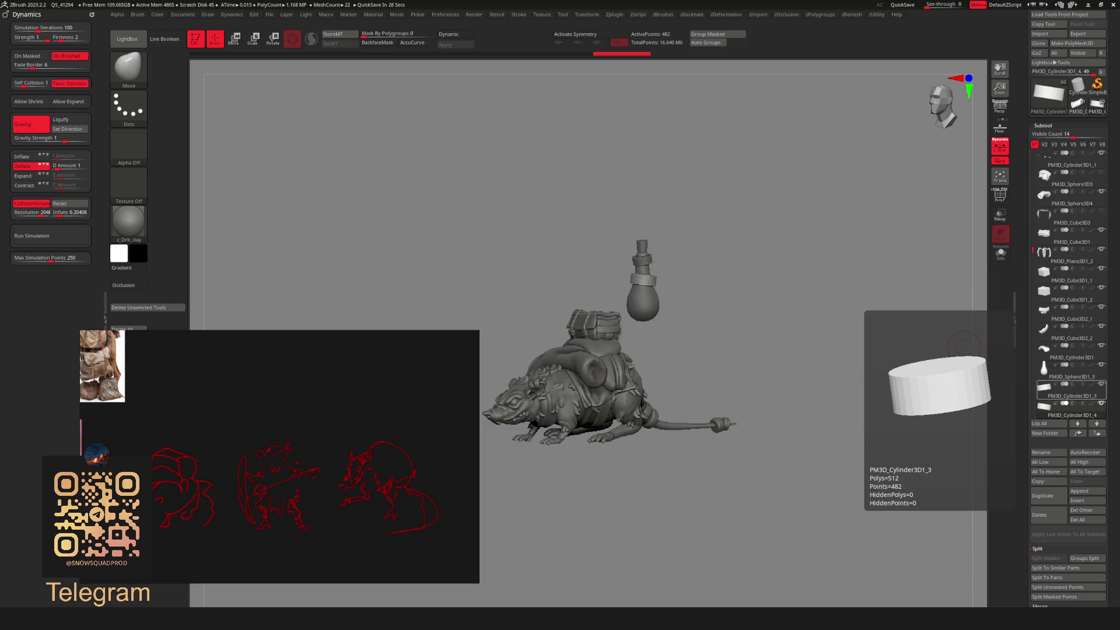
{"action": "scroll", "coordinate": [271, 470], "scroll_direction": "up", "scroll_amount": 2}
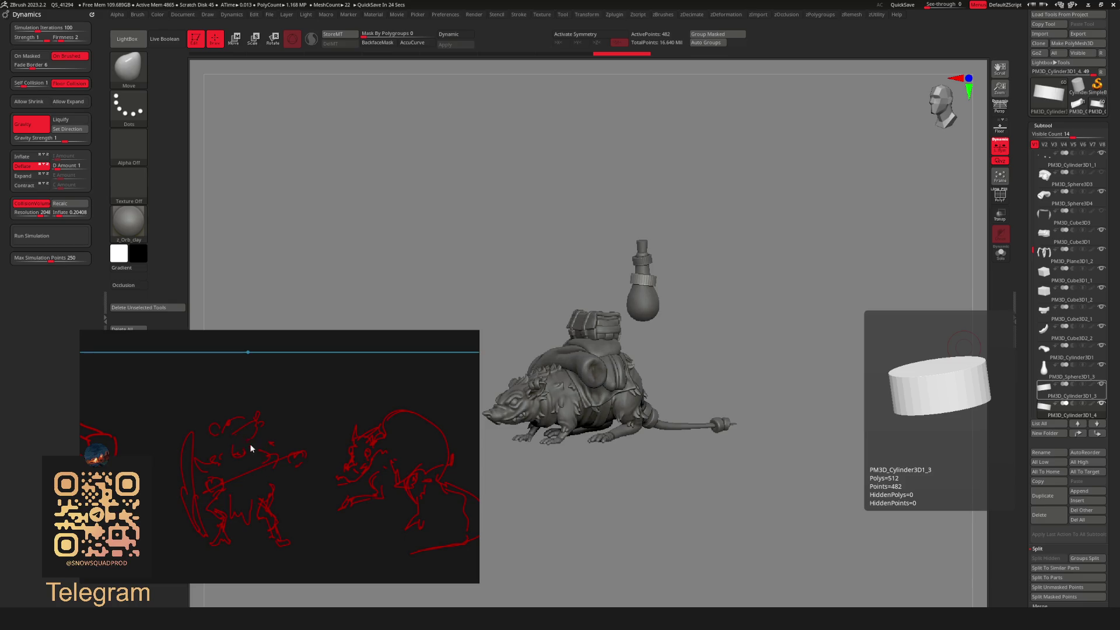
{"action": "left_click", "coordinate": [385, 457]}
{"action": "scroll", "coordinate": [387, 423], "scroll_direction": "down", "scroll_amount": 3}
{"action": "scroll", "coordinate": [383, 339], "scroll_direction": "up", "scroll_amount": 2}
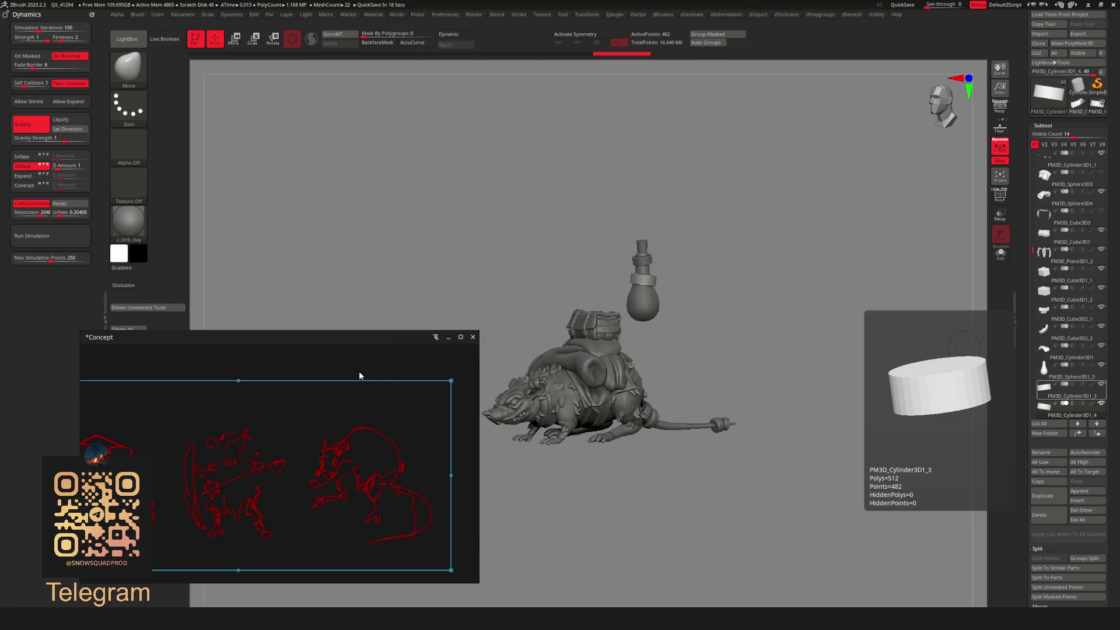
{"action": "scroll", "coordinate": [378, 484], "scroll_direction": "up", "scroll_amount": 2}
{"action": "left_click_drag", "start_coordinate": [330, 490], "coordinate": [380, 488]}
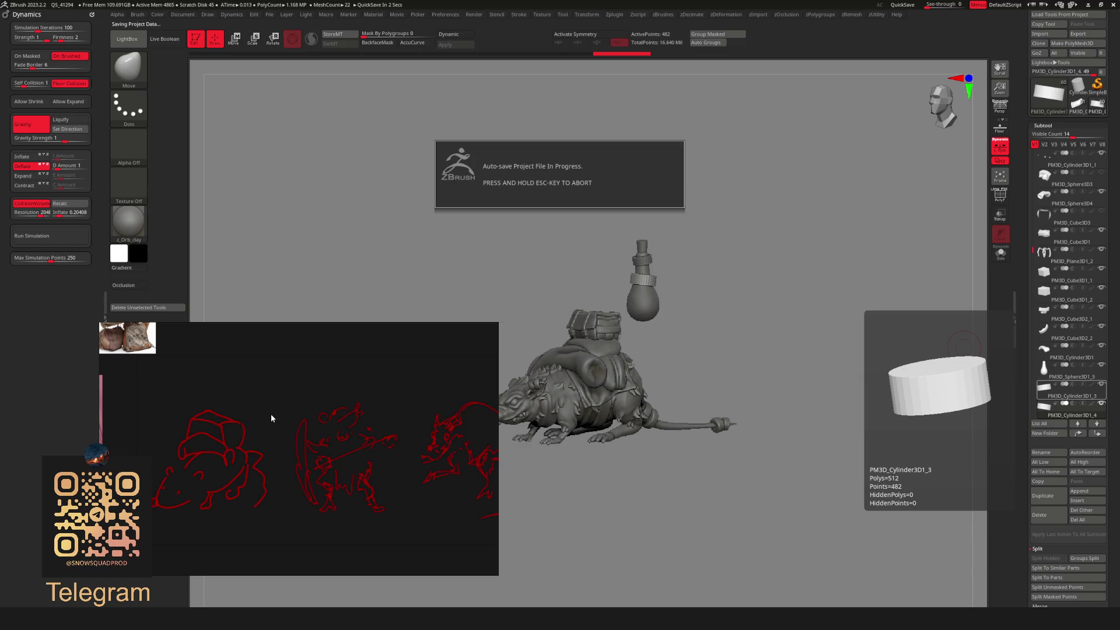
Switch the board to Drawing mode, sketch a test red mark on the rat's head, and undo it.
{"action": "right_click", "coordinate": [302, 409]}
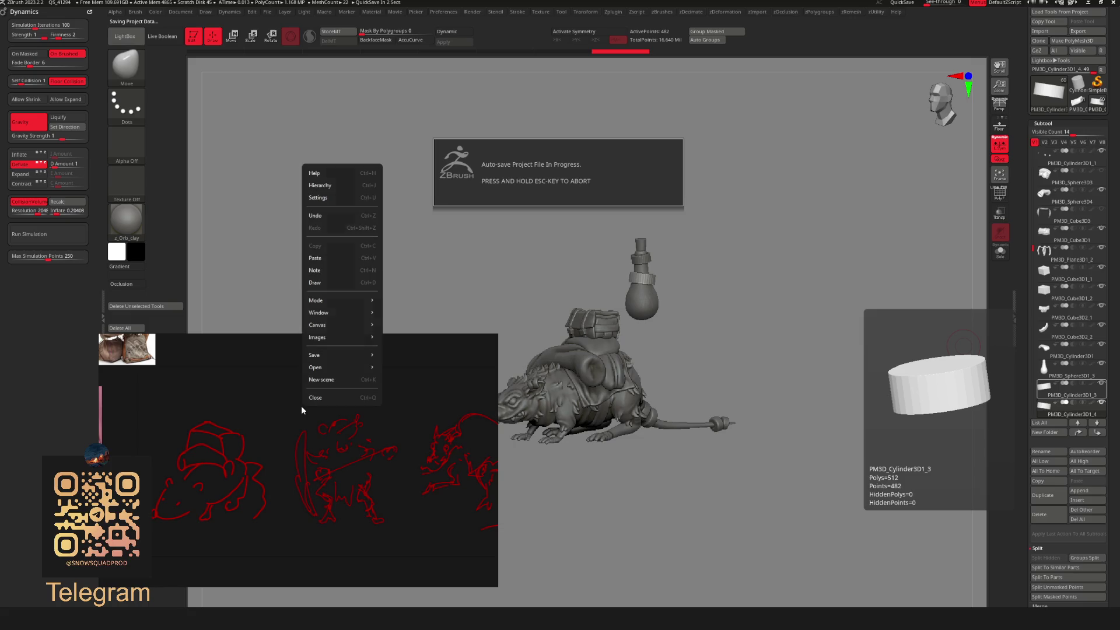
{"action": "mouse_move", "coordinate": [323, 297]}
{"action": "left_click", "coordinate": [408, 299]}
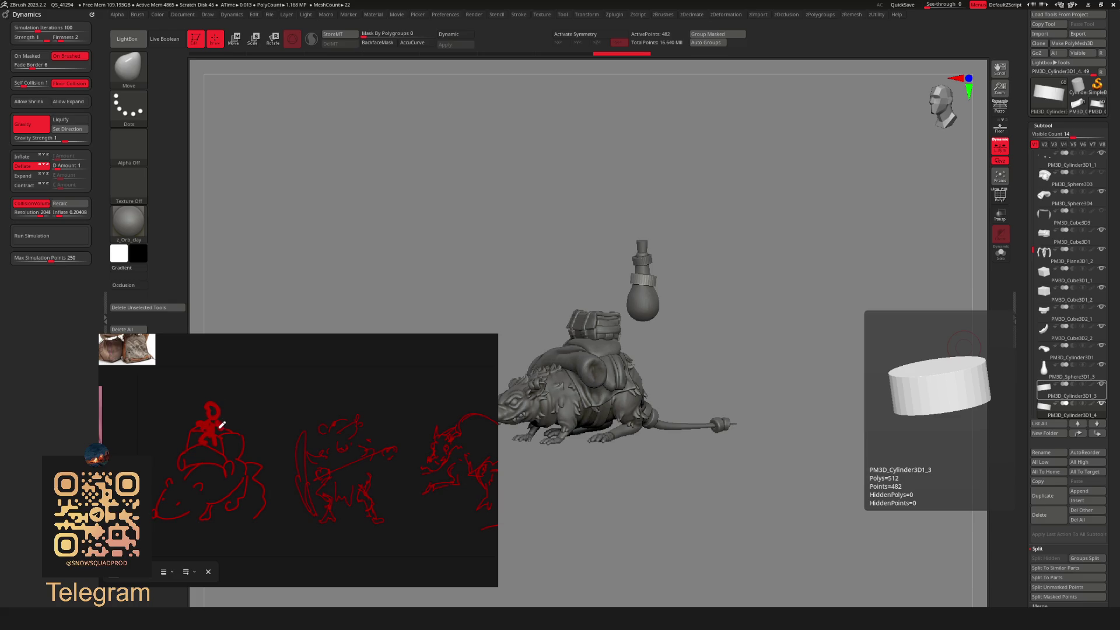
{"action": "mouse_move", "coordinate": [266, 335]}
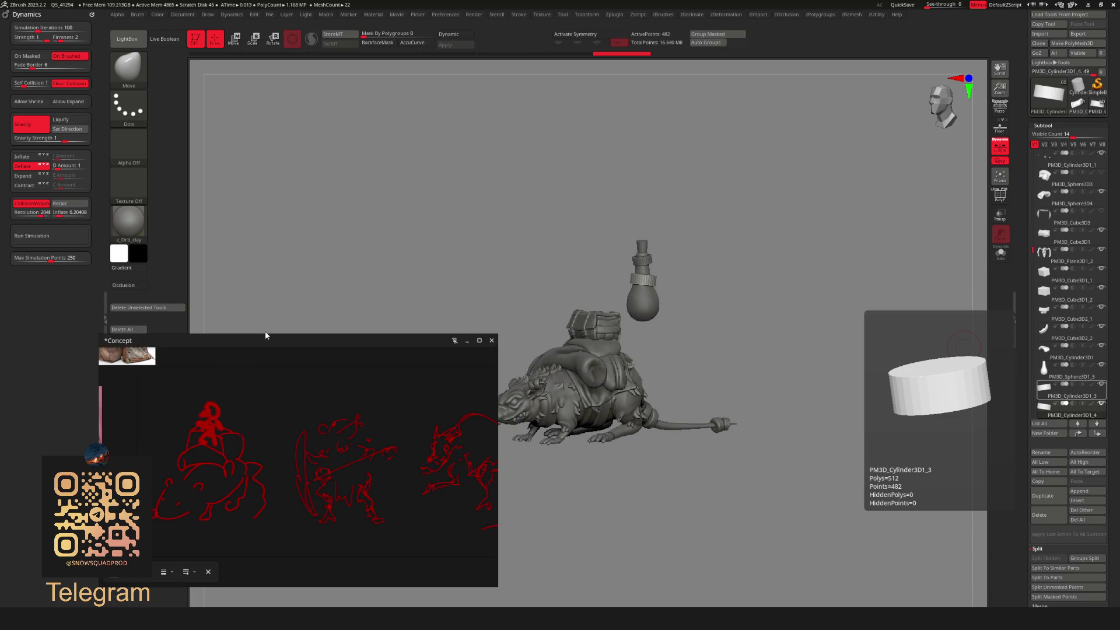
{"action": "left_click_drag", "start_coordinate": [207, 401], "coordinate": [173, 434]}
{"action": "key", "text": "ctrl+z"}
{"action": "key", "text": "ctrl+z"}
{"action": "key", "text": "ctrl+z"}
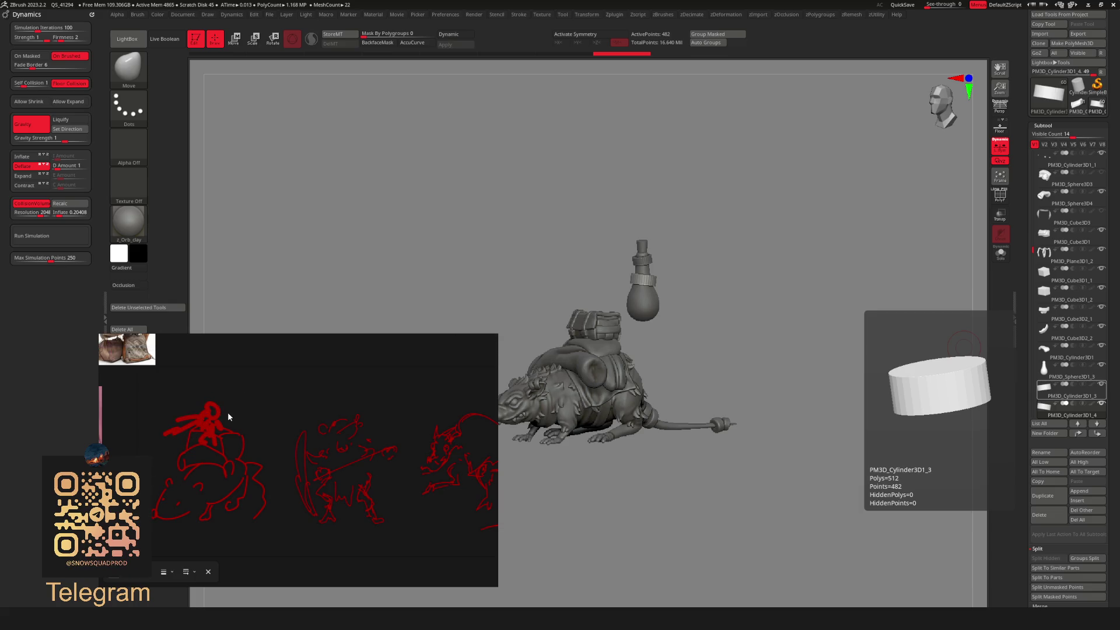
{"action": "key", "text": "ctrl+z"}
Move the reference window further left and minimize it.
{"action": "mouse_move", "coordinate": [493, 339]}
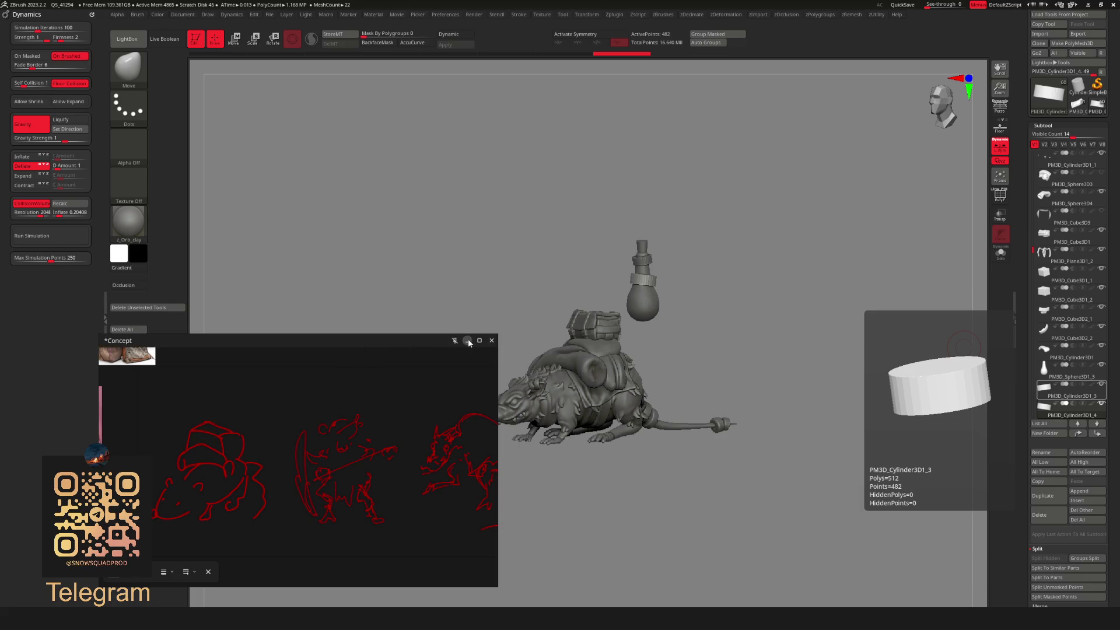
{"action": "scroll", "coordinate": [346, 420], "scroll_direction": "down", "scroll_amount": 3}
{"action": "scroll", "coordinate": [292, 452], "scroll_direction": "up", "scroll_amount": 2}
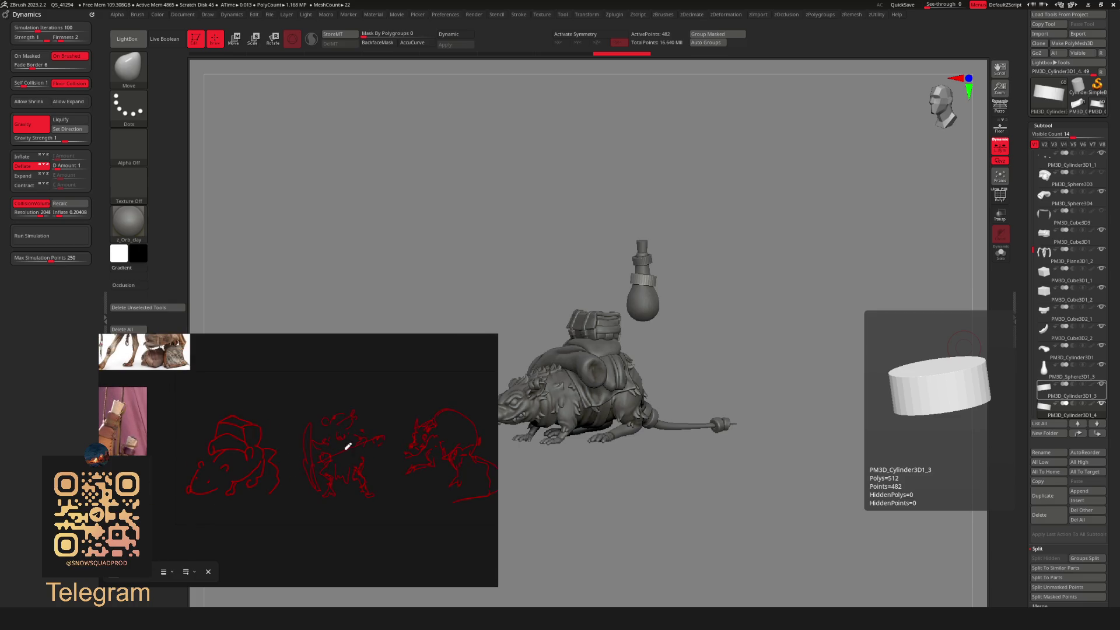
{"action": "left_click_drag", "start_coordinate": [352, 362], "coordinate": [206, 384]}
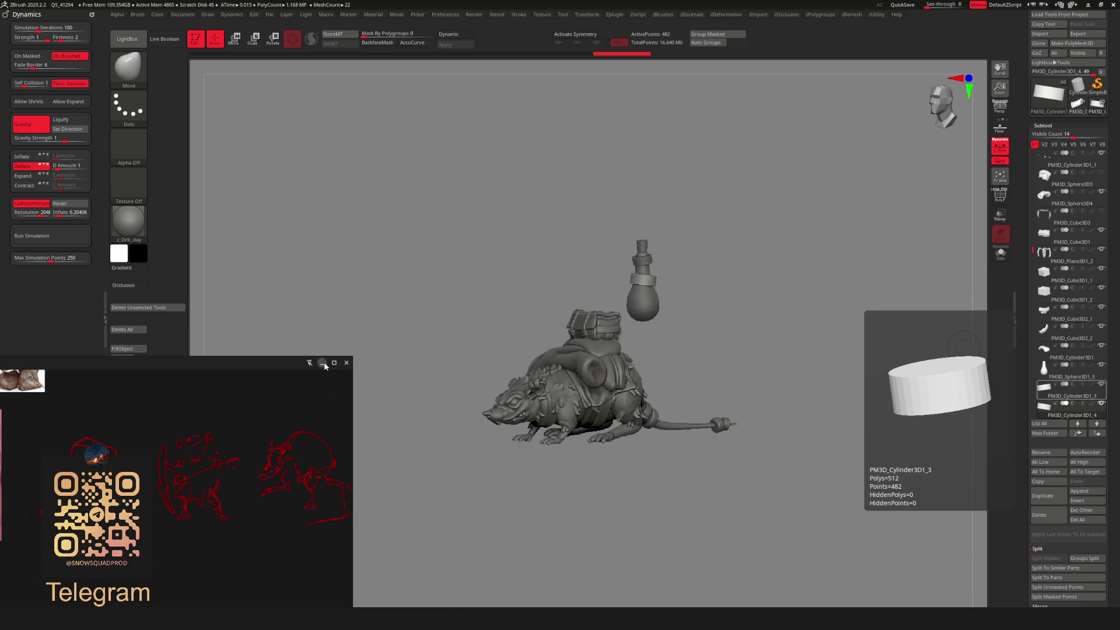
{"action": "left_click", "coordinate": [322, 362]}
Orbit to the bottle's side and scale the lower ring slightly with the Transpose gizmo.
{"action": "mouse_move", "coordinate": [593, 349]}
{"action": "right_mouse_down"}
{"action": "mouse_move", "coordinate": [518, 396]}
{"action": "mouse_move", "coordinate": [612, 417]}
{"action": "mouse_move", "coordinate": [601, 379]}
{"action": "mouse_move", "coordinate": [540, 415]}
{"action": "mouse_move", "coordinate": [625, 375]}
{"action": "mouse_move", "coordinate": [516, 432]}
{"action": "mouse_move", "coordinate": [566, 453]}
{"action": "right_mouse_up"}
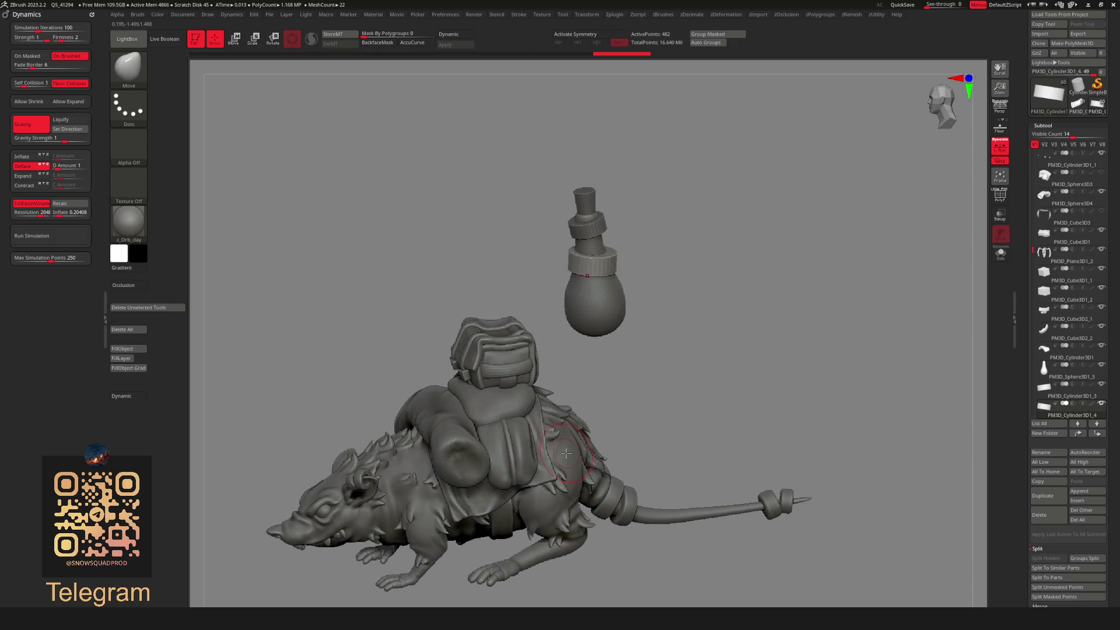
{"action": "right_click_drag", "start_coordinate": [670, 252], "coordinate": [571, 356]}
{"action": "mouse_move", "coordinate": [403, 469]}
{"action": "right_mouse_down"}
{"action": "mouse_move", "coordinate": [632, 334]}
{"action": "mouse_move", "coordinate": [645, 275]}
{"action": "right_mouse_up"}
{"action": "key", "text": "w"}
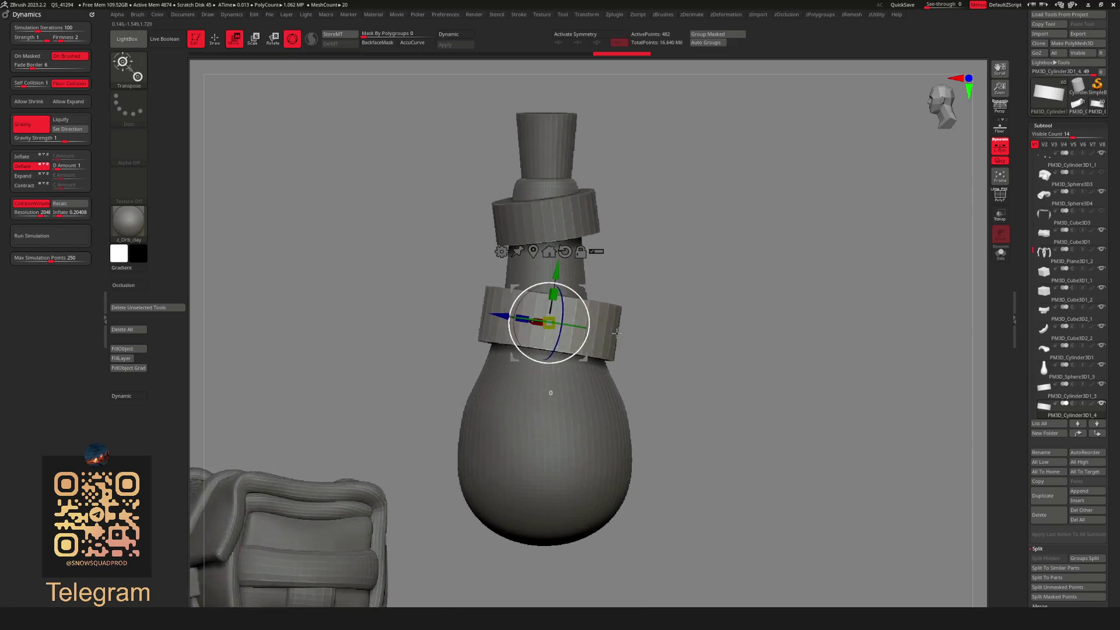
{"action": "key", "text": "f"}
{"action": "key", "text": "q"}
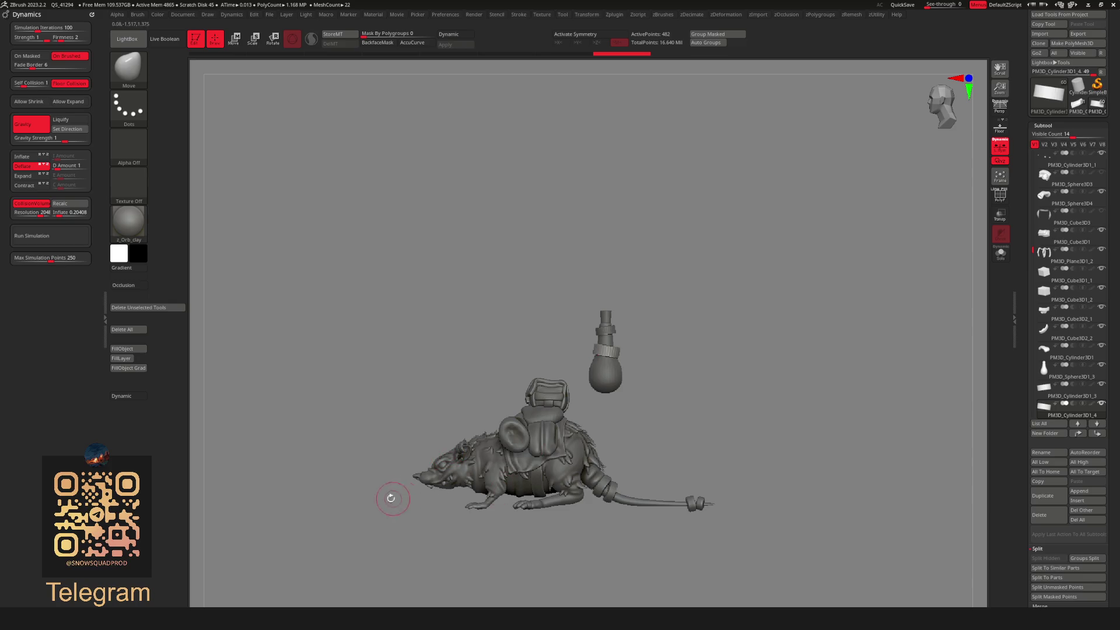
{"action": "right_click_drag", "start_coordinate": [505, 499], "coordinate": [545, 510]}
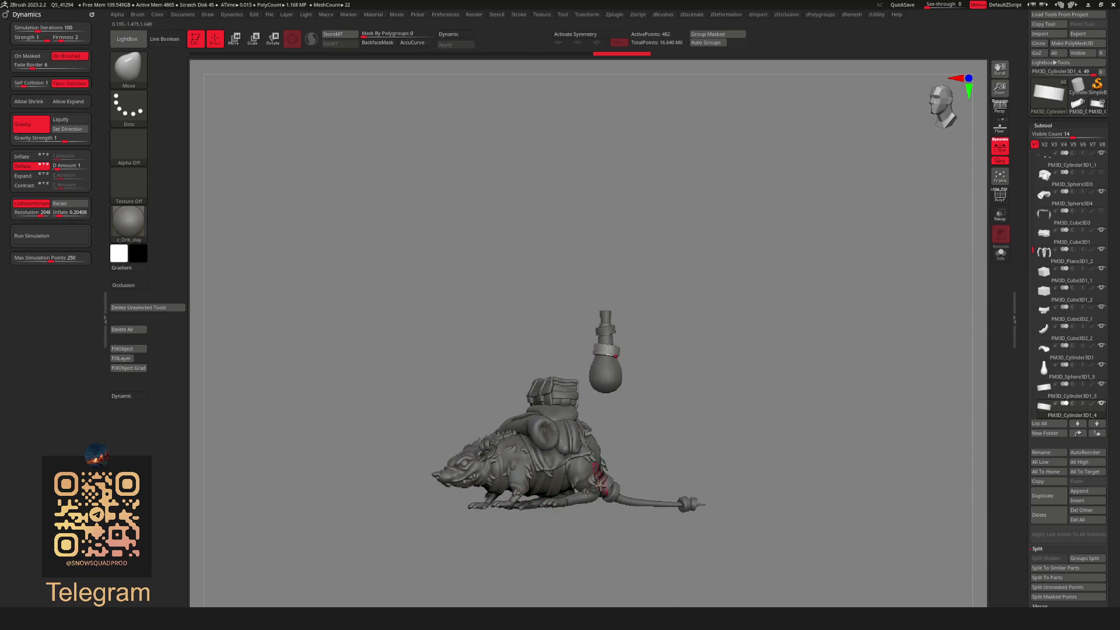
{"action": "right_click_drag", "start_coordinate": [606, 443], "coordinate": [508, 398], "text": "ctrl"}
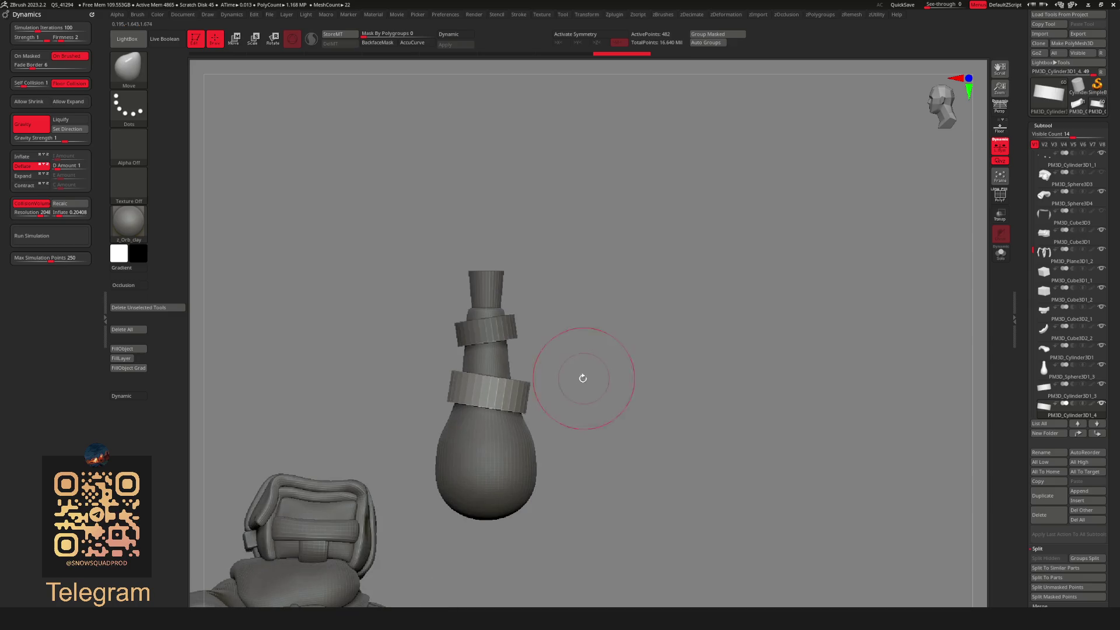
{"action": "key", "text": "w"}
{"action": "left_click_drag", "start_coordinate": [523, 355], "coordinate": [522, 353]}
{"action": "key", "text": "q"}
{"action": "key", "text": "f"}
Zoom onto the bottle neck, duplicate the lower ring, and select the upper ring.
{"action": "right_click_drag", "start_coordinate": [513, 402], "coordinate": [696, 385]}
{"action": "right_click_drag", "start_coordinate": [578, 358], "coordinate": [606, 338], "text": "ctrl"}
{"action": "mouse_move", "coordinate": [674, 337]}
{"action": "right_mouse_down", "text": "ctrl"}
{"action": "mouse_move", "coordinate": [634, 337]}
{"action": "mouse_move", "coordinate": [607, 308]}
{"action": "right_mouse_up", "text": "ctrl"}
{"action": "key", "text": "shift+f"}
{"action": "key", "text": "shift+f"}
{"action": "key", "text": "w"}
{"action": "left_click", "coordinate": [607, 307], "text": "ctrl"}
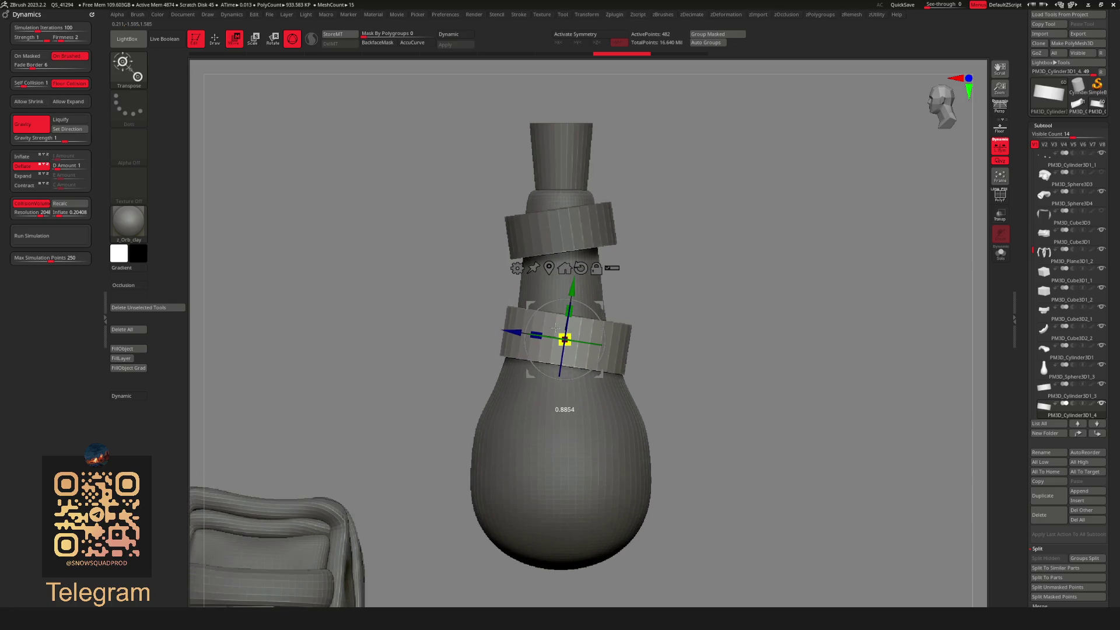
{"action": "left_click", "coordinate": [572, 234], "text": "alt"}
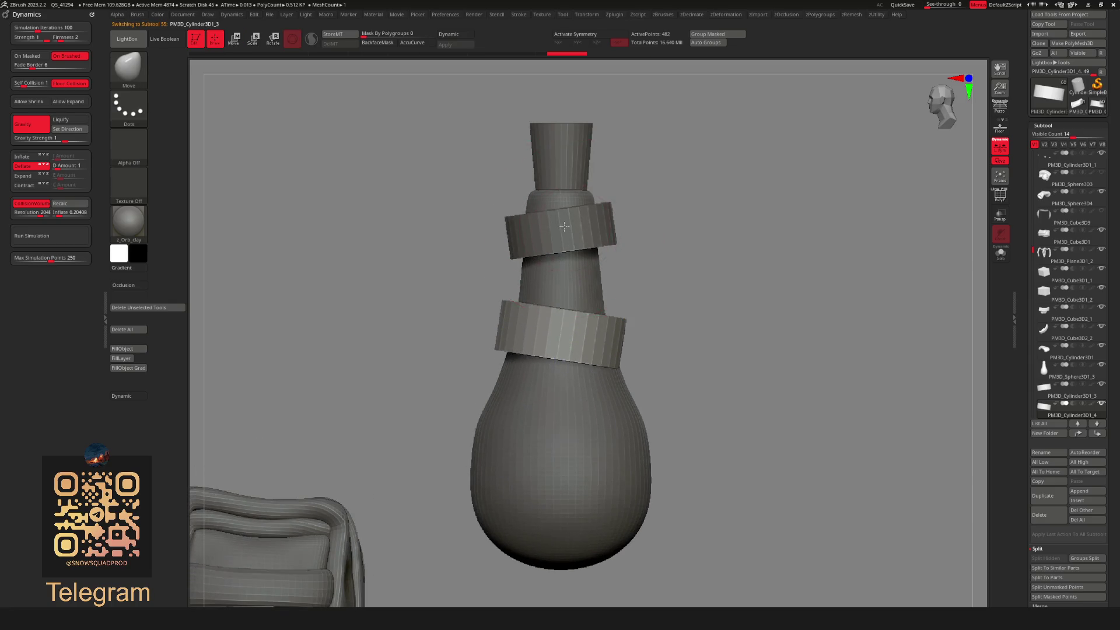
Rotate the upper ring to a more level angle with the Transpose gizmo.
{"action": "mouse_move", "coordinate": [601, 217]}
{"action": "left_mouse_down"}
{"action": "mouse_move", "coordinate": [594, 199]}
{"action": "mouse_move", "coordinate": [604, 233]}
{"action": "left_mouse_up"}
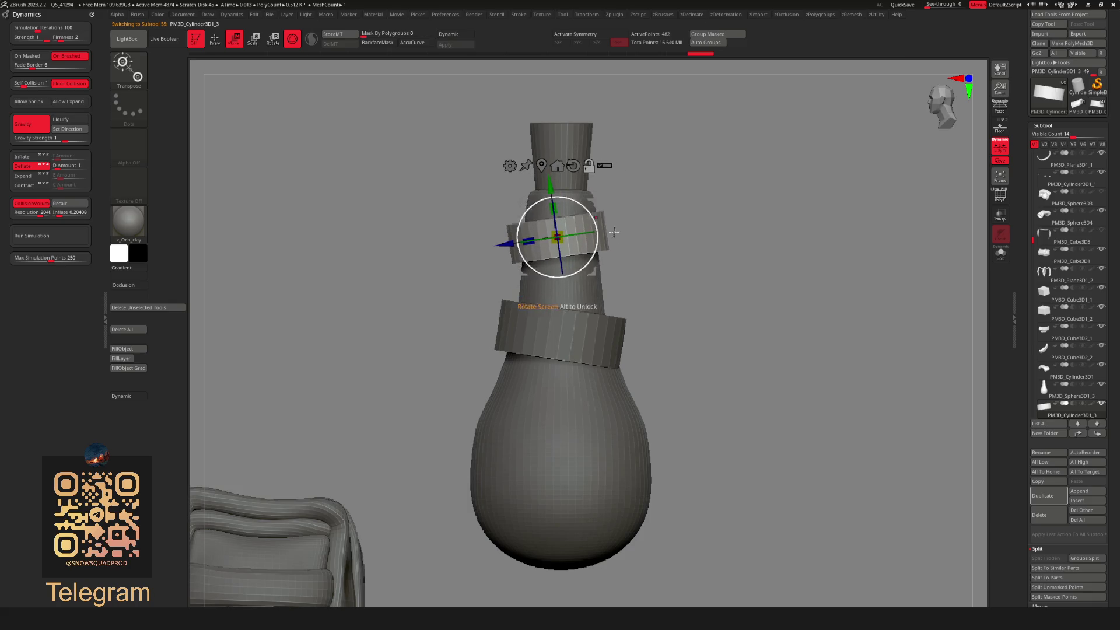
{"action": "scroll", "coordinate": [605, 241], "scroll_direction": "down", "scroll_amount": 3}
{"action": "scroll", "coordinate": [606, 240], "scroll_direction": "up", "scroll_amount": 2}
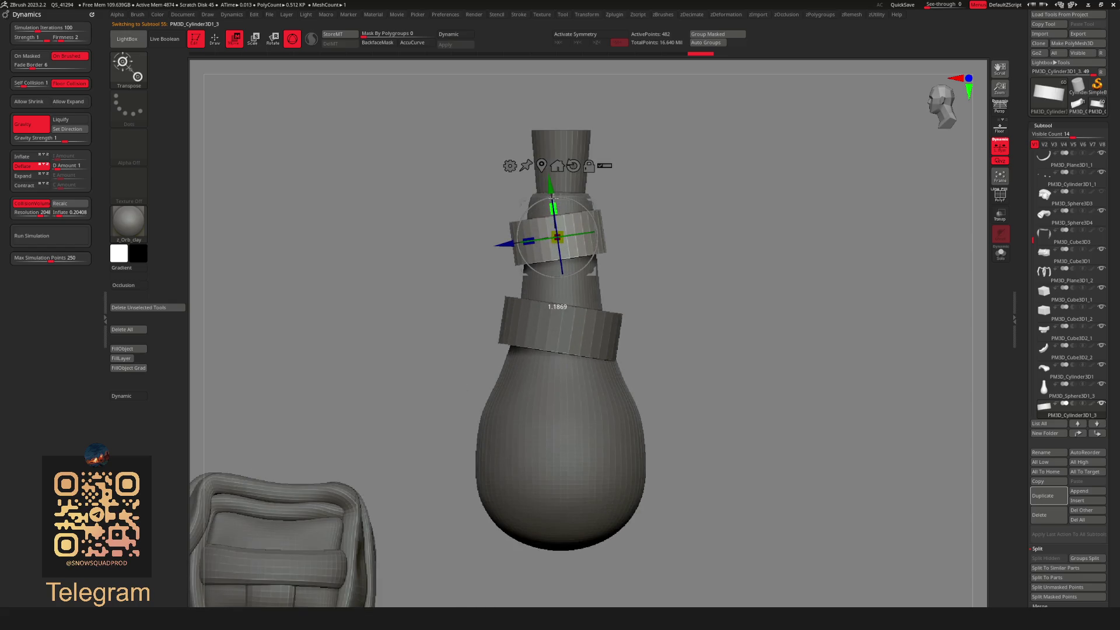
{"action": "scroll", "coordinate": [483, 268], "scroll_direction": "down", "scroll_amount": 3}
{"action": "key", "text": "q"}
{"action": "scroll", "coordinate": [484, 268], "scroll_direction": "down", "scroll_amount": 2}
{"action": "left_click_drag", "start_coordinate": [484, 268], "coordinate": [642, 274]}
{"action": "scroll", "coordinate": [642, 274], "scroll_direction": "up", "scroll_amount": 4}
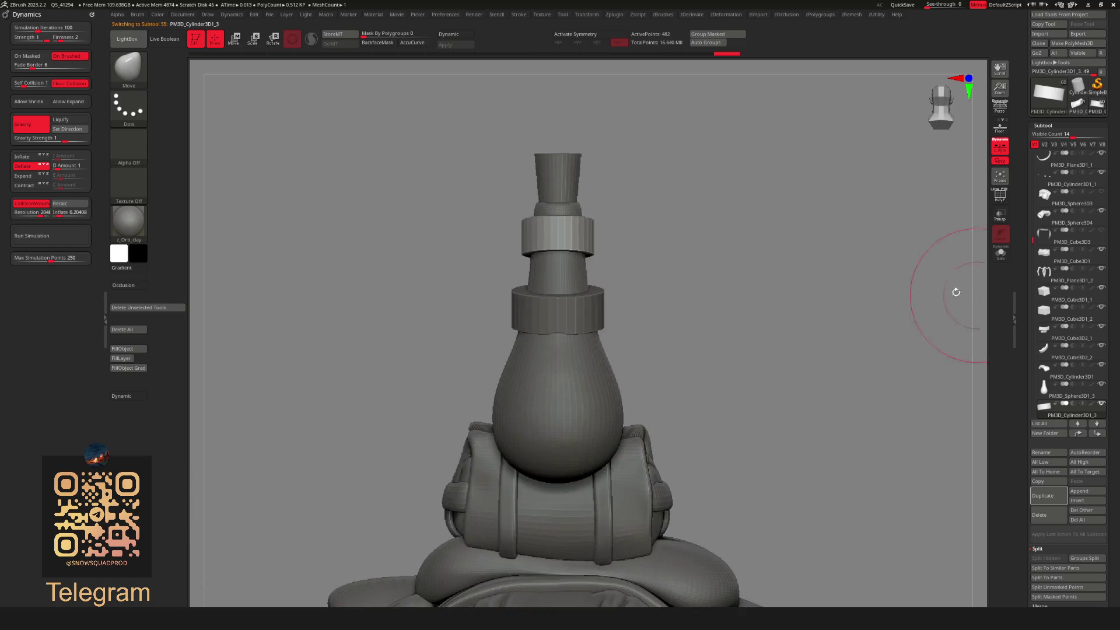
{"action": "left_click_drag", "start_coordinate": [970, 292], "coordinate": [717, 288]}
Remesh the lower ring with ZRemesher at Same polygon count and turn on dynamic subdivision.
{"action": "left_click", "coordinate": [592, 303], "text": "alt"}
{"action": "key", "text": "f"}
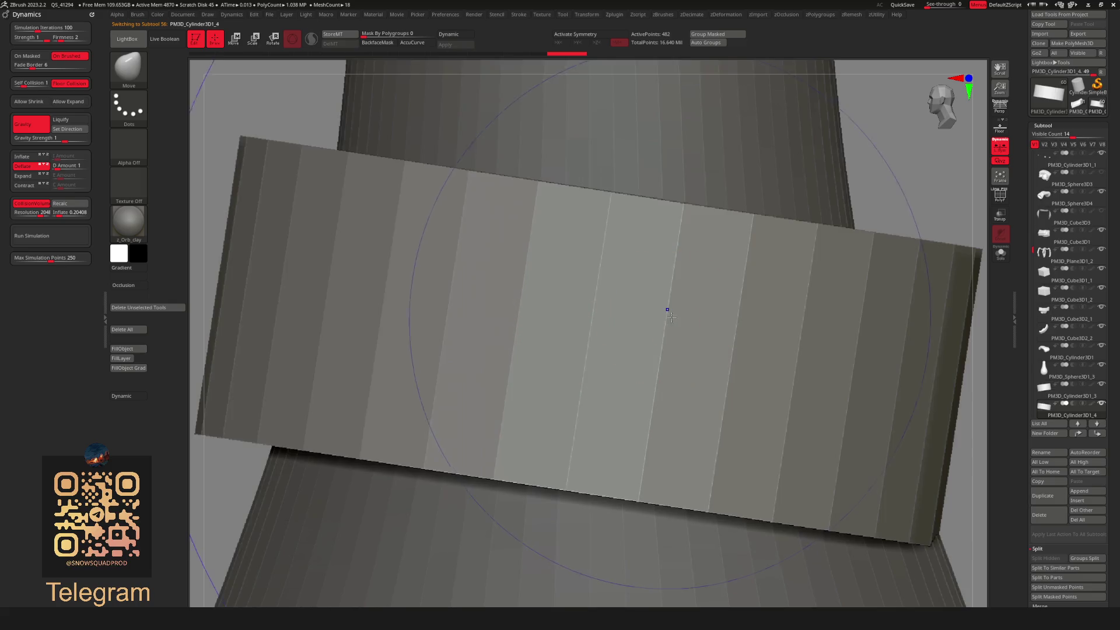
{"action": "key", "text": "shift+f"}
{"action": "key", "text": "b"}
{"action": "key", "text": "m"}
{"action": "key", "text": "v"}
{"action": "scroll", "coordinate": [583, 338], "scroll_direction": "down", "scroll_amount": 5}
{"action": "key", "text": "shift+r"}
{"action": "left_click", "coordinate": [743, 432]}
{"action": "left_click", "coordinate": [737, 376]}
{"action": "key", "text": "shift+f"}
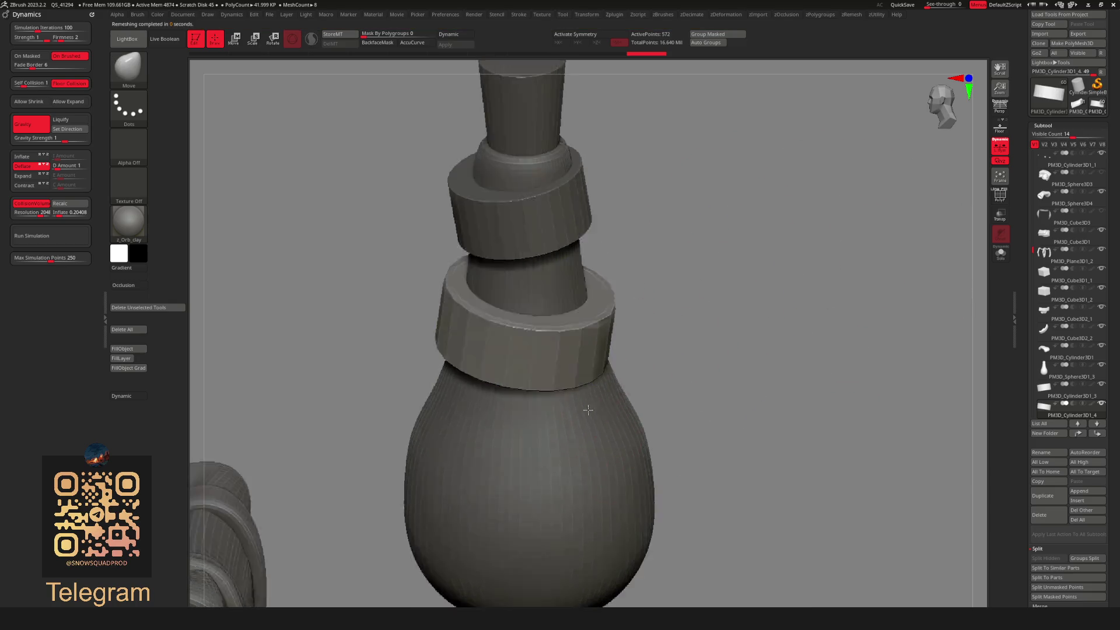
{"action": "scroll", "coordinate": [597, 352], "scroll_direction": "down", "scroll_amount": 3}
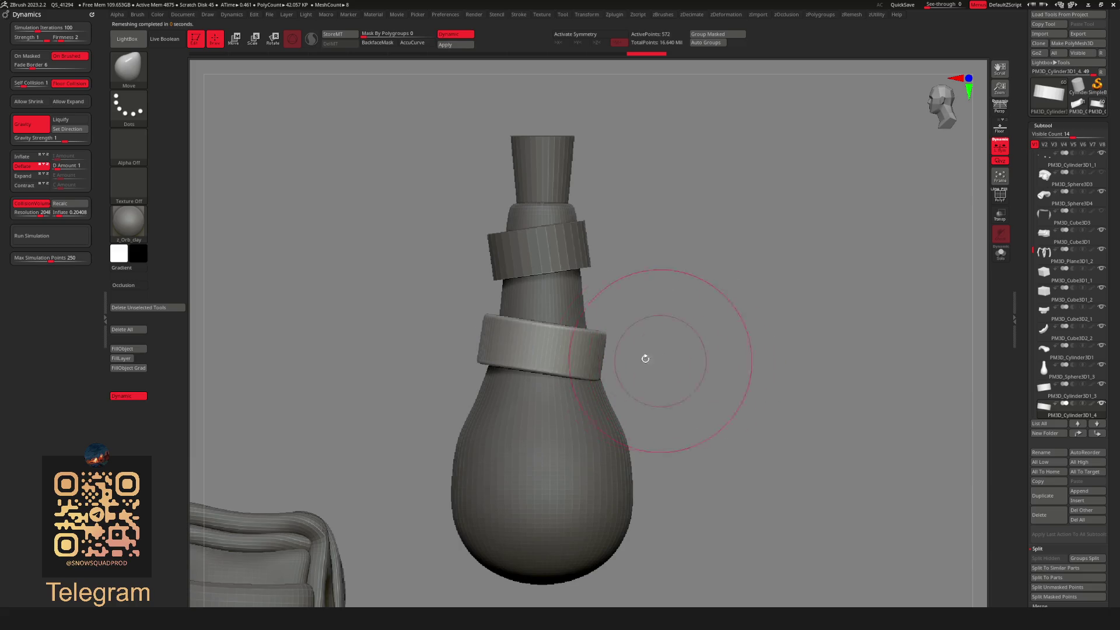
{"action": "scroll", "coordinate": [644, 352], "scroll_direction": "up", "scroll_amount": 2}
{"action": "key", "text": "d"}
Remesh the upper ring with ZRemesher at Half, then again at Same polygon count.
{"action": "key", "text": "Up"}
{"action": "key", "text": "shift+r"}
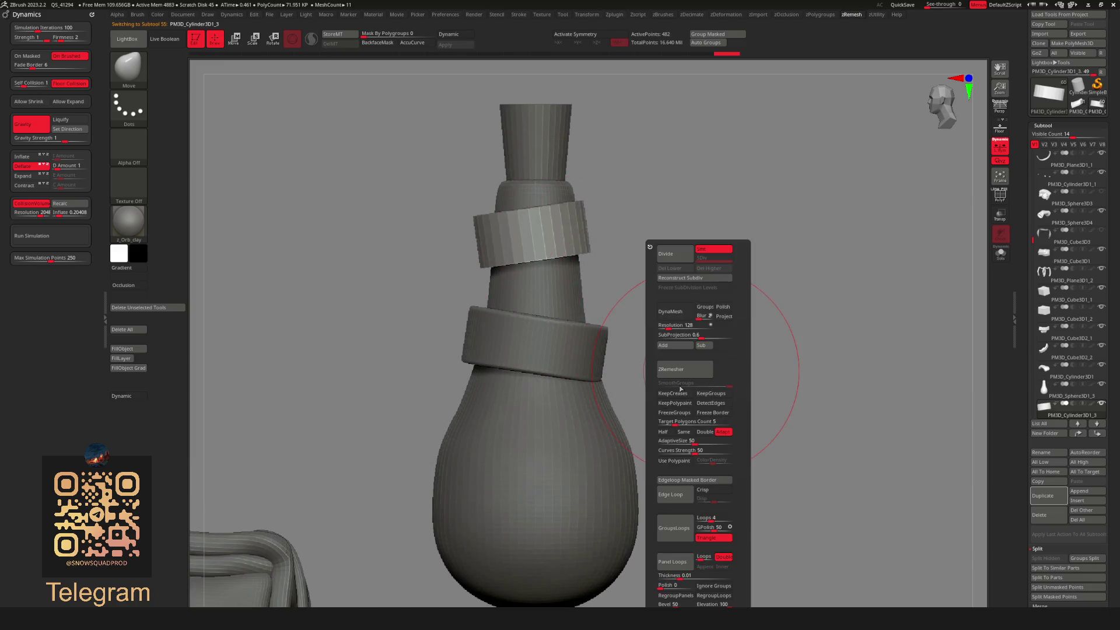
{"action": "left_click", "coordinate": [674, 436]}
{"action": "left_click", "coordinate": [672, 369]}
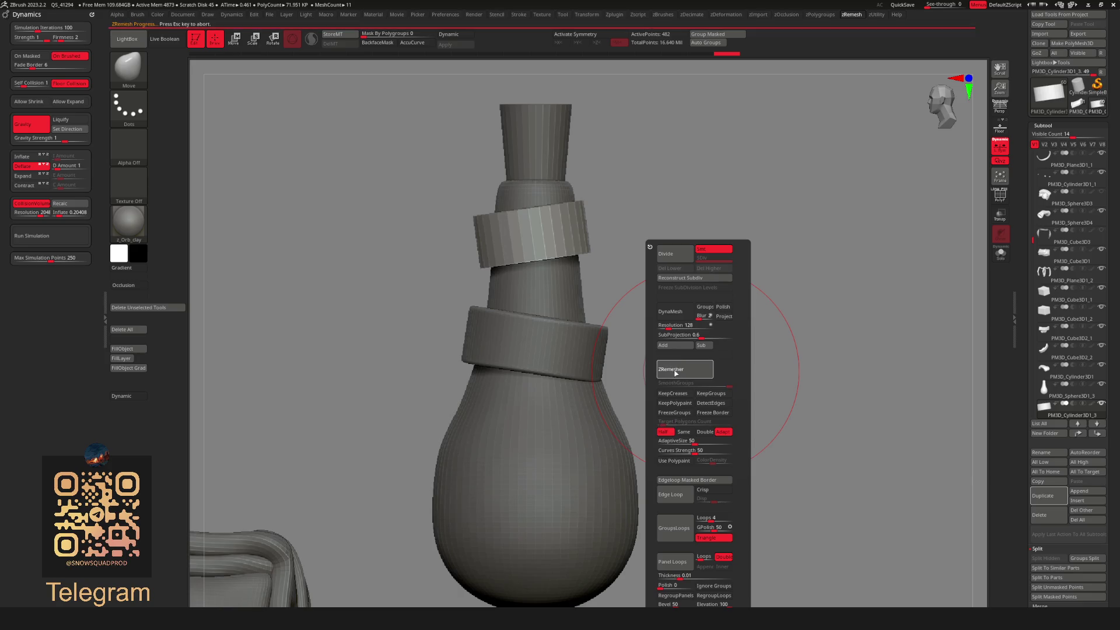
{"action": "key", "text": "shift+r"}
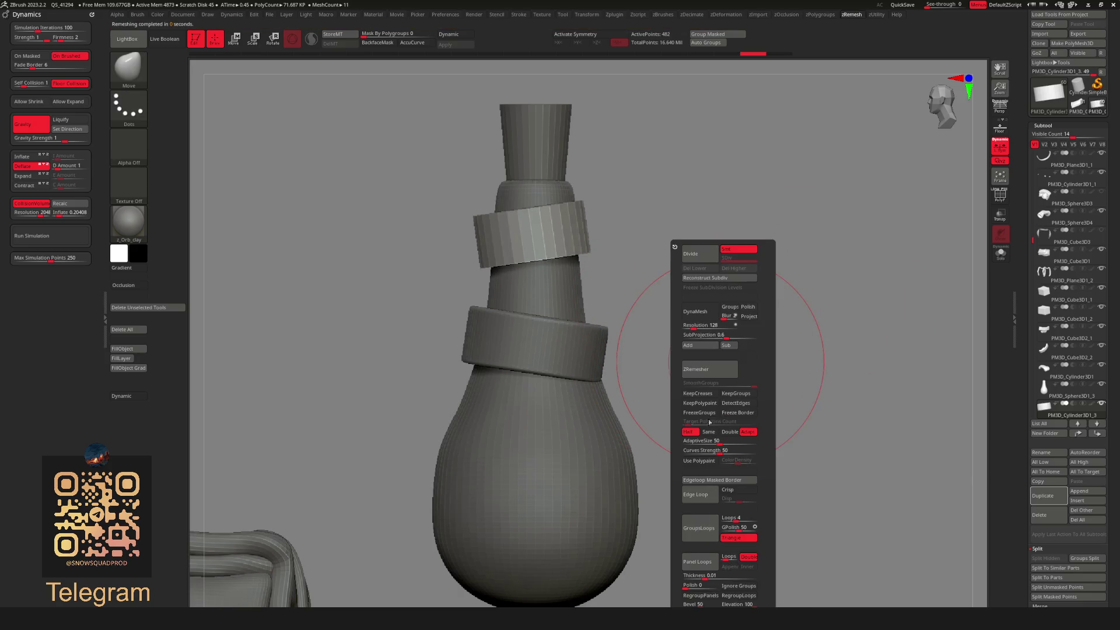
{"action": "left_click", "coordinate": [709, 432]}
{"action": "left_click", "coordinate": [714, 376]}
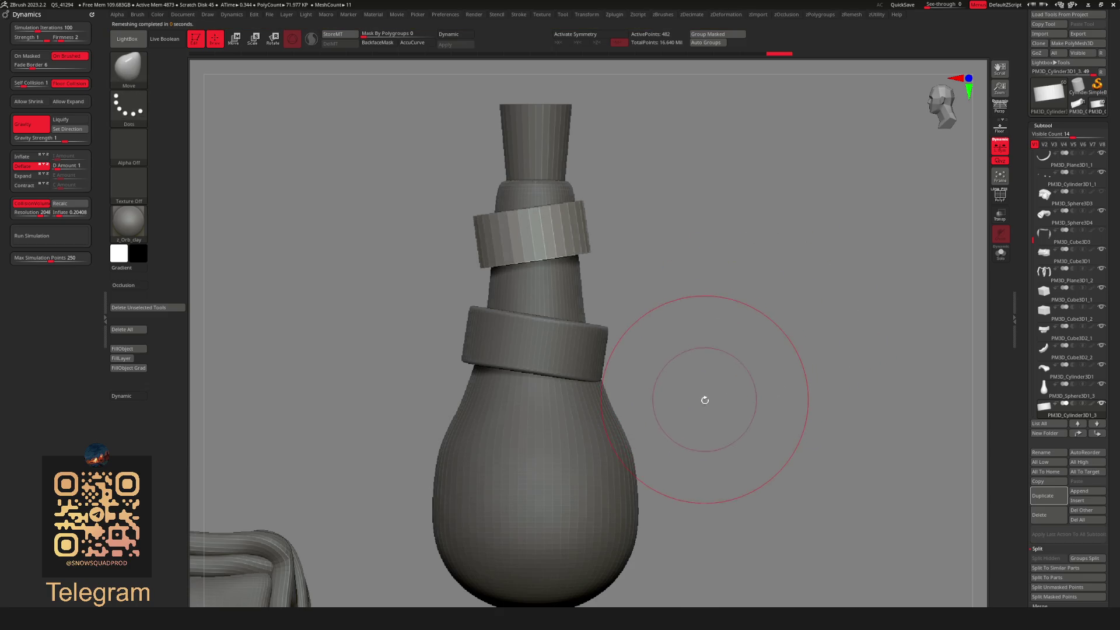
{"action": "key", "text": "shift+r"}
{"action": "left_click", "coordinate": [695, 372]}
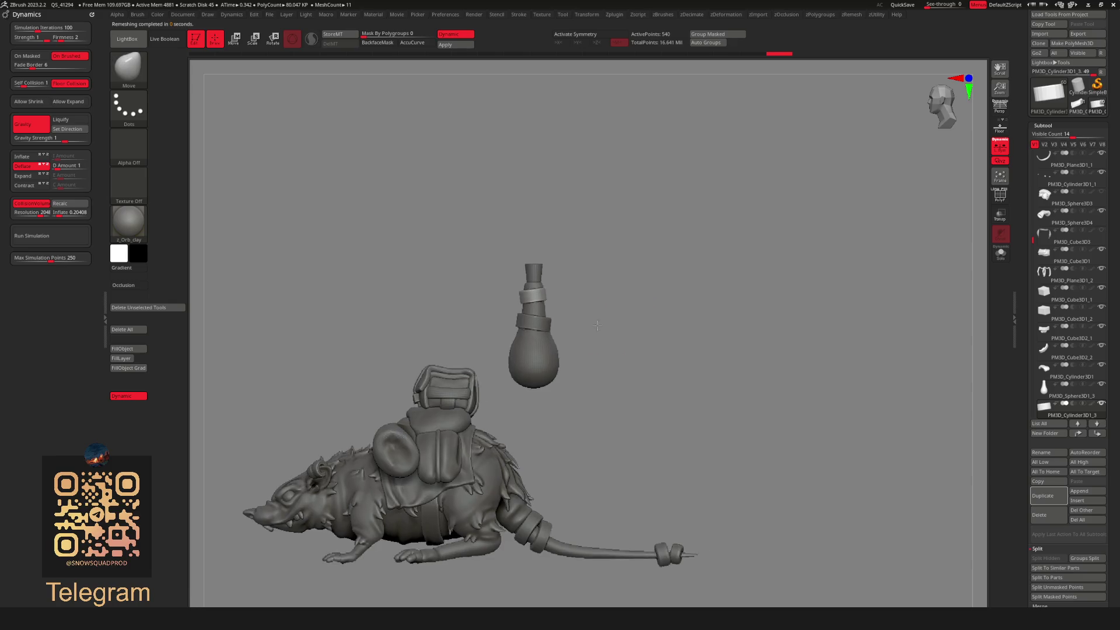
Select the bottle's neck piece subtool.
{"action": "scroll", "coordinate": [583, 323], "scroll_direction": "up", "scroll_amount": 5}
{"action": "left_click", "coordinate": [576, 309], "text": "alt"}
{"action": "key", "text": "w"}
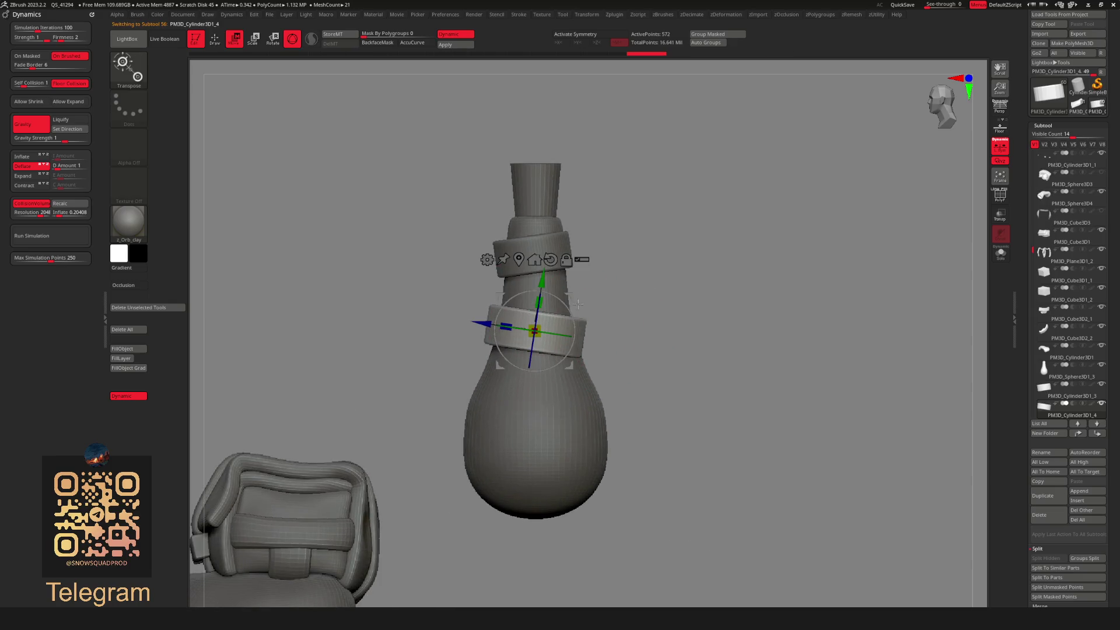
{"action": "key", "text": "q"}
{"action": "left_click", "coordinate": [539, 175], "text": "alt"}
{"action": "left_click_drag", "start_coordinate": [575, 207], "coordinate": [654, 271]}
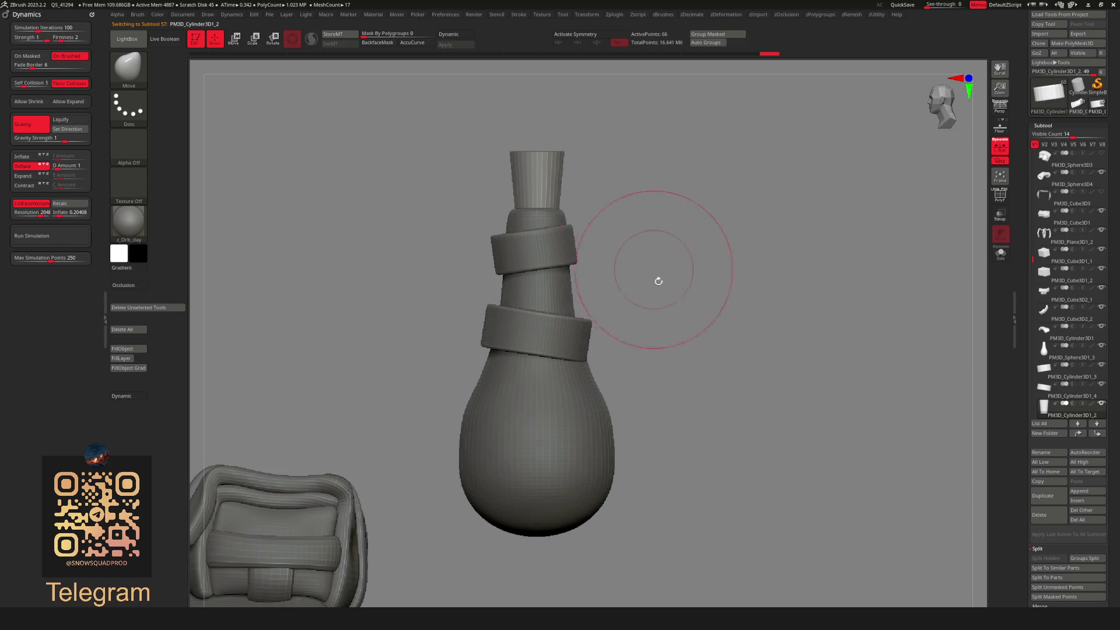
Remesh the neck piece with ZRemesher at Same, then at Double, and preview with dynamic subdivision.
{"action": "key", "text": "shift+r"}
{"action": "left_click", "coordinate": [655, 431]}
{"action": "left_click", "coordinate": [654, 370]}
{"action": "left_click", "coordinate": [677, 431]}
{"action": "left_click", "coordinate": [650, 369]}
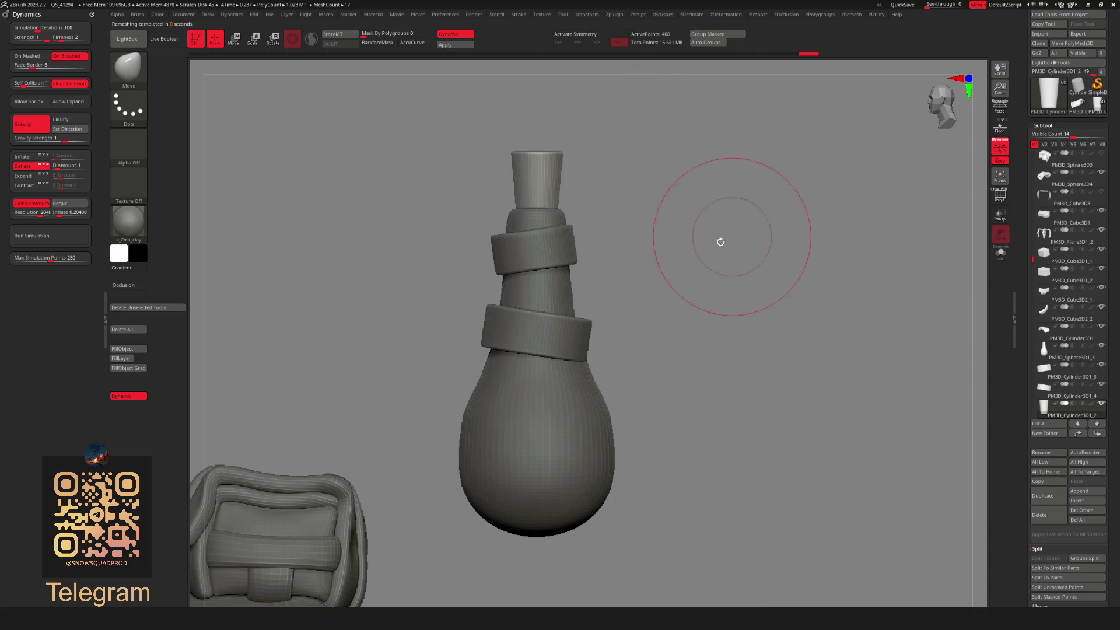
{"action": "scroll", "coordinate": [729, 238], "scroll_direction": "down", "scroll_amount": 3}
{"action": "key", "text": "shift+d"}
{"action": "scroll", "coordinate": [537, 250], "scroll_direction": "down", "scroll_amount": 5}
Select the lower and upper ring subtools, then zoom out to show the whole rat.
{"action": "left_click_drag", "start_coordinate": [475, 292], "coordinate": [560, 315]}
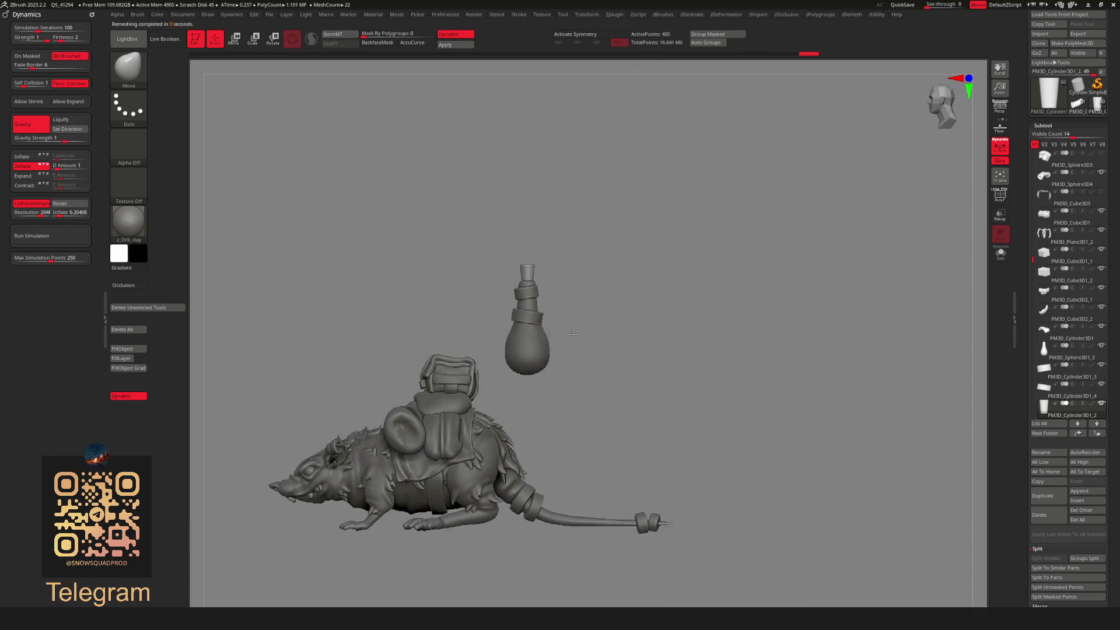
{"action": "scroll", "coordinate": [579, 325], "scroll_direction": "up", "scroll_amount": 5}
{"action": "key", "text": "space"}
{"action": "left_click", "coordinate": [527, 291], "text": "alt"}
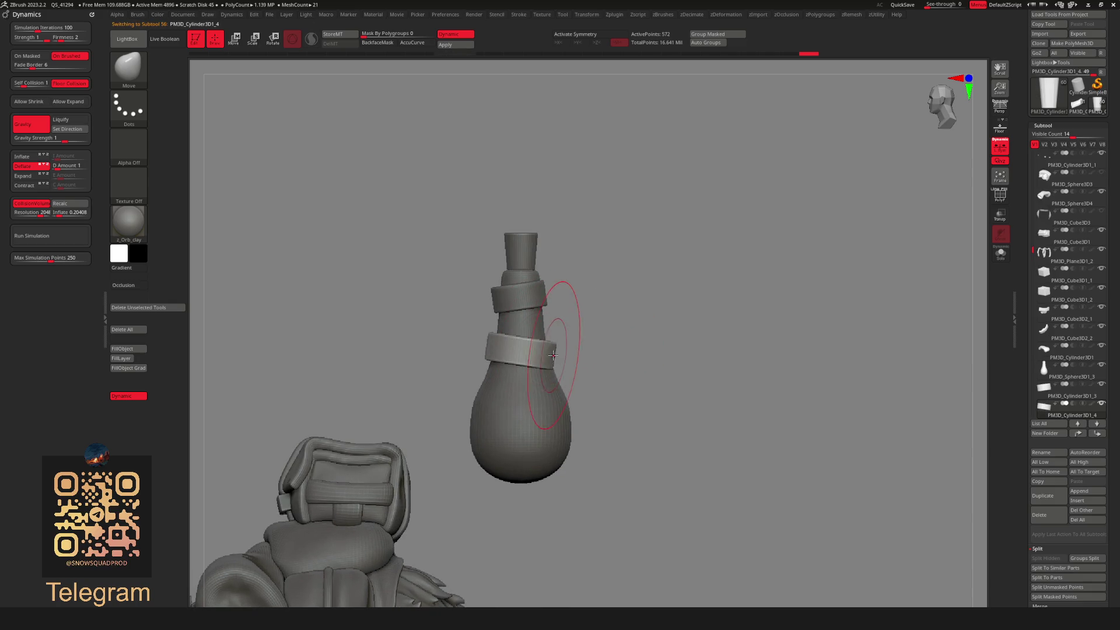
{"action": "key", "text": "b"}
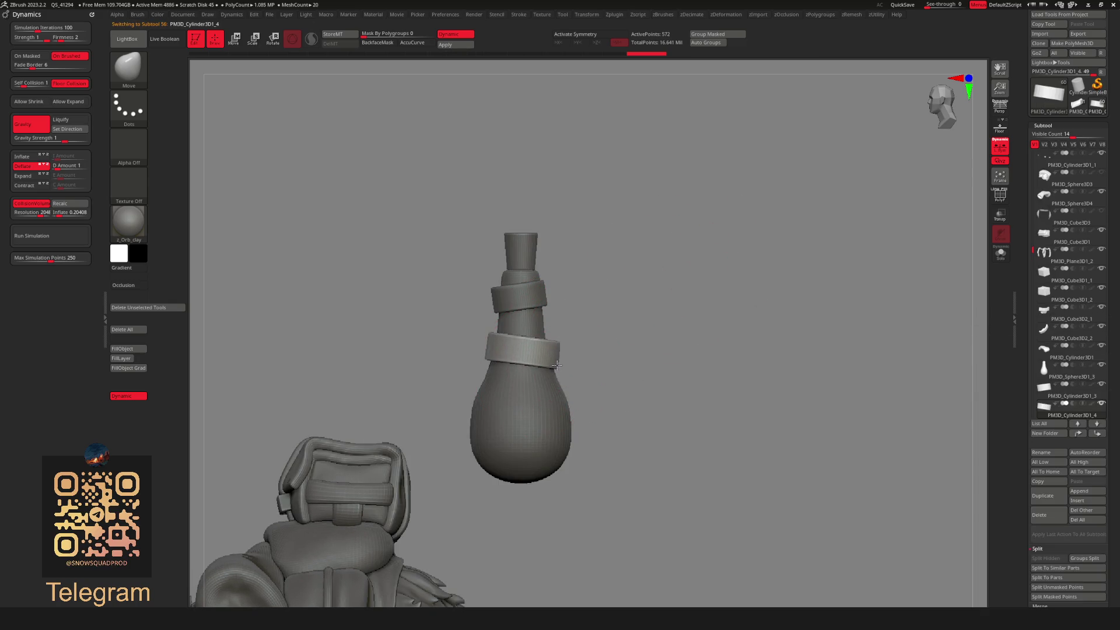
{"action": "left_click", "coordinate": [505, 299], "text": "alt"}
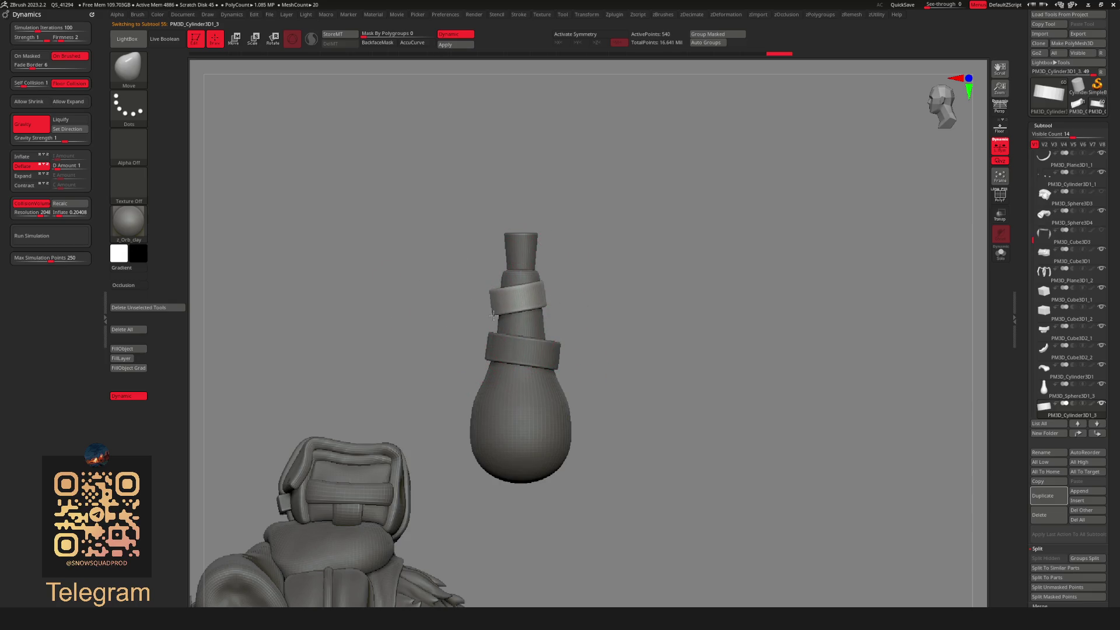
{"action": "mouse_move", "coordinate": [531, 293]}
{"action": "right_mouse_down", "text": "ctrl"}
{"action": "mouse_move", "coordinate": [630, 350]}
{"action": "mouse_move", "coordinate": [635, 373]}
{"action": "right_mouse_up", "text": "ctrl"}
{"action": "key", "text": "space"}
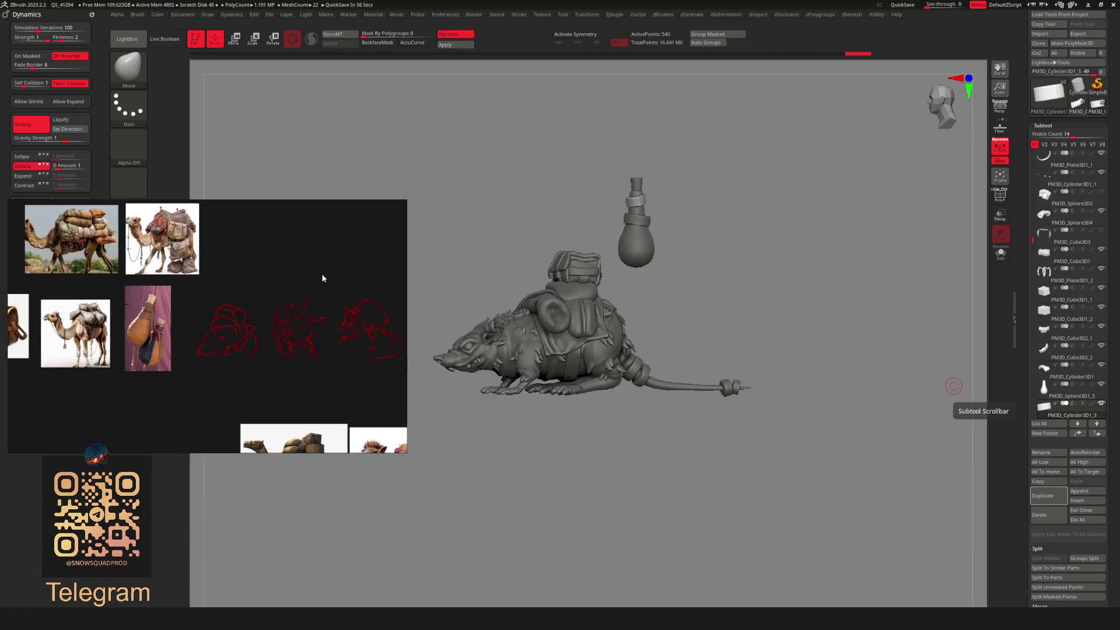
Shrink the PureRef reference board and move it to the lower left.
{"action": "mouse_move", "coordinate": [9, 274]}
{"action": "left_mouse_down"}
{"action": "mouse_move", "coordinate": [115, 278]}
{"action": "mouse_move", "coordinate": [95, 282]}
{"action": "mouse_move", "coordinate": [126, 297]}
{"action": "left_mouse_up"}
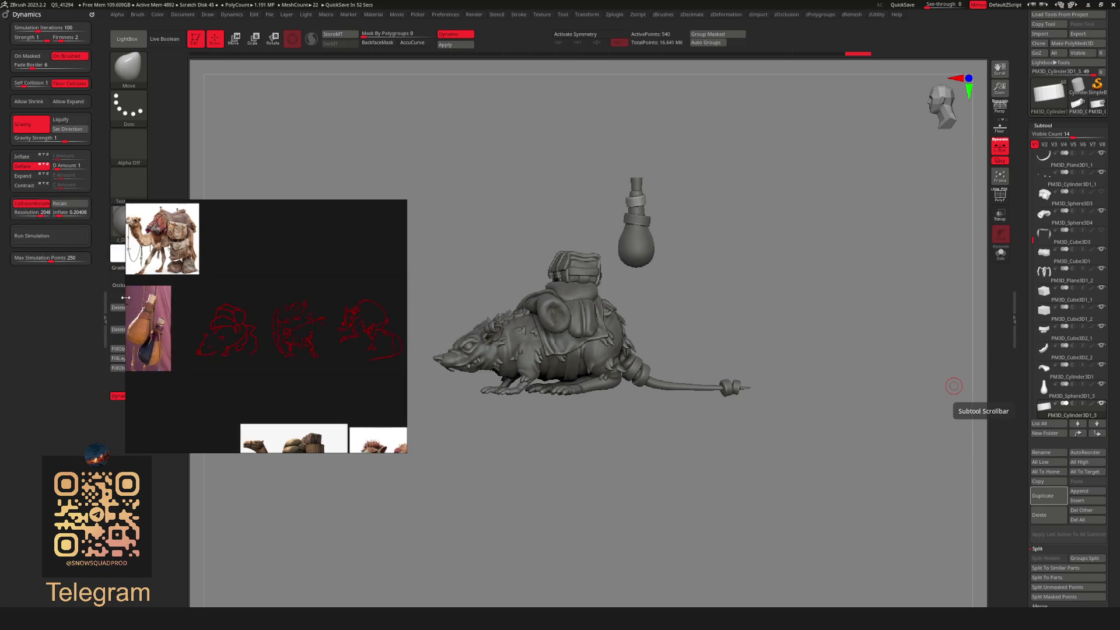
{"action": "mouse_move", "coordinate": [233, 325]}
{"action": "left_mouse_down"}
{"action": "mouse_move", "coordinate": [130, 297]}
{"action": "mouse_move", "coordinate": [151, 314]}
{"action": "mouse_move", "coordinate": [153, 367]}
{"action": "left_mouse_up"}
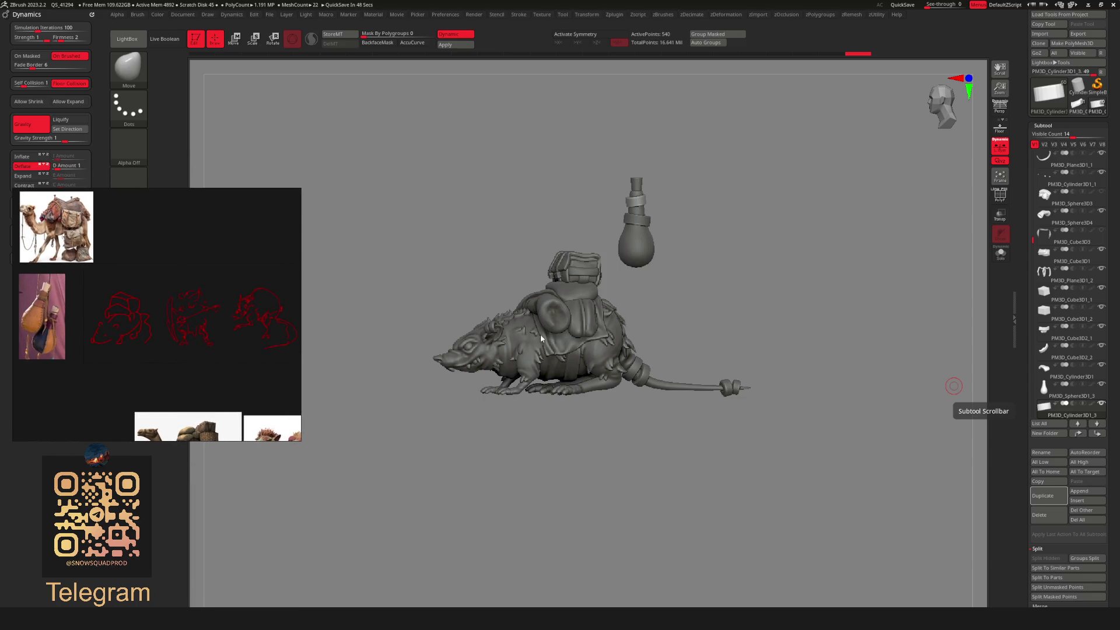
{"action": "scroll", "coordinate": [620, 350], "scroll_direction": "up", "scroll_amount": 5}
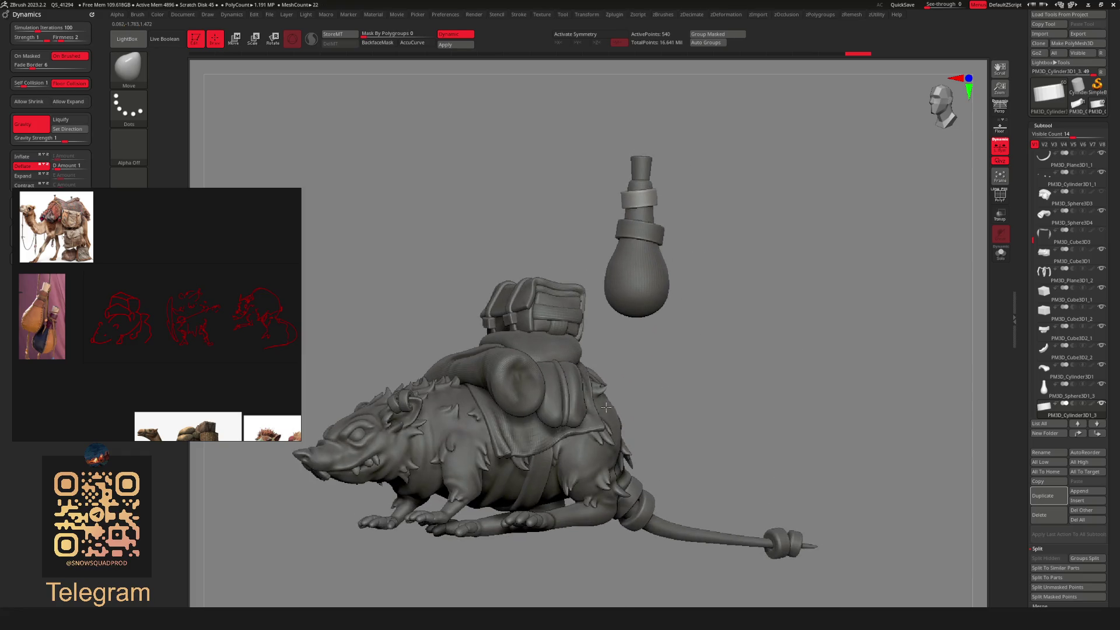
{"action": "scroll", "coordinate": [594, 389], "scroll_direction": "down", "scroll_amount": 2}
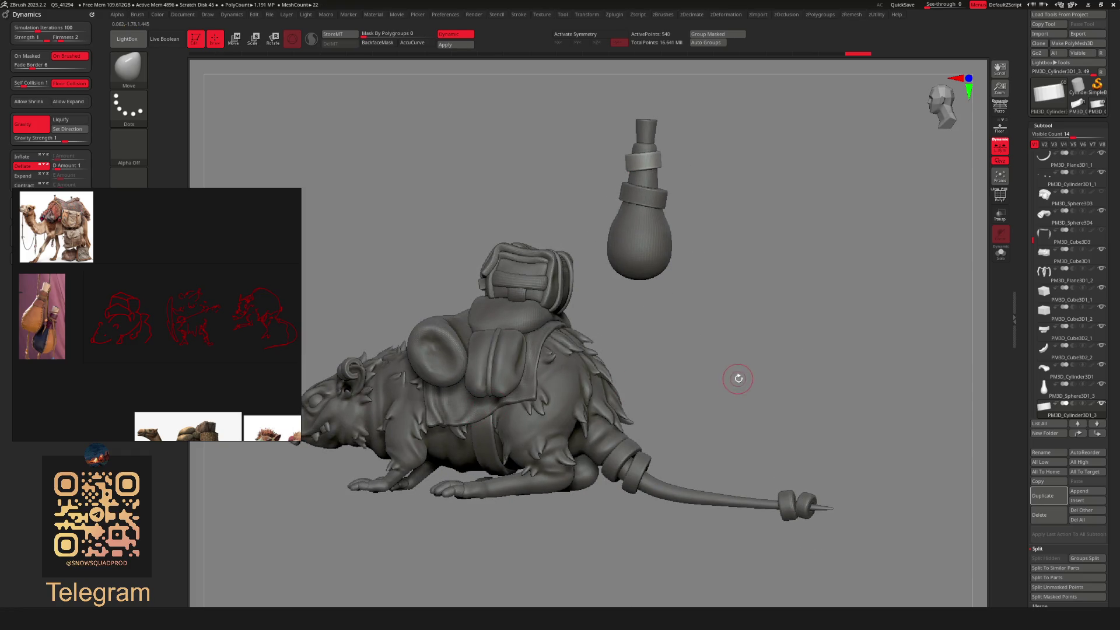
{"action": "scroll", "coordinate": [493, 351], "scroll_direction": "down", "scroll_amount": 4}
Select the bottle's lower ring and slide it down diagonally around the bottle.
{"action": "mouse_move", "coordinate": [494, 351]}
{"action": "left_mouse_down"}
{"action": "mouse_move", "coordinate": [600, 362]}
{"action": "mouse_move", "coordinate": [585, 341]}
{"action": "left_mouse_up"}
{"action": "scroll", "coordinate": [600, 362], "scroll_direction": "up", "scroll_amount": 4}
{"action": "left_click_drag", "start_coordinate": [617, 326], "coordinate": [514, 327]}
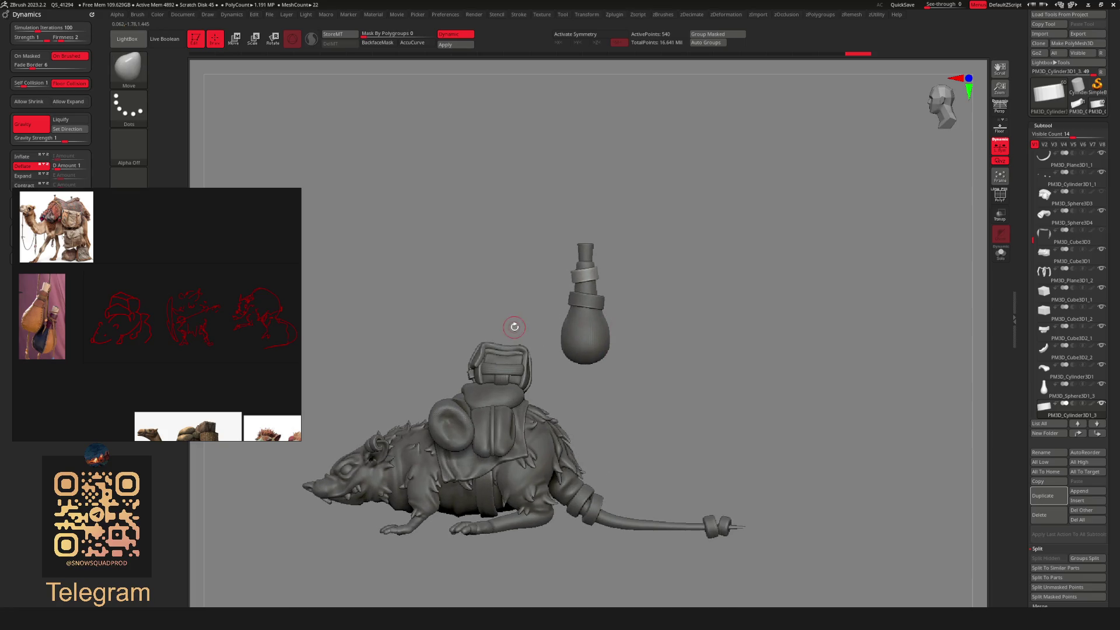
{"action": "scroll", "coordinate": [36, 312], "scroll_direction": "up", "scroll_amount": 5}
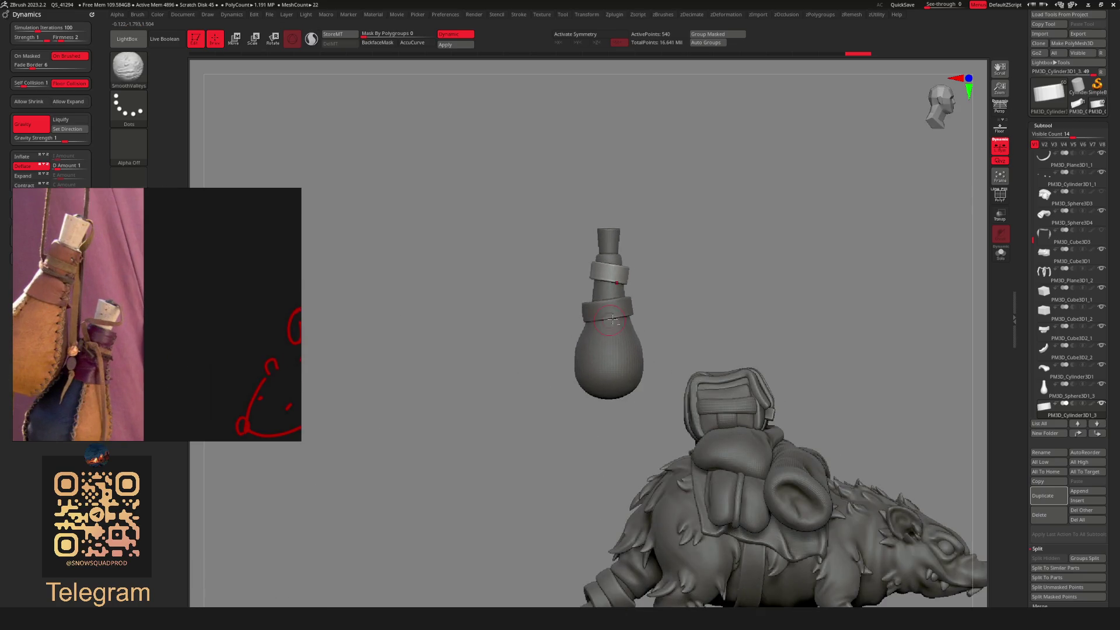
{"action": "left_click", "coordinate": [600, 304], "text": "alt"}
{"action": "key", "text": "space"}
{"action": "mouse_move", "coordinate": [591, 325]}
{"action": "left_mouse_down"}
{"action": "mouse_move", "coordinate": [609, 325]}
{"action": "mouse_move", "coordinate": [601, 322]}
{"action": "left_mouse_up"}
From a side view, scale the lower ring up slightly with the gizmo.
{"action": "mouse_move", "coordinate": [655, 307]}
{"action": "right_mouse_down"}
{"action": "mouse_move", "coordinate": [645, 320]}
{"action": "mouse_move", "coordinate": [678, 308]}
{"action": "right_mouse_up"}
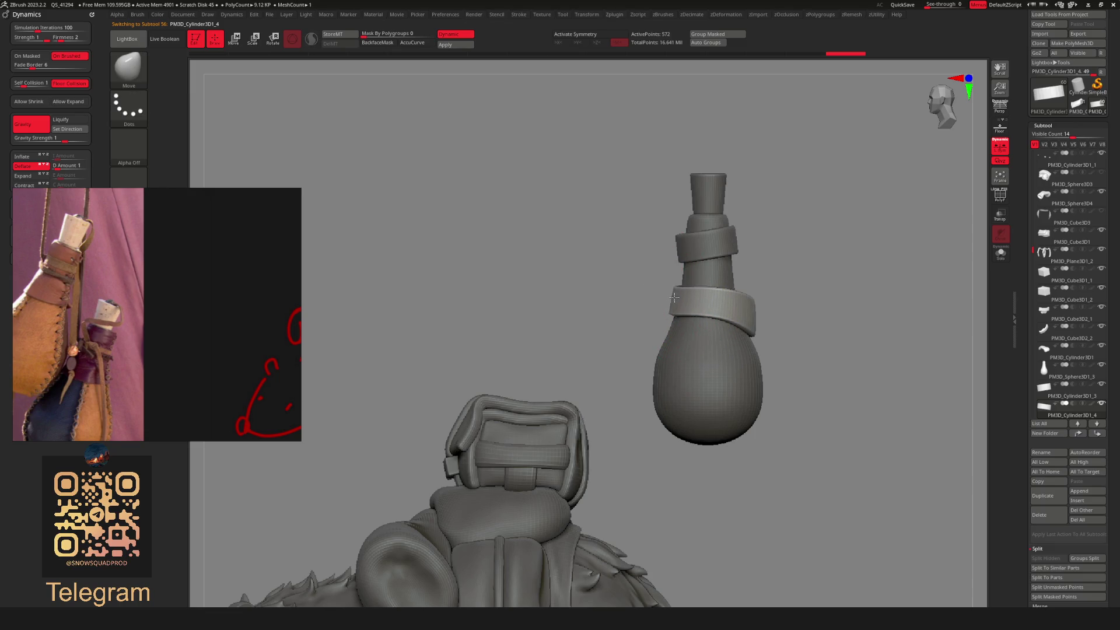
{"action": "mouse_move", "coordinate": [662, 300]}
{"action": "right_mouse_down"}
{"action": "mouse_move", "coordinate": [642, 315]}
{"action": "mouse_move", "coordinate": [655, 295]}
{"action": "mouse_move", "coordinate": [764, 305]}
{"action": "mouse_move", "coordinate": [741, 319]}
{"action": "mouse_move", "coordinate": [799, 312]}
{"action": "mouse_move", "coordinate": [745, 324]}
{"action": "mouse_move", "coordinate": [762, 317]}
{"action": "mouse_move", "coordinate": [749, 292]}
{"action": "mouse_move", "coordinate": [691, 247]}
{"action": "right_mouse_up"}
{"action": "mouse_move", "coordinate": [767, 298]}
{"action": "right_mouse_down"}
{"action": "mouse_move", "coordinate": [660, 320]}
{"action": "mouse_move", "coordinate": [787, 335]}
{"action": "mouse_move", "coordinate": [805, 303]}
{"action": "right_mouse_up"}
{"action": "key", "text": "w"}
{"action": "left_click_drag", "start_coordinate": [753, 293], "coordinate": [790, 272]}
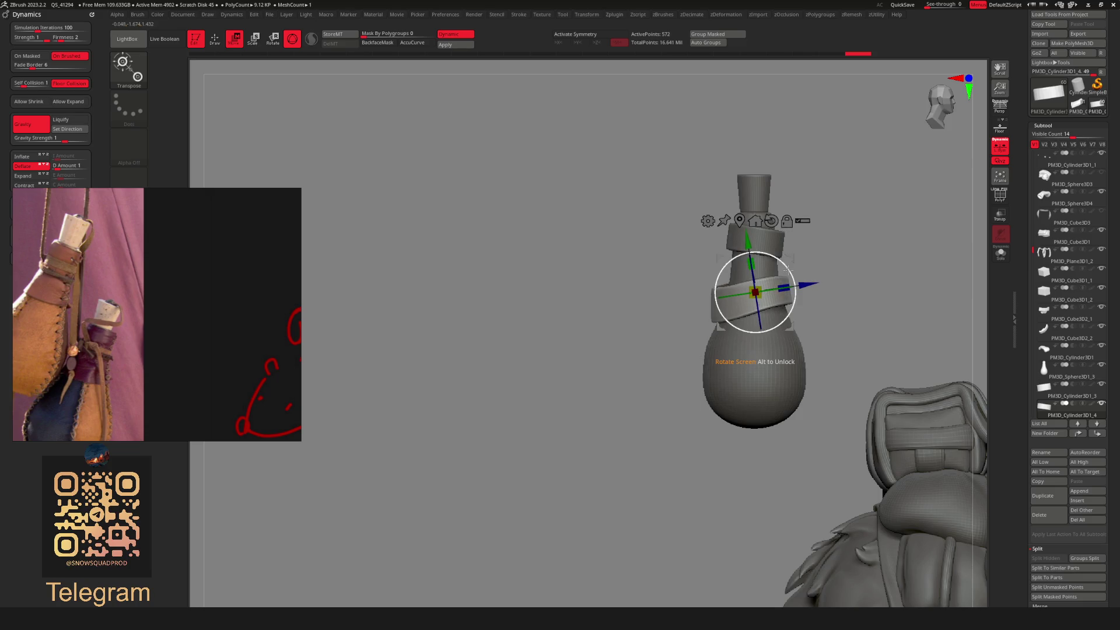
{"action": "key", "text": "q"}
{"action": "mouse_move", "coordinate": [773, 294]}
{"action": "right_mouse_down", "text": "ctrl"}
{"action": "mouse_move", "coordinate": [790, 330]}
{"action": "mouse_move", "coordinate": [653, 349]}
{"action": "mouse_move", "coordinate": [617, 368]}
{"action": "mouse_move", "coordinate": [685, 375]}
{"action": "mouse_move", "coordinate": [595, 350]}
{"action": "mouse_move", "coordinate": [637, 359]}
{"action": "mouse_move", "coordinate": [688, 349]}
{"action": "mouse_move", "coordinate": [694, 373]}
{"action": "mouse_move", "coordinate": [741, 408]}
{"action": "mouse_move", "coordinate": [775, 389]}
{"action": "right_mouse_up", "text": "ctrl"}
Switch the sculpting brush to Move with the B, M, V shortcut.
{"action": "key", "text": "b"}
{"action": "key", "text": "m"}
{"action": "key", "text": "v"}
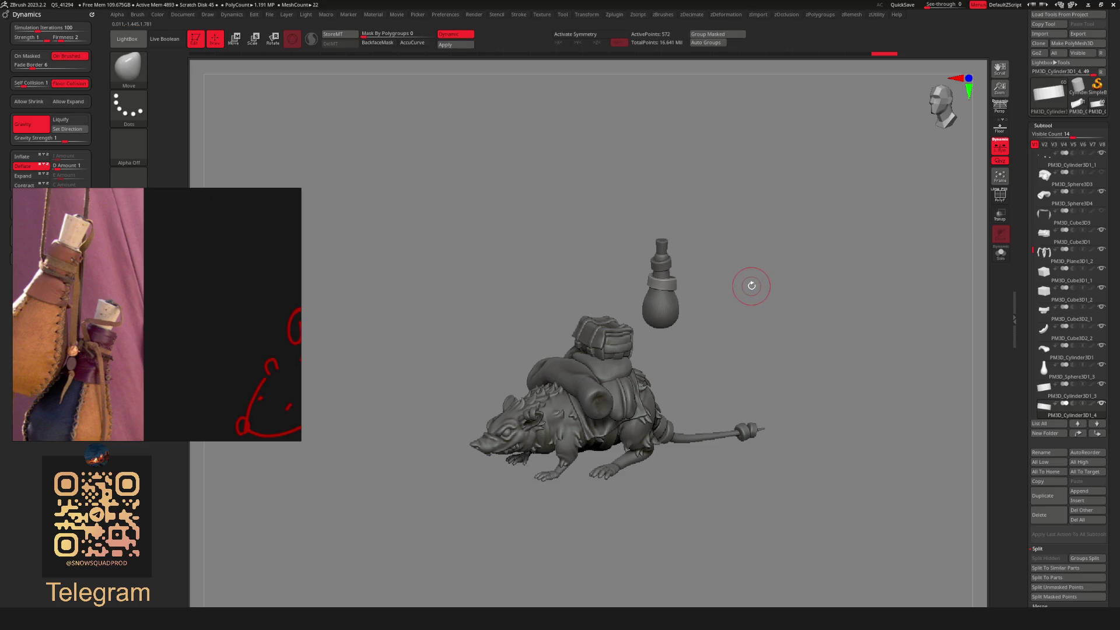
Select the gourd bottle body and subdivide it.
{"action": "right_click_drag", "start_coordinate": [778, 289], "coordinate": [840, 245], "text": "ctrl"}
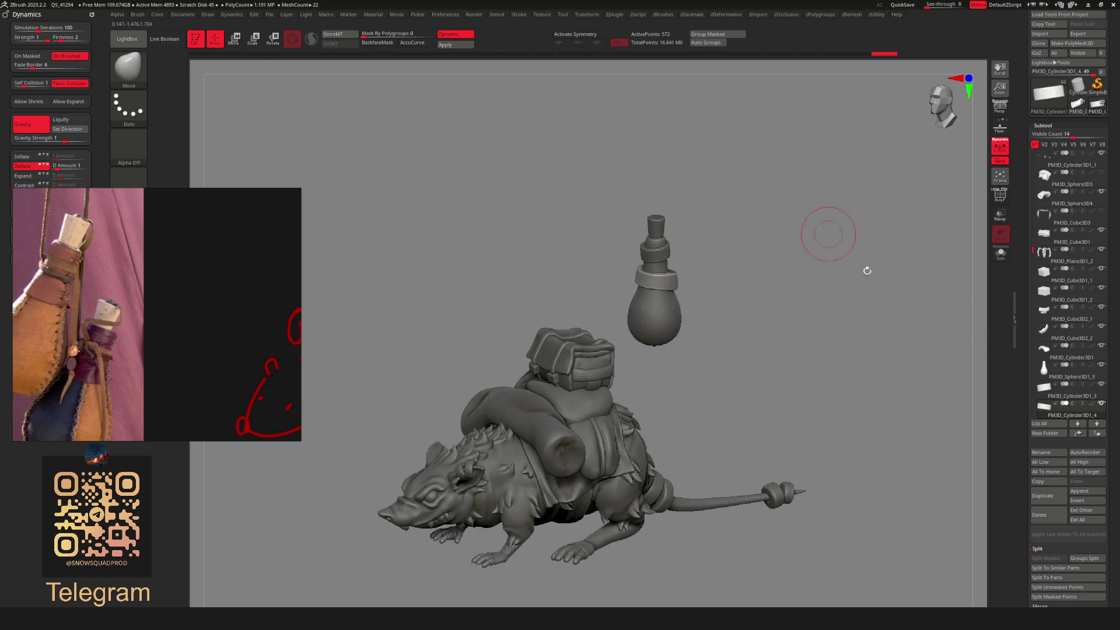
{"action": "left_click", "coordinate": [1045, 375]}
{"action": "mouse_move", "coordinate": [759, 350]}
{"action": "right_mouse_down", "text": "ctrl"}
{"action": "mouse_move", "coordinate": [750, 325]}
{"action": "mouse_move", "coordinate": [789, 365]}
{"action": "right_mouse_up", "text": "ctrl"}
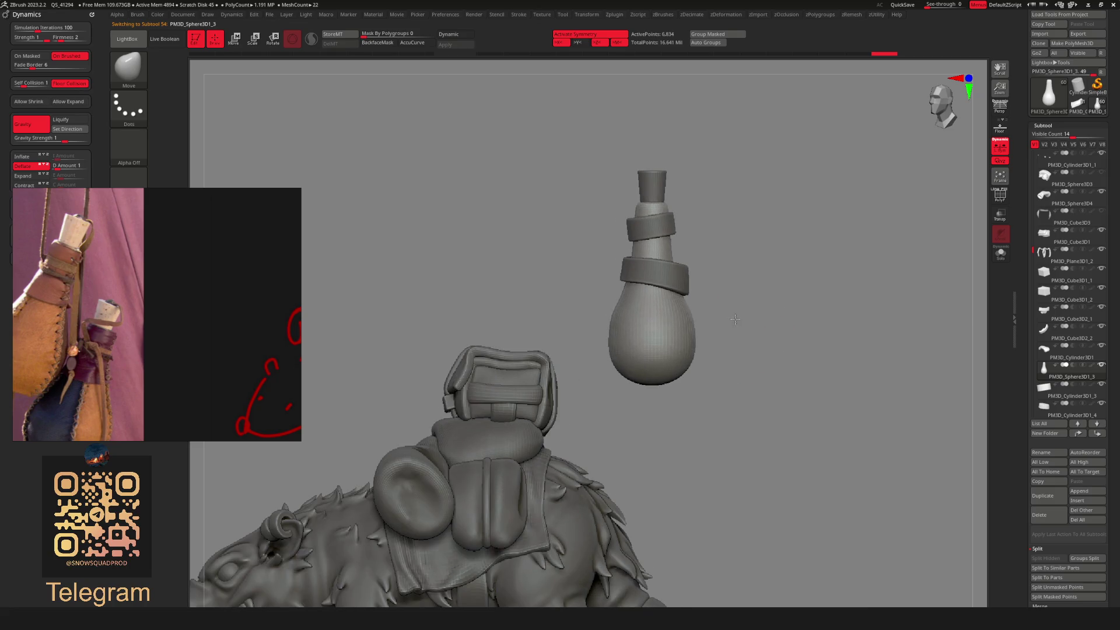
{"action": "key", "text": "shift+space"}
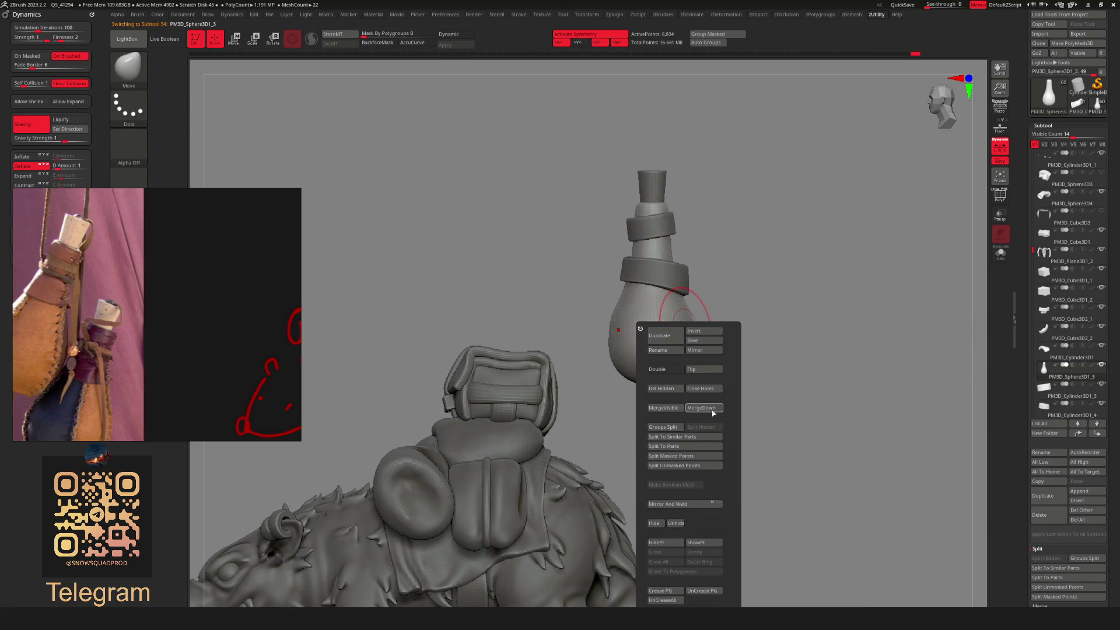
{"action": "key", "text": "shift+space"}
{"action": "left_click", "coordinate": [686, 253]}
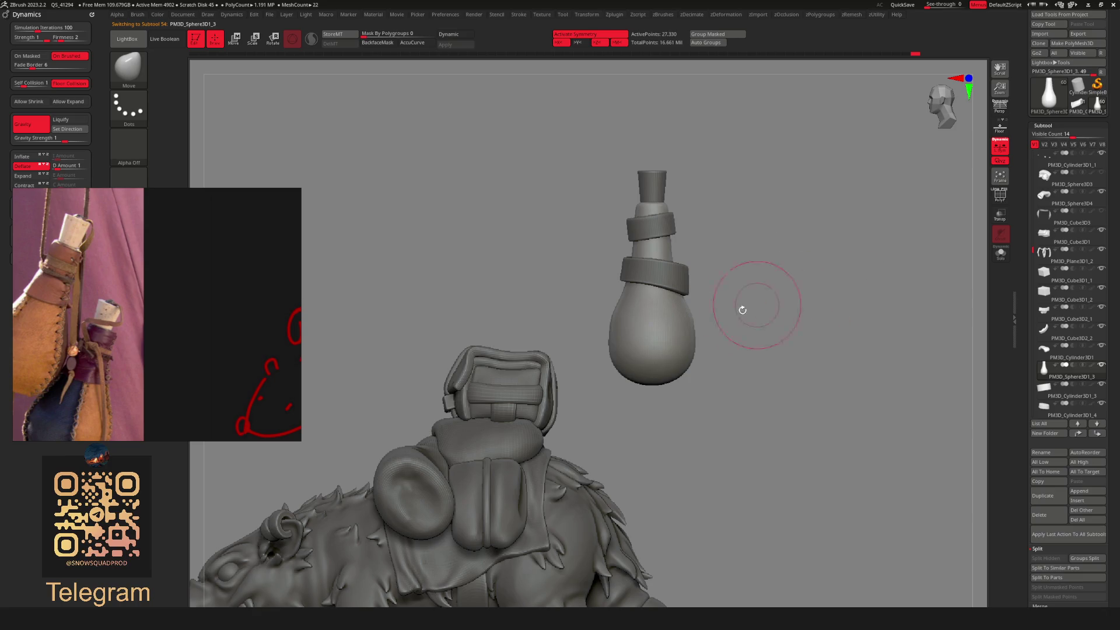
Remesh the bottle body with ZRemesher and close its holes.
{"action": "key", "text": "shift+space"}
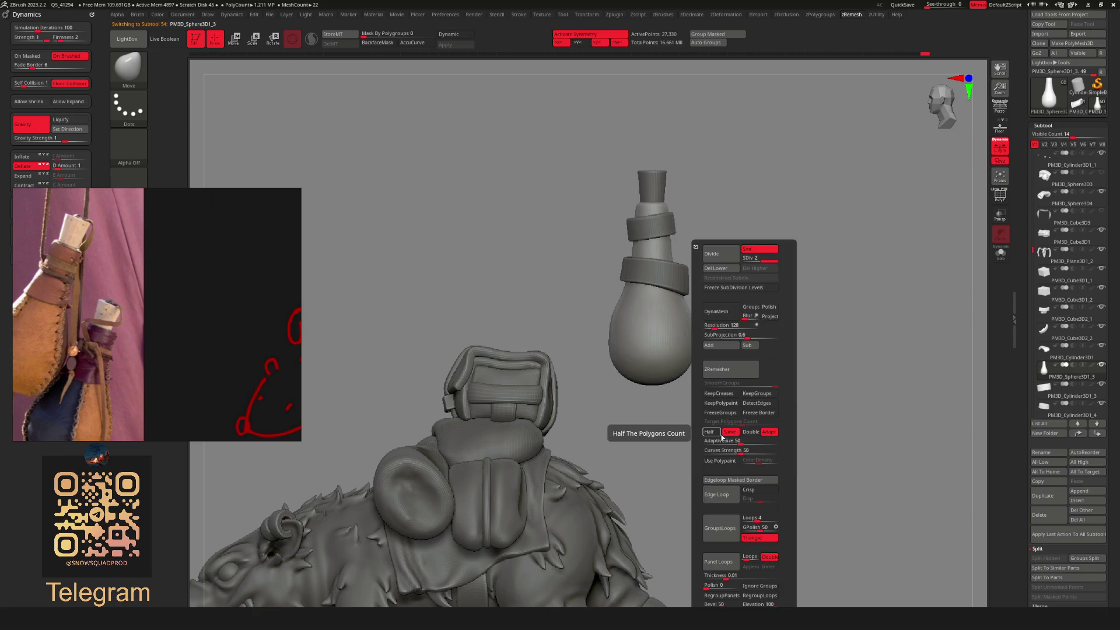
{"action": "left_click", "coordinate": [728, 368]}
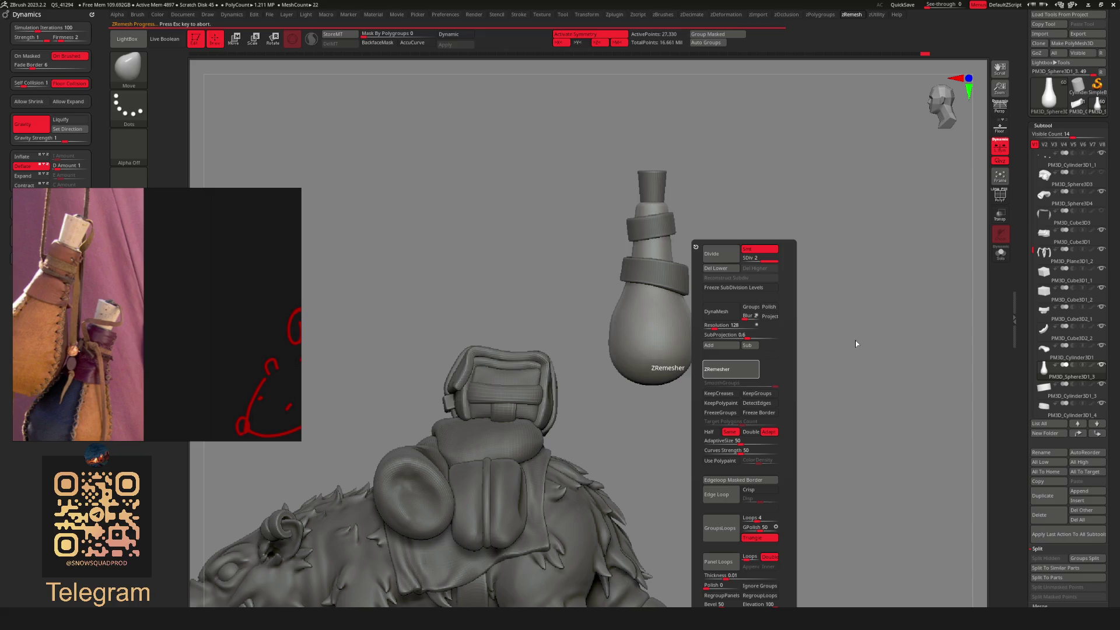
{"action": "key", "text": "shift+space"}
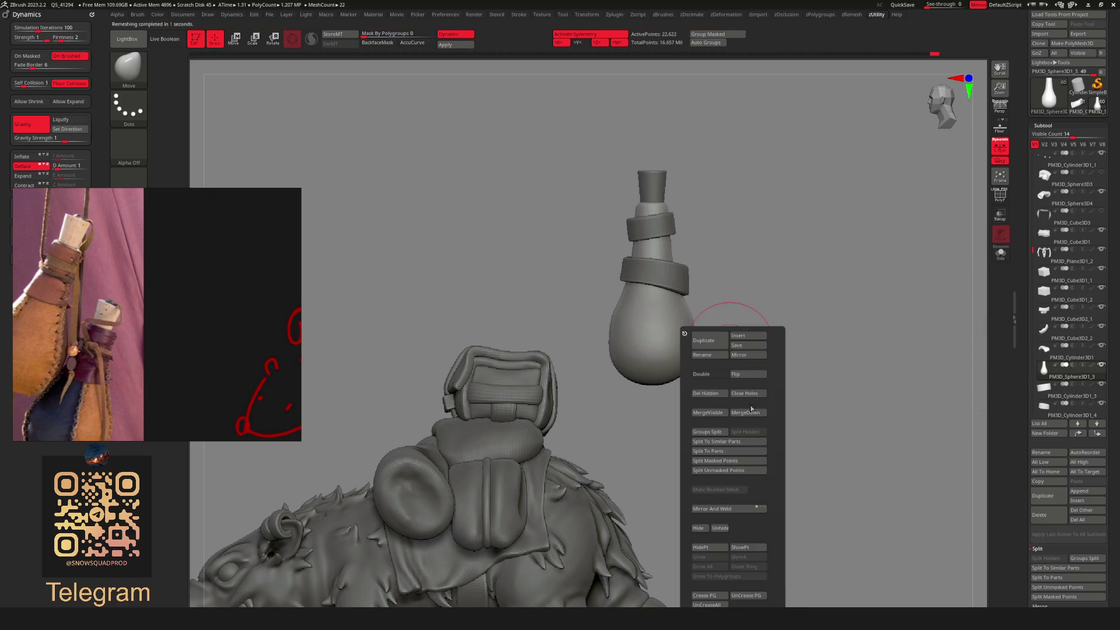
{"action": "left_click", "coordinate": [750, 394]}
Merge the bottle body down with the lower ring into one subtool.
{"action": "key", "text": "shift+space"}
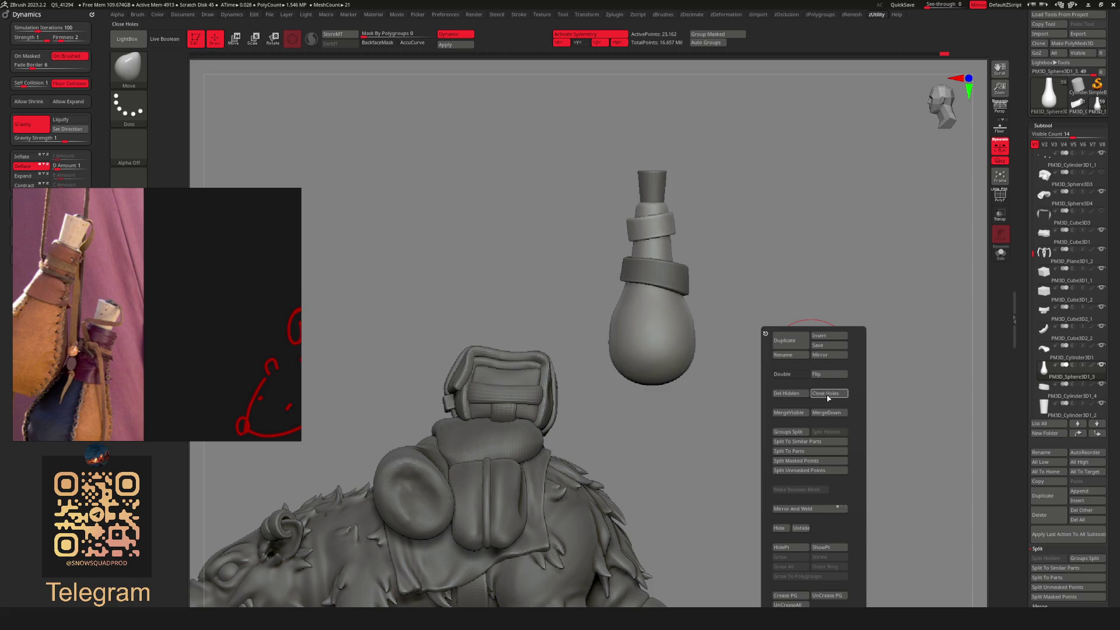
{"action": "key", "text": "shift+space"}
{"action": "left_click", "coordinate": [843, 414]}
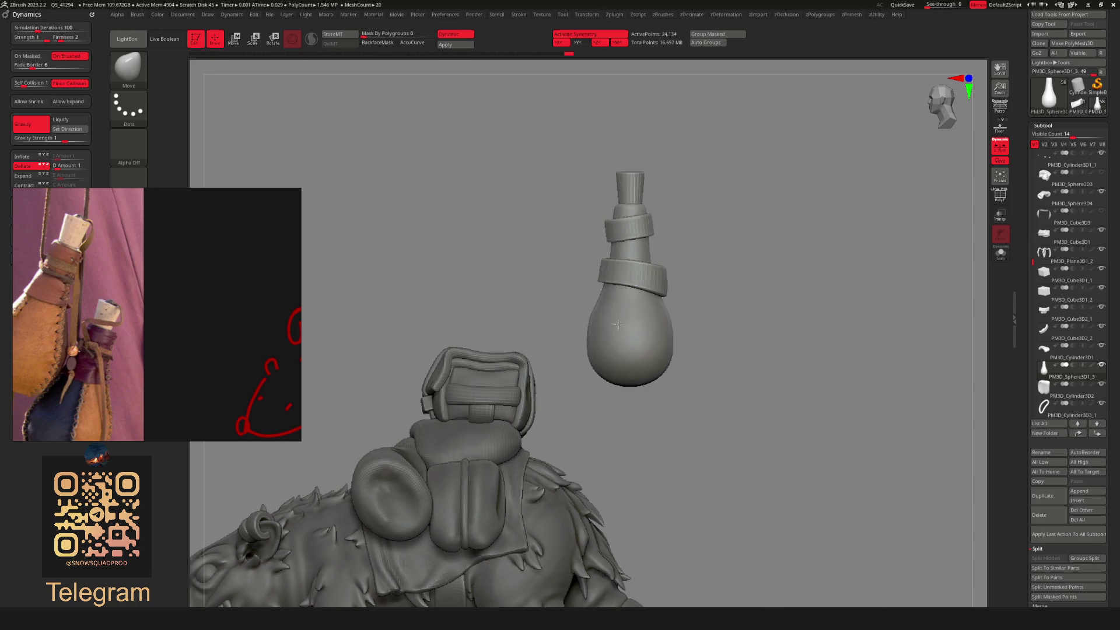
{"action": "key", "text": "f"}
{"action": "key", "text": "w"}
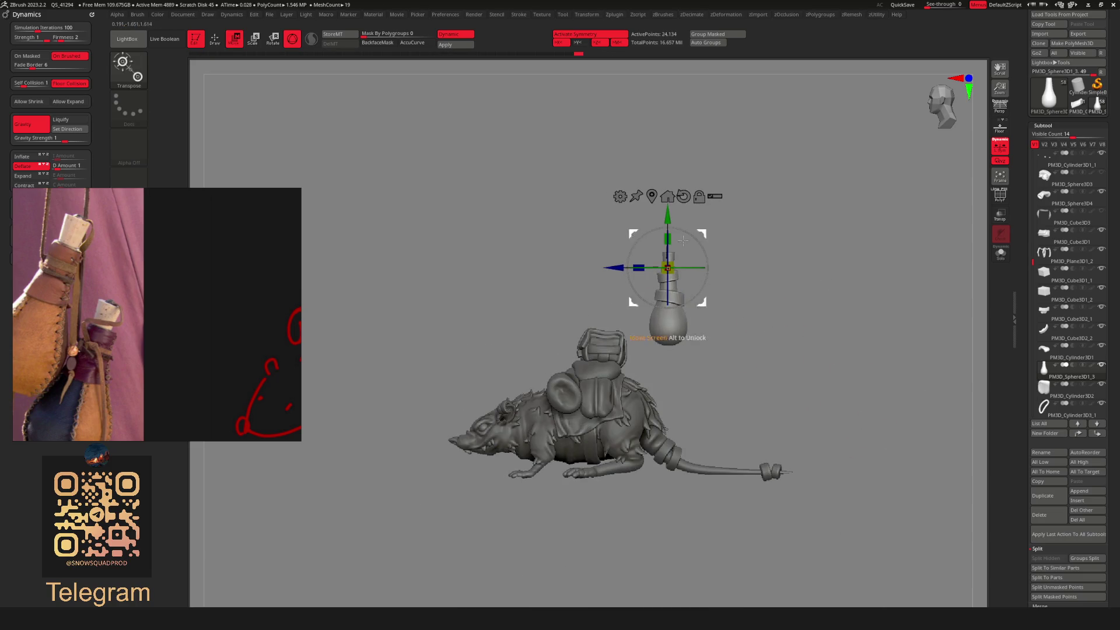
Move the merged bottle down onto the rat's side pack, commit it, and return to Draw mode.
{"action": "mouse_move", "coordinate": [748, 264]}
{"action": "left_mouse_down"}
{"action": "mouse_move", "coordinate": [671, 274]}
{"action": "mouse_move", "coordinate": [606, 333]}
{"action": "mouse_move", "coordinate": [596, 377]}
{"action": "mouse_move", "coordinate": [571, 362]}
{"action": "mouse_move", "coordinate": [610, 342]}
{"action": "mouse_move", "coordinate": [620, 378]}
{"action": "mouse_move", "coordinate": [672, 345]}
{"action": "left_mouse_up"}
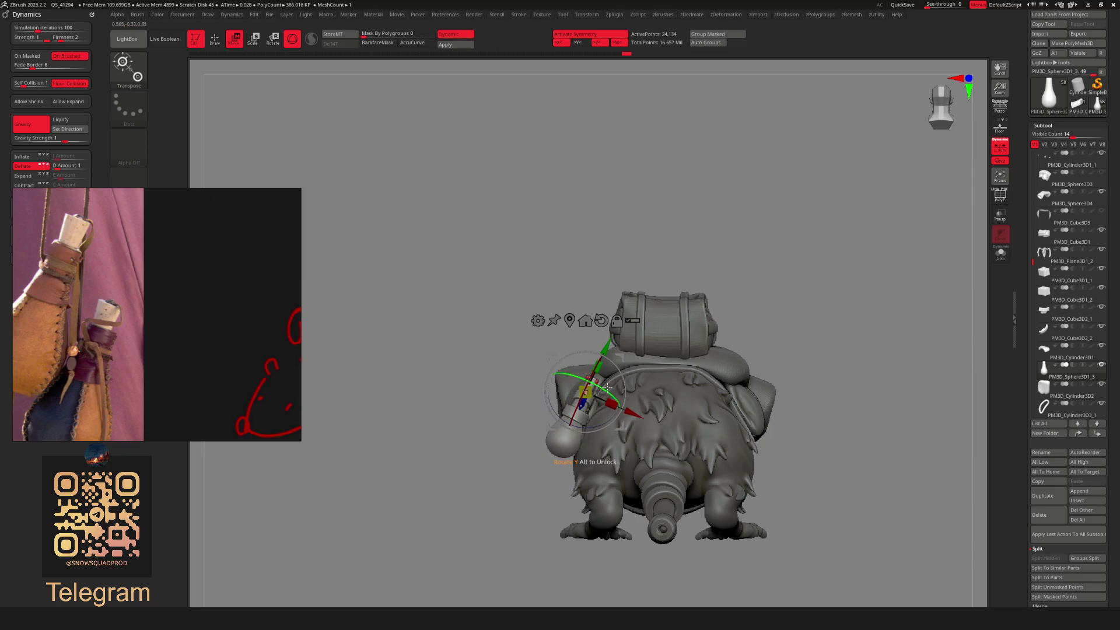
{"action": "left_click", "coordinate": [586, 390]}
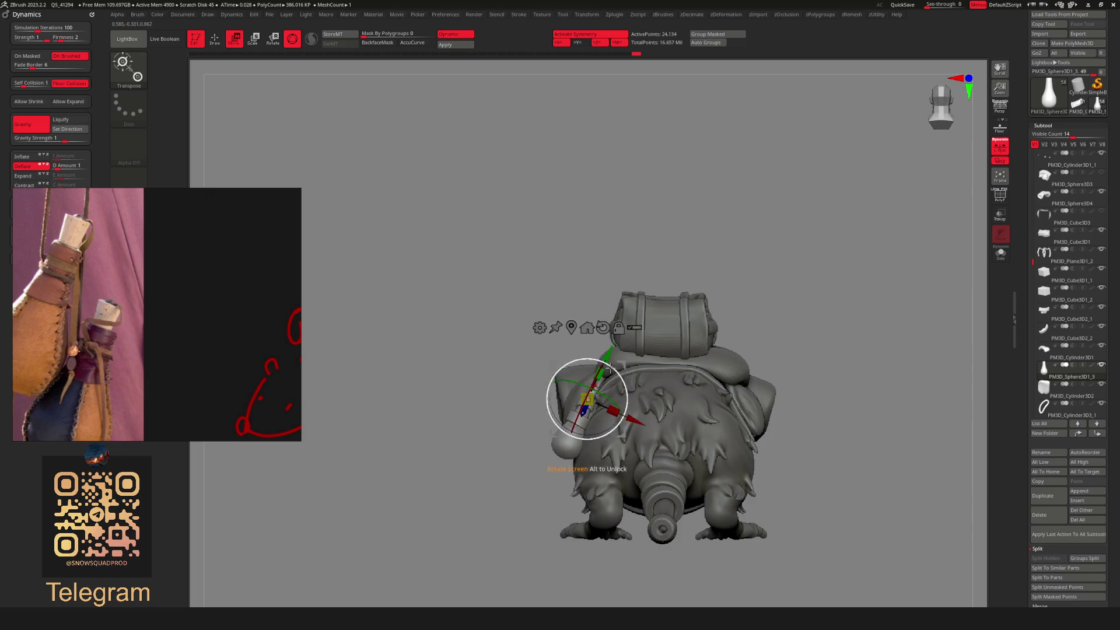
{"action": "mouse_move", "coordinate": [624, 361]}
{"action": "left_mouse_down"}
{"action": "mouse_move", "coordinate": [749, 309]}
{"action": "mouse_move", "coordinate": [707, 368]}
{"action": "mouse_move", "coordinate": [654, 323]}
{"action": "left_mouse_up"}
{"action": "key", "text": "q"}
{"action": "scroll", "coordinate": [749, 310], "scroll_direction": "down", "scroll_amount": 3}
{"action": "mouse_move", "coordinate": [659, 362]}
{"action": "left_mouse_down"}
{"action": "mouse_move", "coordinate": [652, 452]}
{"action": "mouse_move", "coordinate": [665, 480]}
{"action": "mouse_move", "coordinate": [707, 391]}
{"action": "left_mouse_up"}
{"action": "left_click_drag", "start_coordinate": [654, 468], "coordinate": [631, 469]}
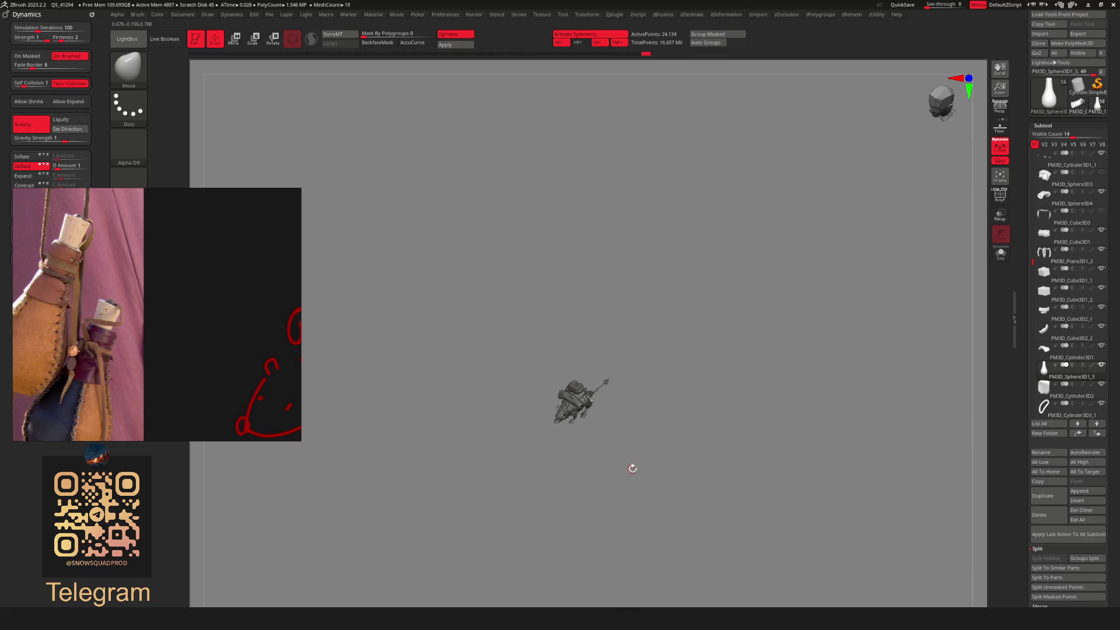
Lower the small sphere on the rat's side and scale it up slightly with the gizmo.
{"action": "mouse_move", "coordinate": [696, 535]}
{"action": "left_mouse_down"}
{"action": "mouse_move", "coordinate": [709, 375]}
{"action": "mouse_move", "coordinate": [676, 436]}
{"action": "mouse_move", "coordinate": [690, 409]}
{"action": "left_mouse_up"}
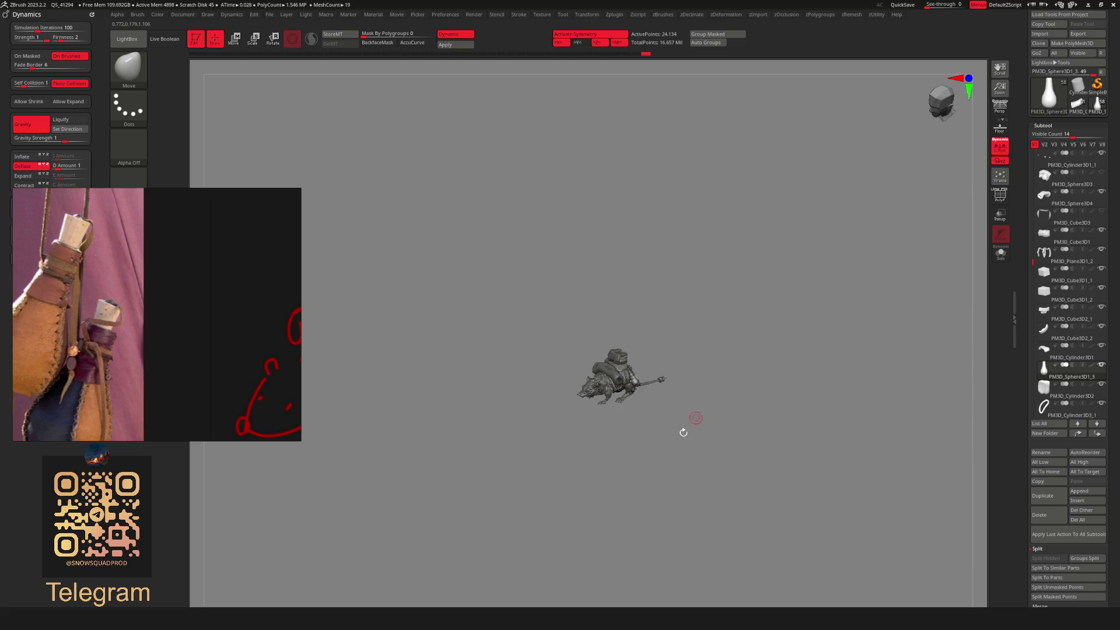
{"action": "mouse_move", "coordinate": [670, 493]}
{"action": "left_mouse_down"}
{"action": "mouse_move", "coordinate": [632, 522]}
{"action": "mouse_move", "coordinate": [617, 494]}
{"action": "left_mouse_up"}
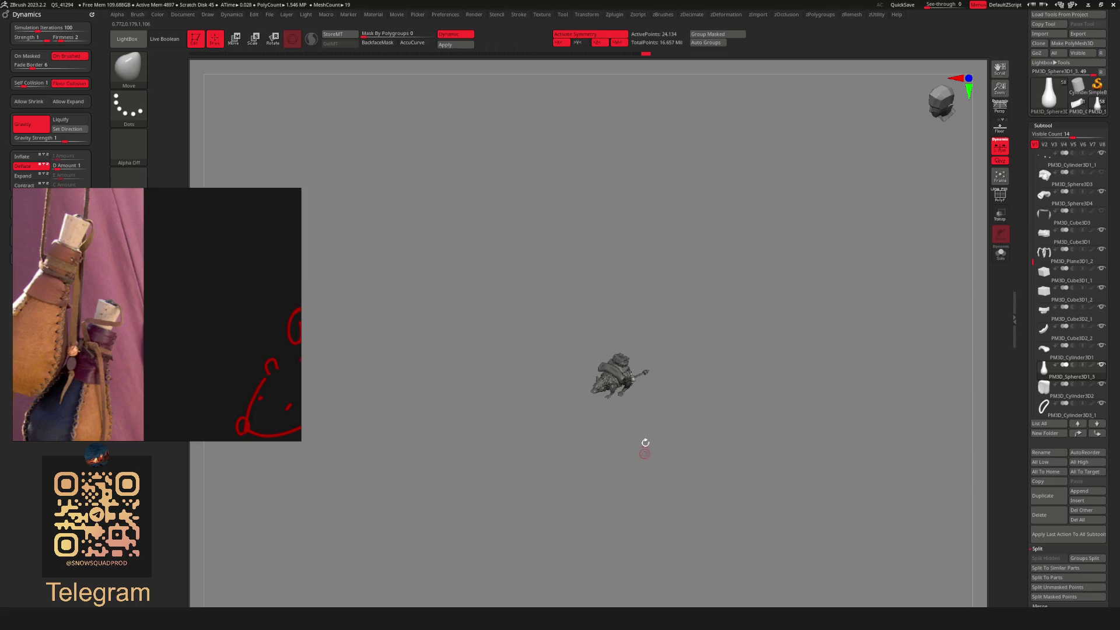
{"action": "key", "text": "f"}
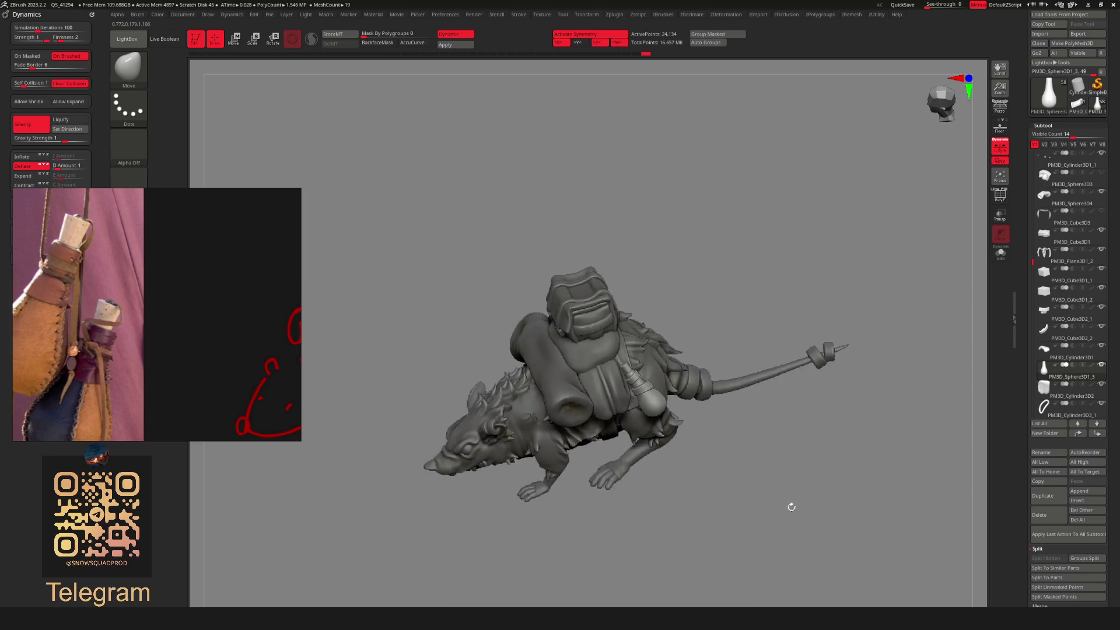
{"action": "key", "text": "w"}
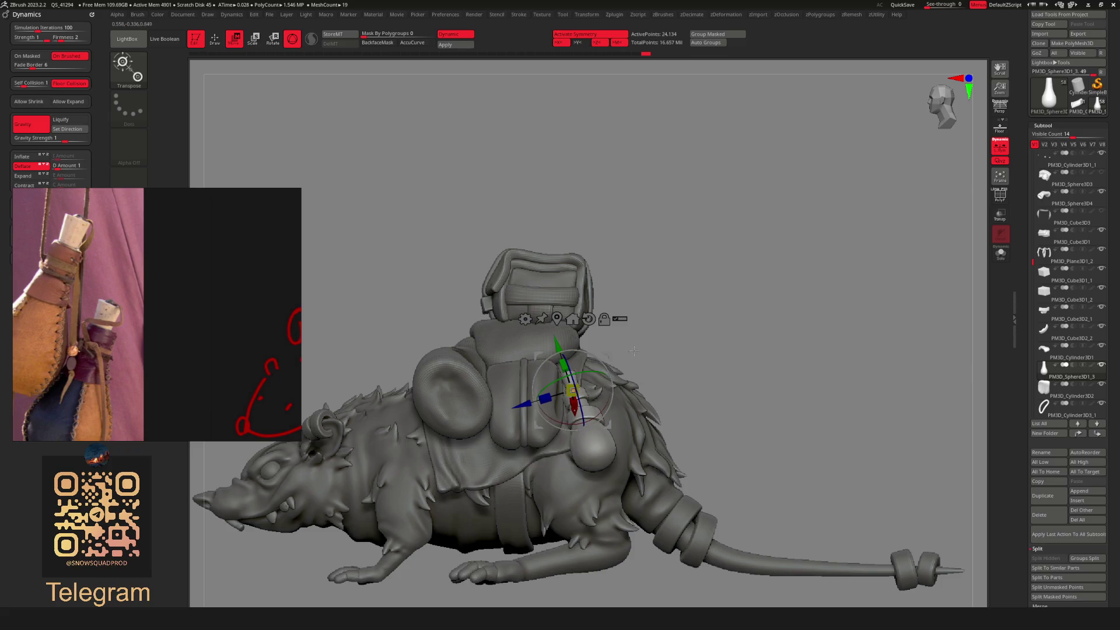
{"action": "left_click_drag", "start_coordinate": [557, 342], "coordinate": [566, 365]}
{"action": "left_click_drag", "start_coordinate": [579, 412], "coordinate": [583, 410]}
{"action": "key", "text": "q"}
Orbit around the rat to inspect it from back, front and side views.
{"action": "mouse_move", "coordinate": [688, 344]}
{"action": "left_mouse_down"}
{"action": "mouse_move", "coordinate": [694, 382]}
{"action": "mouse_move", "coordinate": [723, 357]}
{"action": "mouse_move", "coordinate": [727, 334]}
{"action": "mouse_move", "coordinate": [762, 338]}
{"action": "mouse_move", "coordinate": [670, 383]}
{"action": "mouse_move", "coordinate": [718, 388]}
{"action": "mouse_move", "coordinate": [701, 392]}
{"action": "mouse_move", "coordinate": [625, 327]}
{"action": "mouse_move", "coordinate": [670, 370]}
{"action": "mouse_move", "coordinate": [692, 343]}
{"action": "left_mouse_up"}
{"action": "mouse_move", "coordinate": [688, 390]}
{"action": "left_mouse_down"}
{"action": "mouse_move", "coordinate": [700, 376]}
{"action": "mouse_move", "coordinate": [632, 378]}
{"action": "mouse_move", "coordinate": [689, 394]}
{"action": "mouse_move", "coordinate": [724, 362]}
{"action": "mouse_move", "coordinate": [724, 385]}
{"action": "mouse_move", "coordinate": [699, 344]}
{"action": "mouse_move", "coordinate": [654, 453]}
{"action": "mouse_move", "coordinate": [676, 415]}
{"action": "mouse_move", "coordinate": [645, 383]}
{"action": "mouse_move", "coordinate": [676, 449]}
{"action": "mouse_move", "coordinate": [668, 435]}
{"action": "left_mouse_up"}
{"action": "left_click_drag", "start_coordinate": [705, 348], "coordinate": [690, 324]}
{"action": "mouse_move", "coordinate": [707, 378]}
{"action": "left_mouse_down"}
{"action": "mouse_move", "coordinate": [673, 373]}
{"action": "mouse_move", "coordinate": [630, 402]}
{"action": "left_mouse_up"}
{"action": "mouse_move", "coordinate": [716, 333]}
{"action": "left_mouse_down"}
{"action": "mouse_move", "coordinate": [725, 335]}
{"action": "mouse_move", "coordinate": [663, 362]}
{"action": "mouse_move", "coordinate": [719, 372]}
{"action": "mouse_move", "coordinate": [673, 405]}
{"action": "mouse_move", "coordinate": [641, 385]}
{"action": "mouse_move", "coordinate": [653, 373]}
{"action": "mouse_move", "coordinate": [669, 383]}
{"action": "mouse_move", "coordinate": [574, 426]}
{"action": "mouse_move", "coordinate": [731, 367]}
{"action": "mouse_move", "coordinate": [746, 336]}
{"action": "mouse_move", "coordinate": [708, 370]}
{"action": "left_mouse_up"}
Make PM3D_Cube3D1, then PM3D_Plane3D1, then the rat body the active subtool.
{"action": "left_click", "coordinate": [574, 366], "text": "alt"}
{"action": "left_click", "coordinate": [575, 426], "text": "alt"}
{"action": "left_click", "coordinate": [610, 408], "text": "alt"}
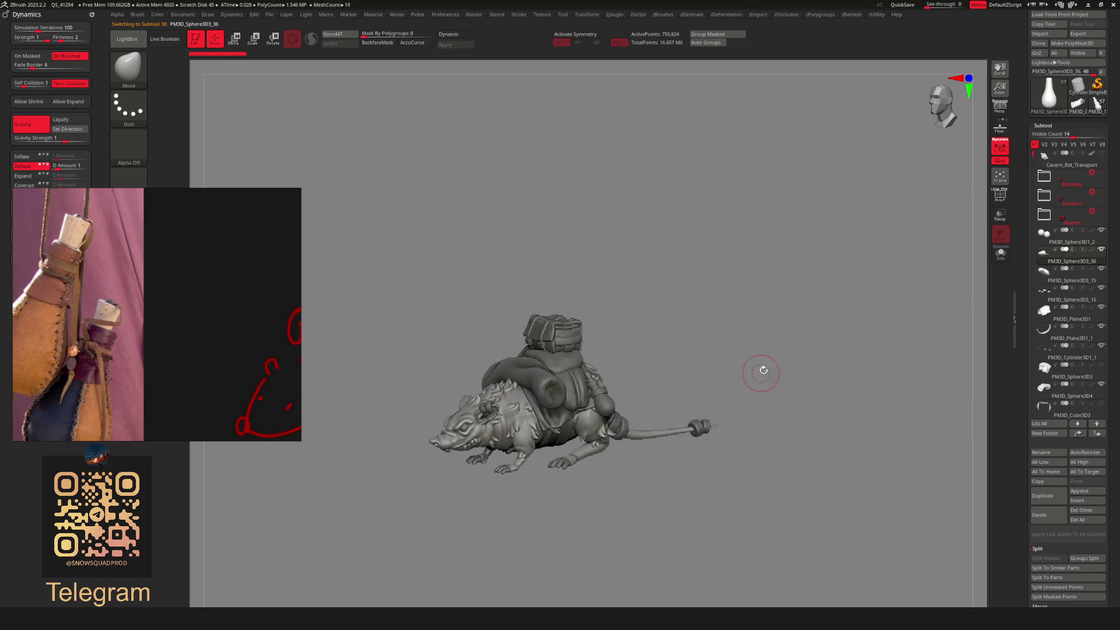
Turn on perspective view and reframe the rat in a front three-quarter view.
{"action": "left_click", "coordinate": [582, 320], "text": "alt"}
{"action": "left_click_drag", "start_coordinate": [665, 327], "coordinate": [694, 361]}
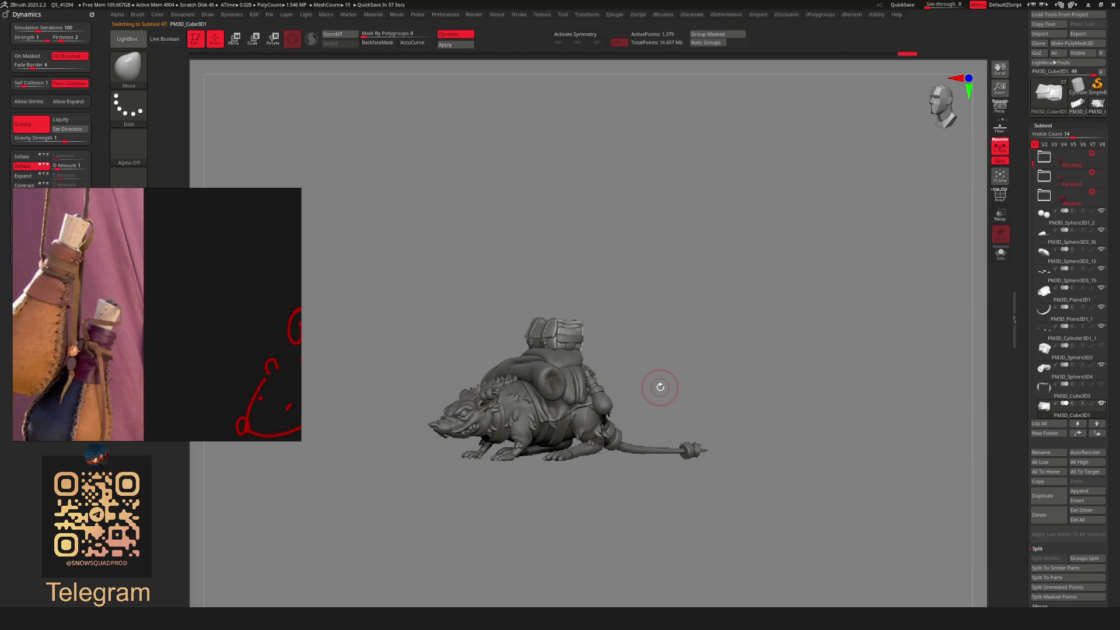
{"action": "left_click_drag", "start_coordinate": [614, 298], "coordinate": [589, 305], "text": "alt"}
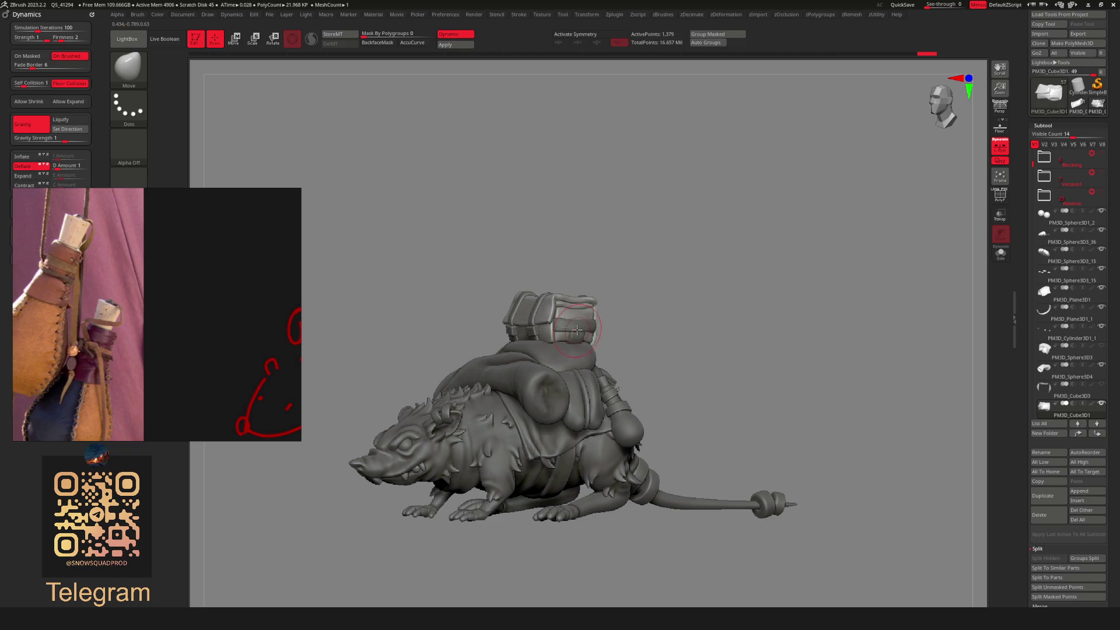
{"action": "key", "text": "p"}
{"action": "mouse_move", "coordinate": [768, 325]}
{"action": "left_mouse_down", "text": "alt"}
{"action": "mouse_move", "coordinate": [752, 293]}
{"action": "mouse_move", "coordinate": [653, 348]}
{"action": "left_mouse_up", "text": "alt"}
{"action": "left_click_drag", "start_coordinate": [727, 317], "coordinate": [740, 318]}
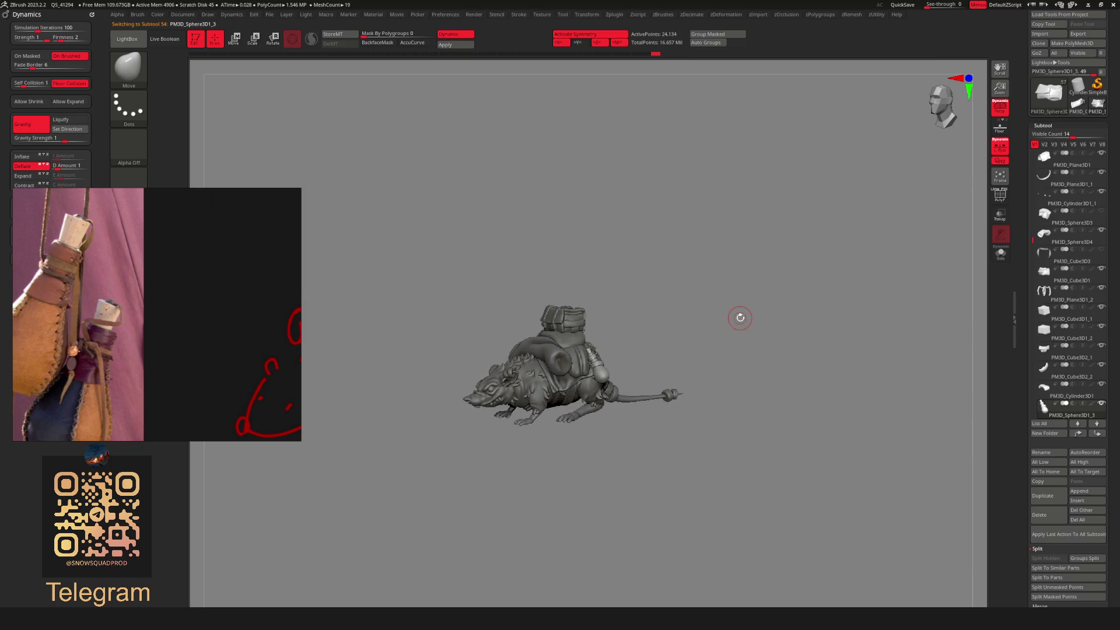
{"action": "mouse_move", "coordinate": [635, 316]}
{"action": "left_mouse_down"}
{"action": "mouse_move", "coordinate": [702, 305]}
{"action": "mouse_move", "coordinate": [708, 342]}
{"action": "mouse_move", "coordinate": [801, 366]}
{"action": "mouse_move", "coordinate": [760, 294]}
{"action": "mouse_move", "coordinate": [797, 288]}
{"action": "mouse_move", "coordinate": [733, 320]}
{"action": "mouse_move", "coordinate": [740, 342]}
{"action": "mouse_move", "coordinate": [767, 267]}
{"action": "mouse_move", "coordinate": [692, 278]}
{"action": "mouse_move", "coordinate": [725, 345]}
{"action": "mouse_move", "coordinate": [726, 316]}
{"action": "mouse_move", "coordinate": [633, 437]}
{"action": "mouse_move", "coordinate": [628, 461]}
{"action": "mouse_move", "coordinate": [597, 477]}
{"action": "mouse_move", "coordinate": [665, 324]}
{"action": "mouse_move", "coordinate": [693, 339]}
{"action": "mouse_move", "coordinate": [591, 333]}
{"action": "left_mouse_up"}
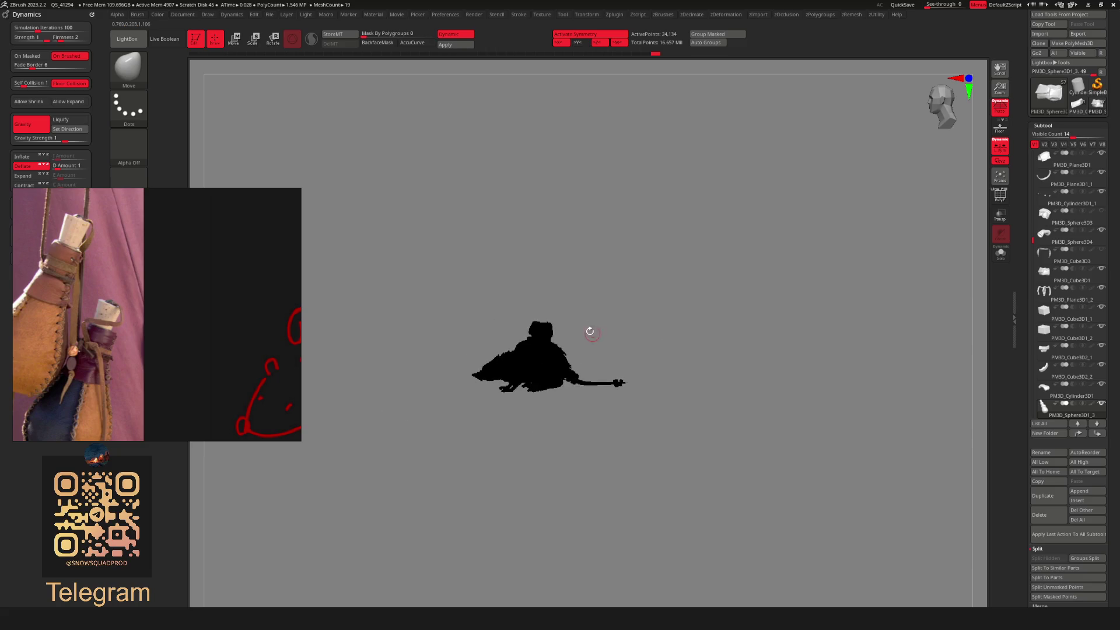
Orbit the black silhouette to compare the rat's outline from both sides.
{"action": "left_click_drag", "start_coordinate": [721, 373], "coordinate": [673, 310]}
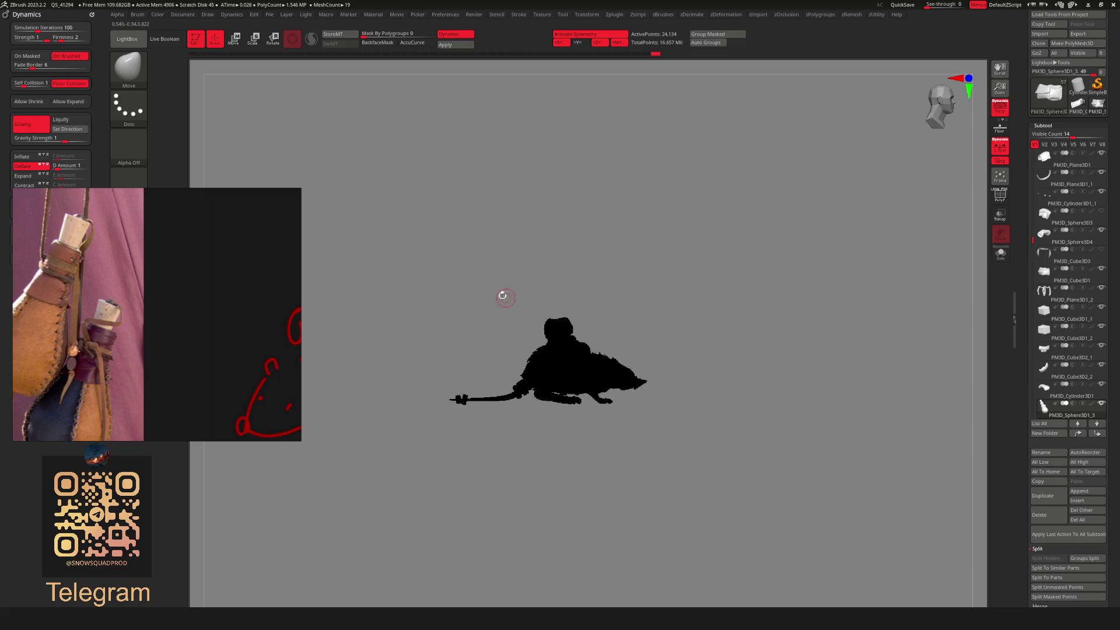
{"action": "left_click_drag", "start_coordinate": [703, 276], "coordinate": [541, 342]}
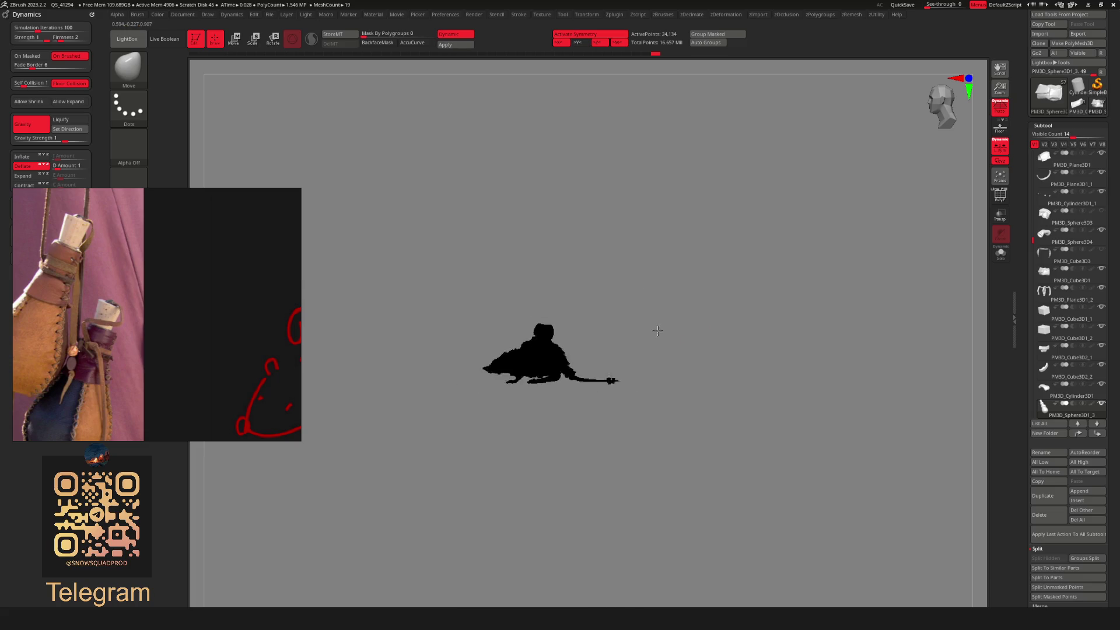
{"action": "mouse_move", "coordinate": [661, 348]}
{"action": "left_mouse_down"}
{"action": "mouse_move", "coordinate": [654, 331]}
{"action": "mouse_move", "coordinate": [656, 366]}
{"action": "mouse_move", "coordinate": [637, 309]}
{"action": "mouse_move", "coordinate": [703, 280]}
{"action": "left_mouse_up"}
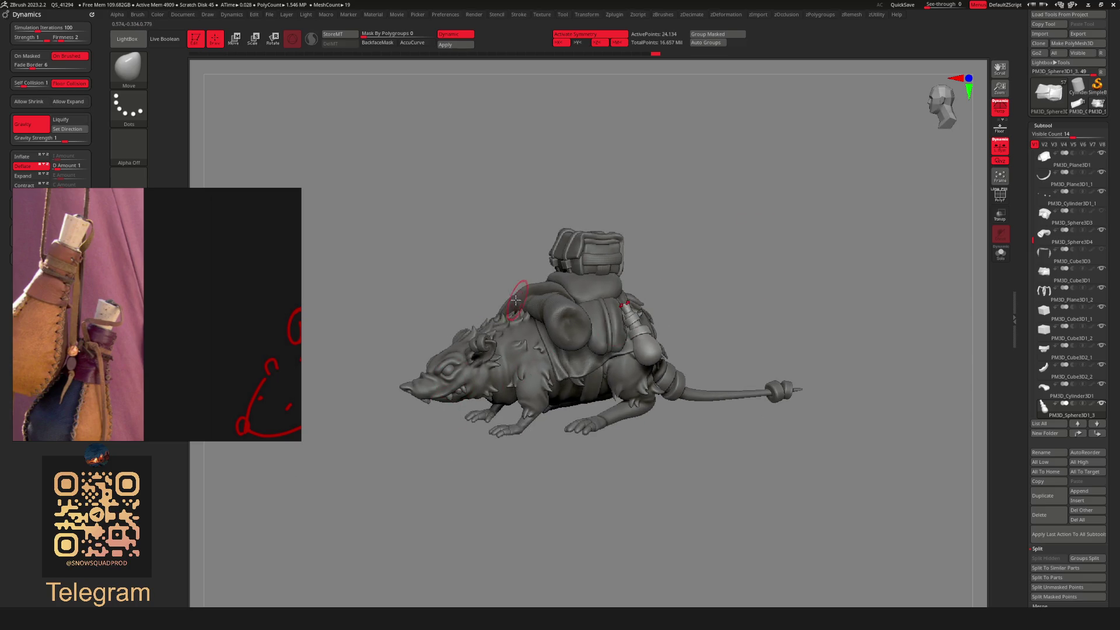
{"action": "left_click_drag", "start_coordinate": [677, 225], "coordinate": [701, 246]}
{"action": "left_click", "coordinate": [574, 322], "text": "alt"}
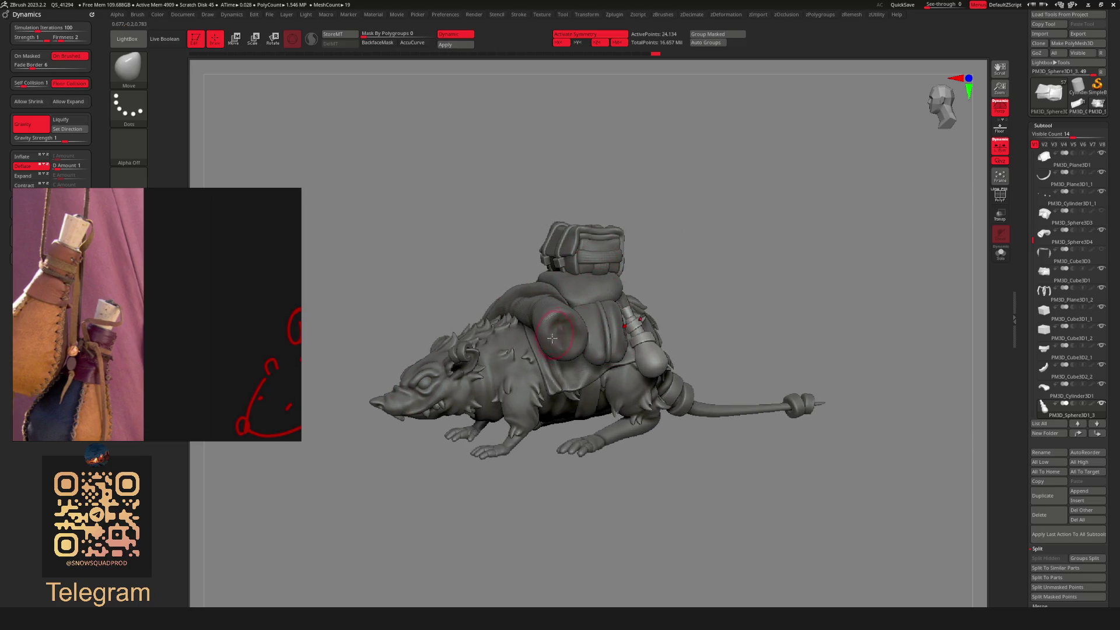
{"action": "left_click_drag", "start_coordinate": [547, 335], "coordinate": [540, 316]}
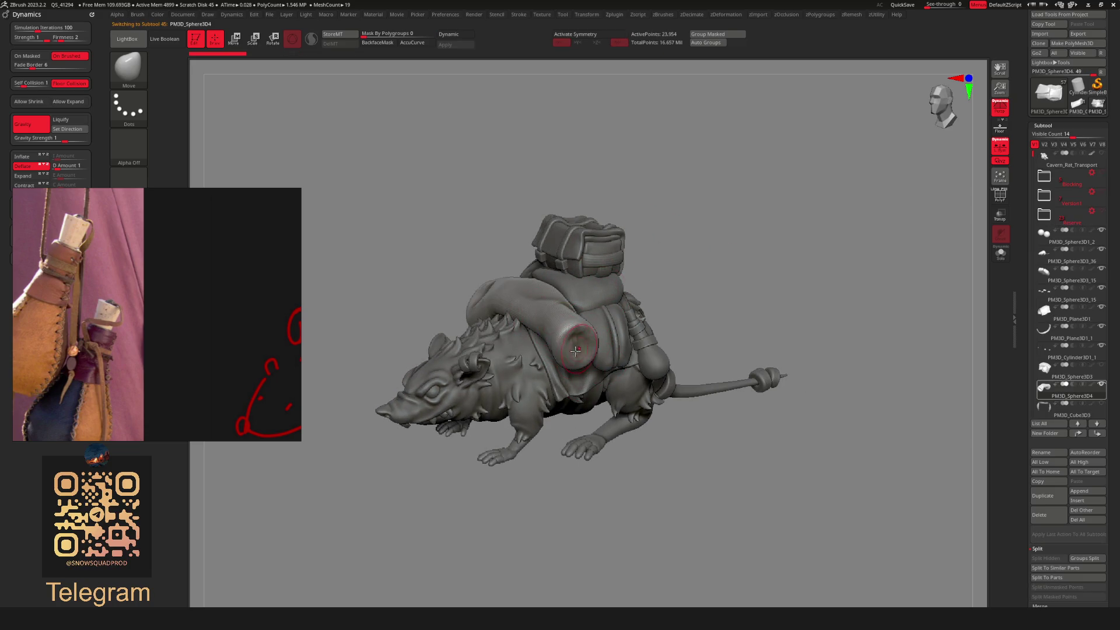
{"action": "left_click_drag", "start_coordinate": [752, 230], "coordinate": [707, 227]}
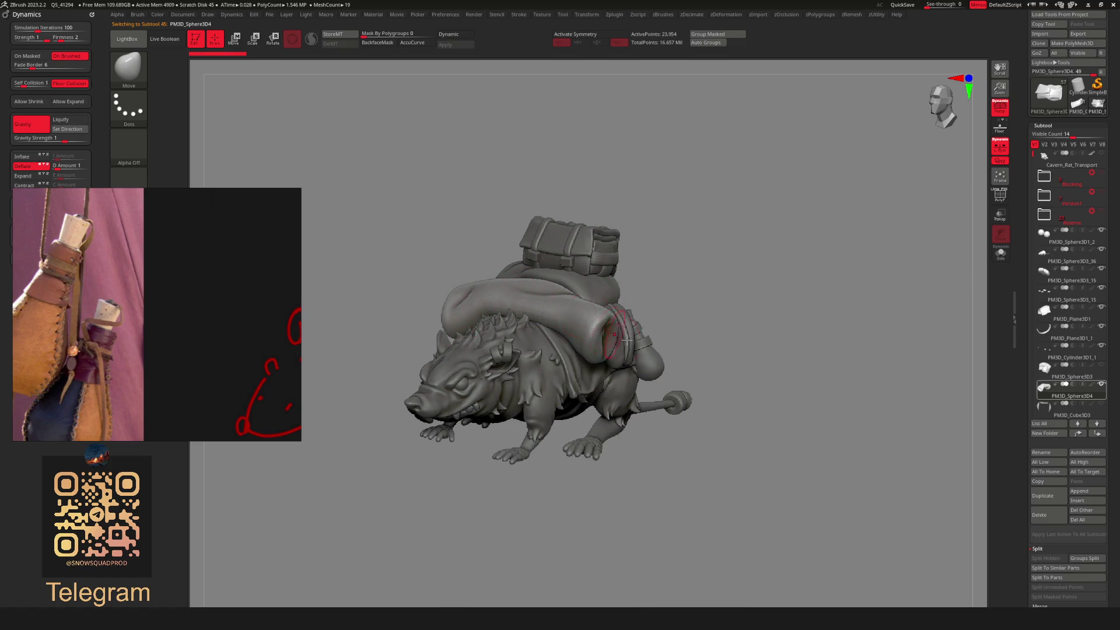
{"action": "left_click_drag", "start_coordinate": [692, 273], "coordinate": [693, 264]}
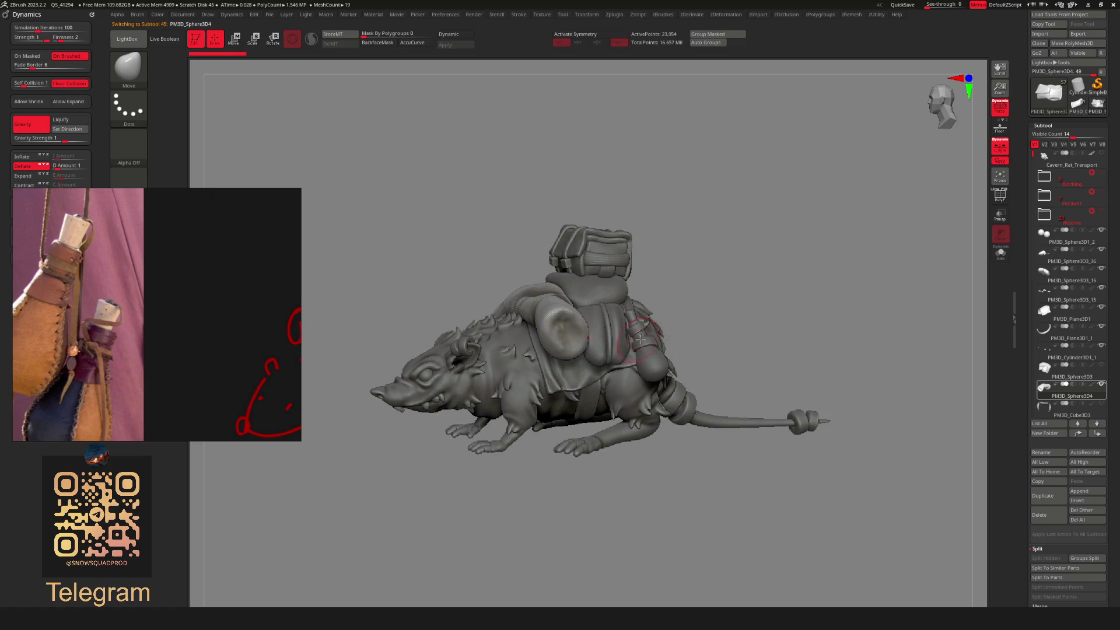
{"action": "scroll", "coordinate": [674, 337], "scroll_direction": "up", "scroll_amount": 3}
{"action": "left_click", "coordinate": [644, 338], "text": "alt"}
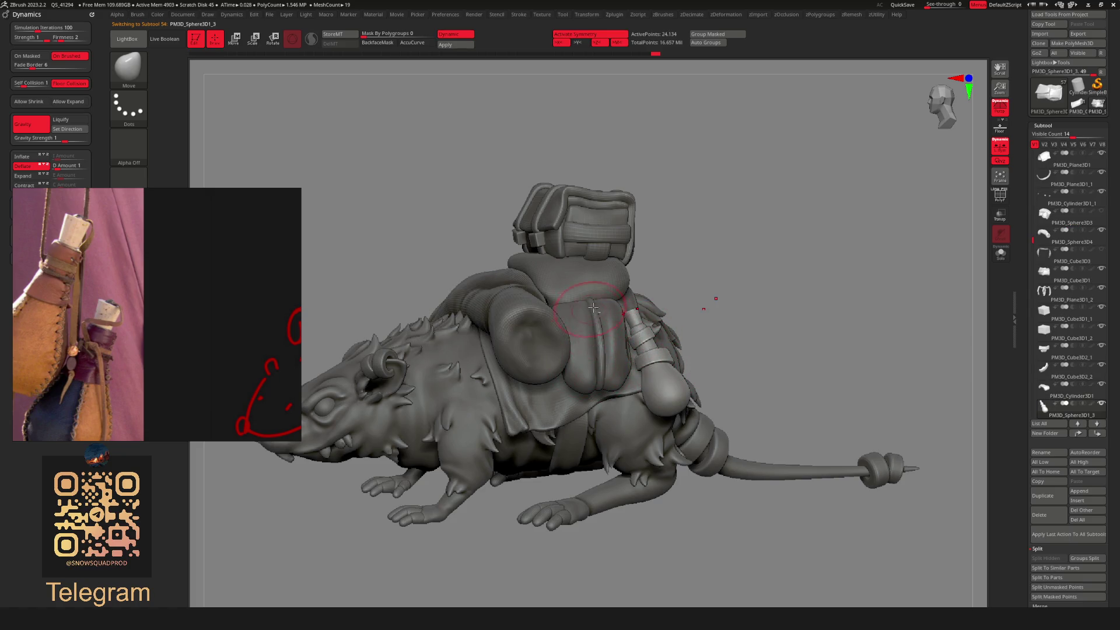
{"action": "left_click_drag", "start_coordinate": [707, 261], "coordinate": [537, 271]}
{"action": "mouse_move", "coordinate": [583, 204]}
{"action": "left_mouse_down"}
{"action": "mouse_move", "coordinate": [649, 227]}
{"action": "mouse_move", "coordinate": [742, 228]}
{"action": "mouse_move", "coordinate": [756, 204]}
{"action": "mouse_move", "coordinate": [737, 290]}
{"action": "mouse_move", "coordinate": [703, 303]}
{"action": "left_mouse_up"}
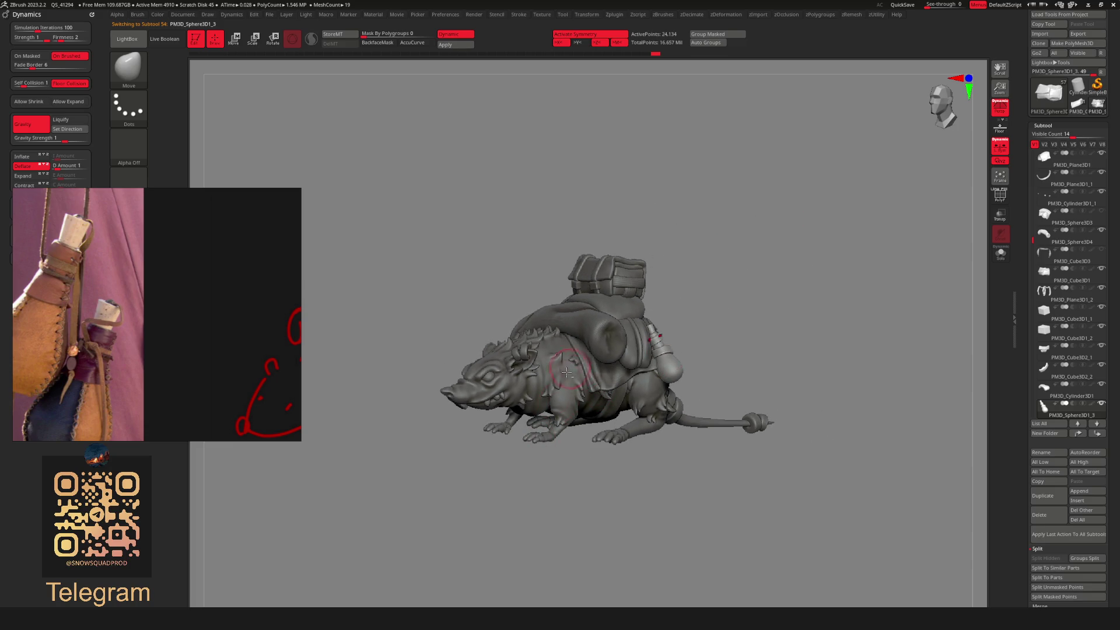
{"action": "left_click", "coordinate": [569, 369], "text": "alt"}
{"action": "mouse_move", "coordinate": [702, 270]}
{"action": "left_mouse_down", "text": "alt"}
{"action": "mouse_move", "coordinate": [750, 263]}
{"action": "mouse_move", "coordinate": [719, 263]}
{"action": "mouse_move", "coordinate": [741, 331]}
{"action": "left_mouse_up", "text": "alt"}
{"action": "mouse_move", "coordinate": [758, 240]}
{"action": "left_mouse_down"}
{"action": "mouse_move", "coordinate": [618, 243]}
{"action": "mouse_move", "coordinate": [742, 242]}
{"action": "mouse_move", "coordinate": [722, 298]}
{"action": "mouse_move", "coordinate": [700, 300]}
{"action": "left_mouse_up"}
{"action": "left_click_drag", "start_coordinate": [762, 274], "coordinate": [766, 283]}
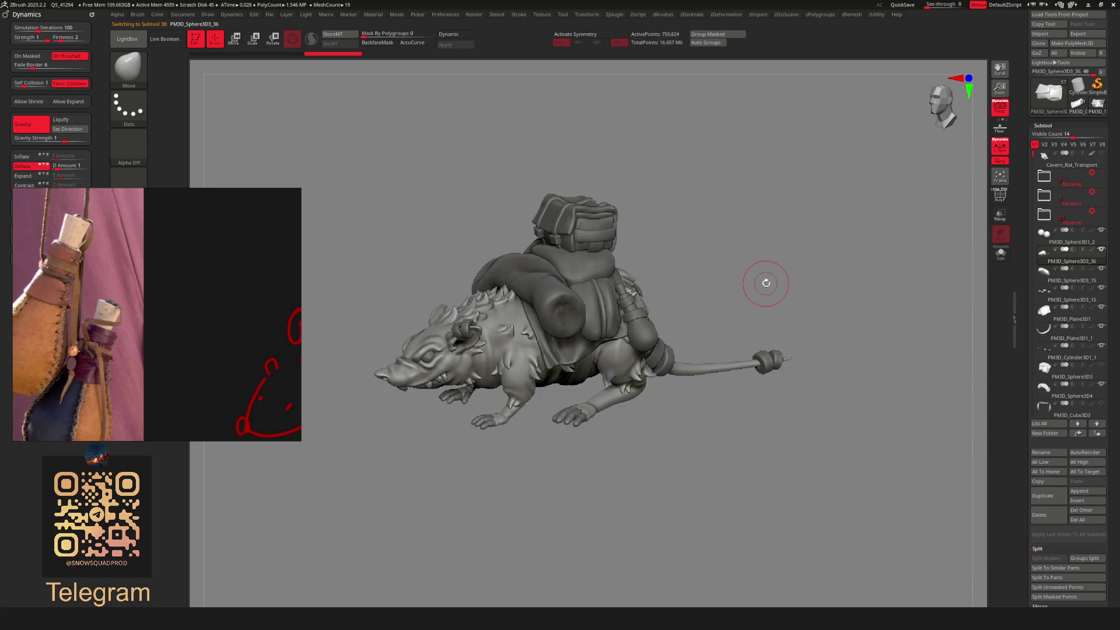
{"action": "mouse_move", "coordinate": [680, 243]}
{"action": "left_mouse_down"}
{"action": "mouse_move", "coordinate": [690, 314]}
{"action": "mouse_move", "coordinate": [595, 440]}
{"action": "mouse_move", "coordinate": [589, 425]}
{"action": "mouse_move", "coordinate": [600, 412]}
{"action": "mouse_move", "coordinate": [606, 444]}
{"action": "mouse_move", "coordinate": [640, 445]}
{"action": "mouse_move", "coordinate": [620, 418]}
{"action": "mouse_move", "coordinate": [545, 467]}
{"action": "mouse_move", "coordinate": [495, 482]}
{"action": "mouse_move", "coordinate": [583, 455]}
{"action": "left_mouse_up"}
{"action": "key", "text": "space"}
{"action": "left_click", "coordinate": [606, 437], "text": "alt"}
{"action": "mouse_move", "coordinate": [714, 466]}
{"action": "left_mouse_down"}
{"action": "mouse_move", "coordinate": [675, 470]}
{"action": "mouse_move", "coordinate": [812, 368]}
{"action": "mouse_move", "coordinate": [790, 375]}
{"action": "mouse_move", "coordinate": [736, 334]}
{"action": "mouse_move", "coordinate": [791, 311]}
{"action": "mouse_move", "coordinate": [690, 312]}
{"action": "left_mouse_up"}
{"action": "left_click", "coordinate": [627, 327], "text": "alt"}
{"action": "left_click_drag", "start_coordinate": [790, 289], "coordinate": [624, 294]}
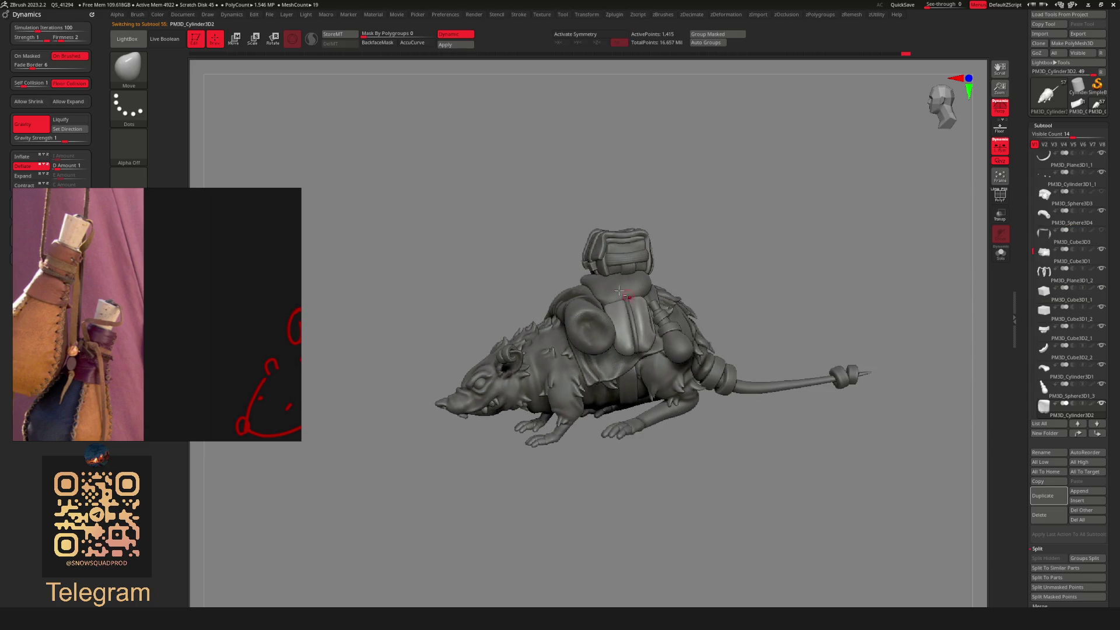
{"action": "left_click", "coordinate": [624, 294], "text": "alt"}
{"action": "mouse_move", "coordinate": [770, 253]}
{"action": "left_mouse_down"}
{"action": "mouse_move", "coordinate": [748, 261]}
{"action": "mouse_move", "coordinate": [795, 288]}
{"action": "mouse_move", "coordinate": [774, 306]}
{"action": "left_mouse_up"}
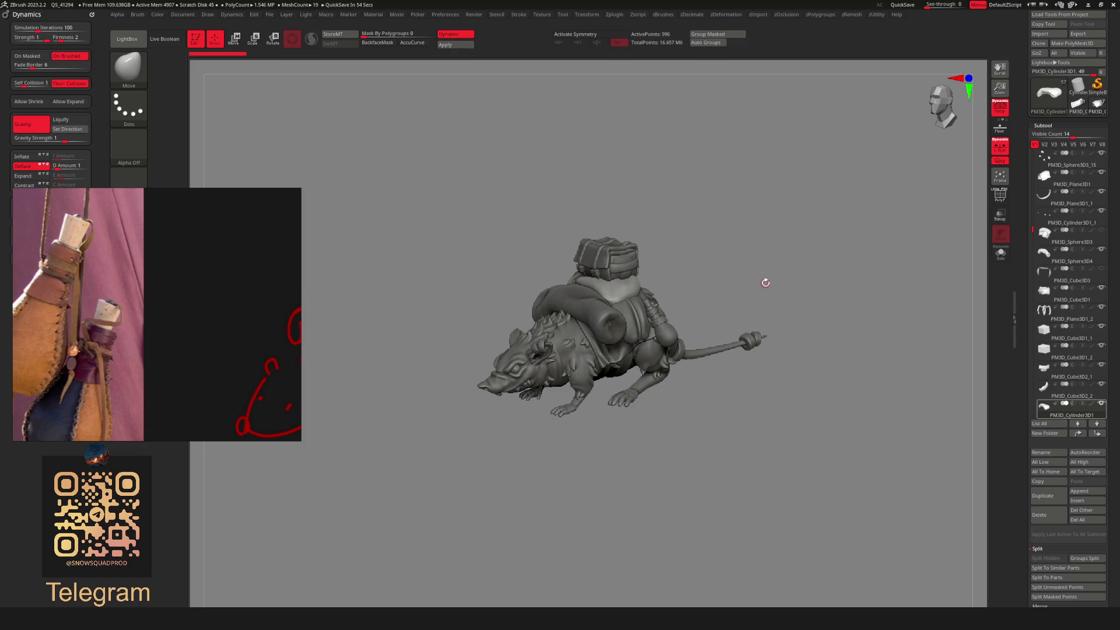
{"action": "mouse_move", "coordinate": [753, 261]}
{"action": "left_mouse_down"}
{"action": "mouse_move", "coordinate": [783, 236]}
{"action": "mouse_move", "coordinate": [769, 273]}
{"action": "left_mouse_up"}
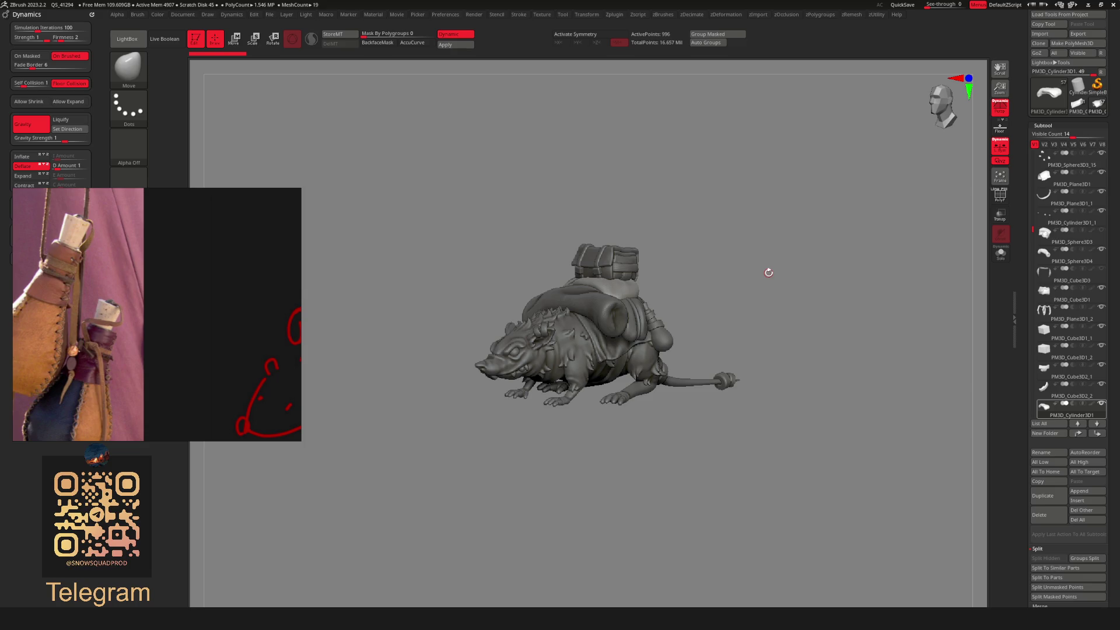
{"action": "scroll", "coordinate": [738, 275], "scroll_direction": "up", "scroll_amount": 5}
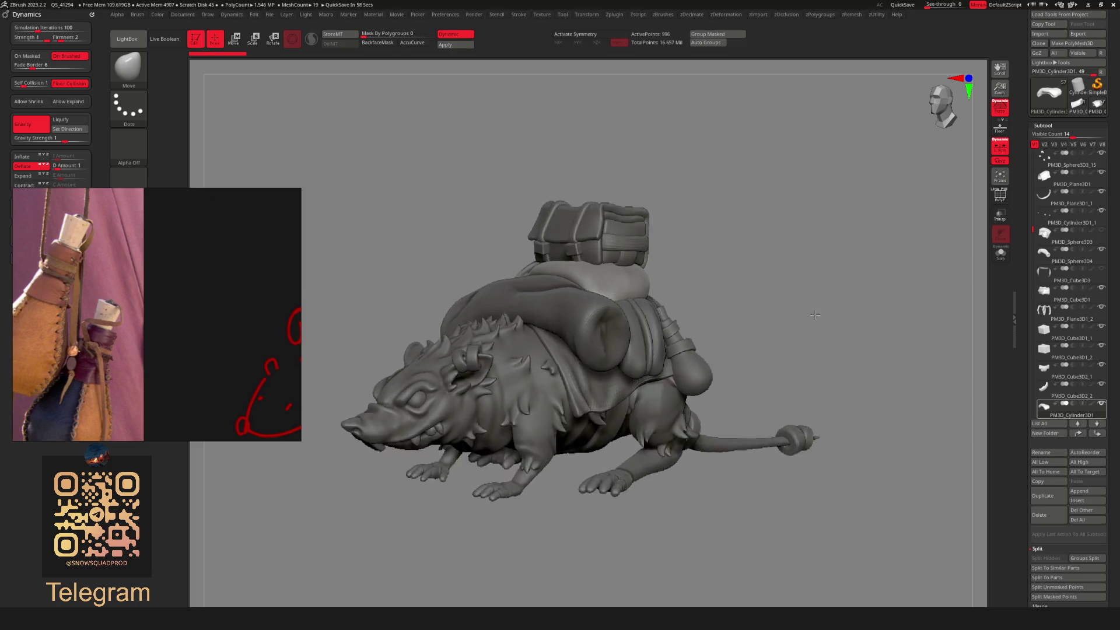
{"action": "scroll", "coordinate": [793, 275], "scroll_direction": "down", "scroll_amount": 3}
{"action": "left_click_drag", "start_coordinate": [793, 275], "coordinate": [755, 295]}
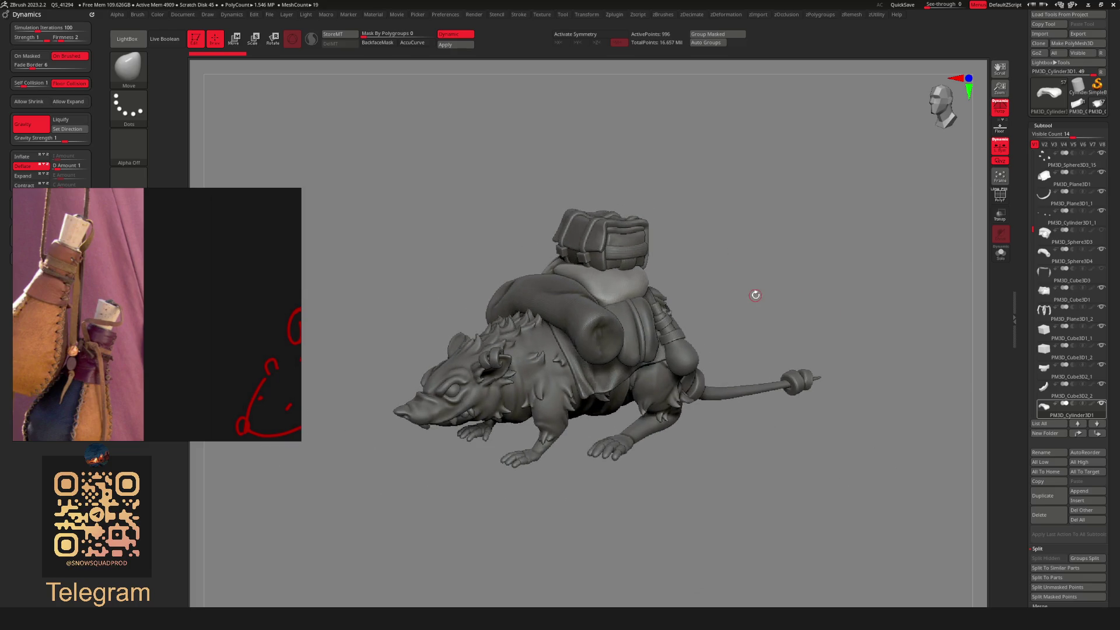
{"action": "mouse_move", "coordinate": [1049, 157]}
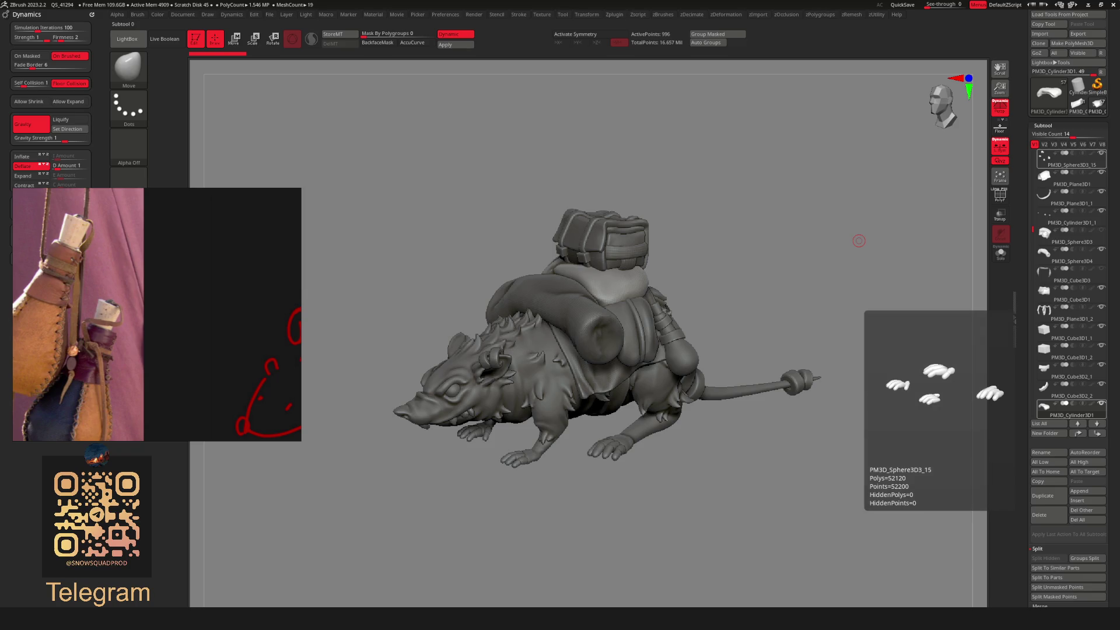